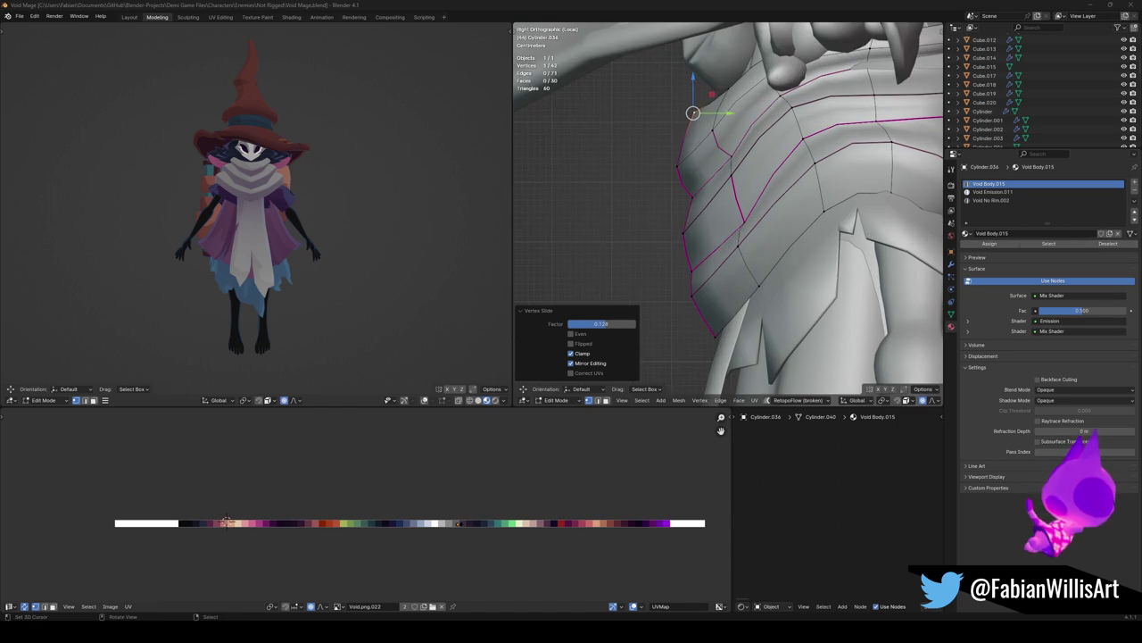
Return to Object Mode and save the file
{"action": "scroll", "coordinate": [728, 214], "scroll_direction": "up", "scroll_amount": 1}
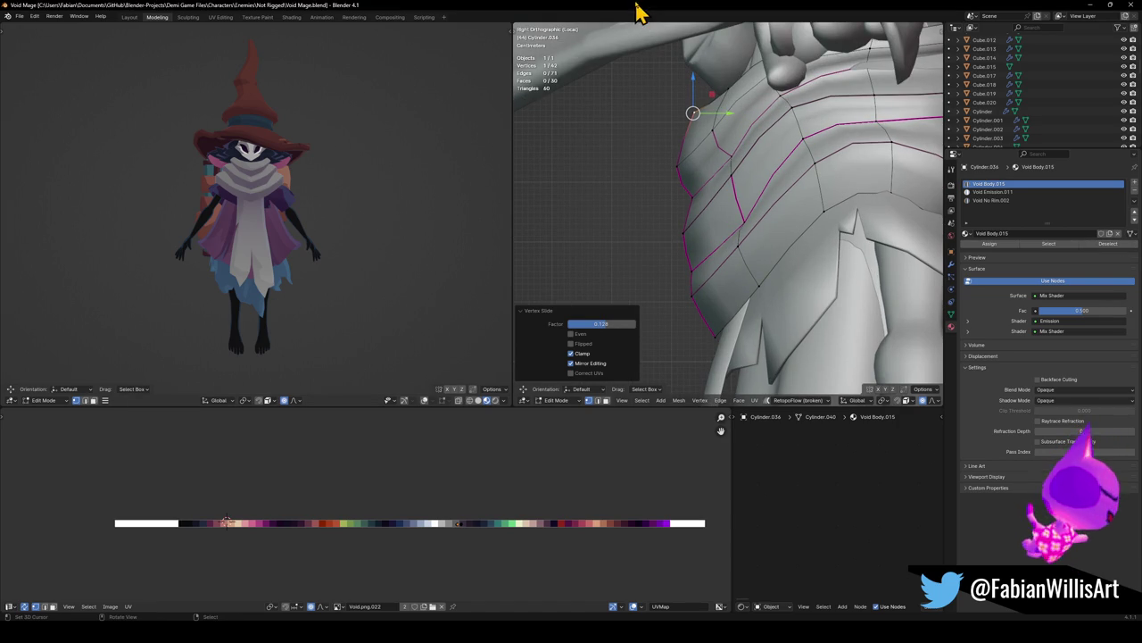
{"action": "scroll", "coordinate": [673, 198], "scroll_direction": "down", "scroll_amount": 4}
{"action": "scroll", "coordinate": [673, 198], "scroll_direction": "down", "scroll_amount": 5}
{"action": "key", "text": "Tab"}
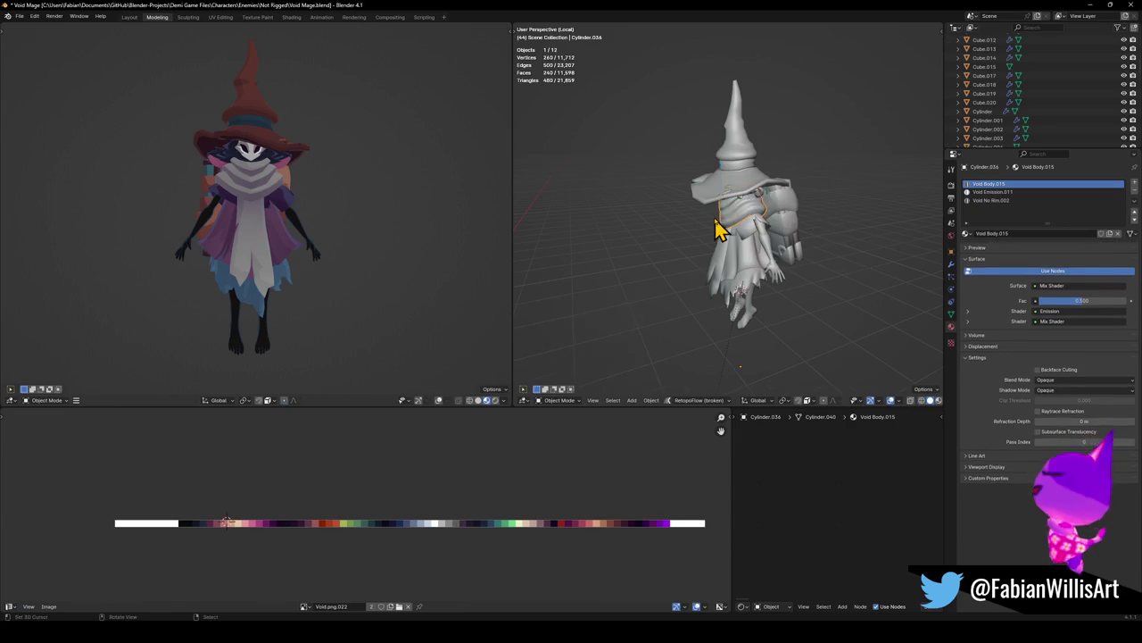
{"action": "scroll", "coordinate": [728, 236], "scroll_direction": "down", "scroll_amount": 3}
{"action": "key", "text": "ctrl+s"}
Face the character from the front and leave Local View to show the whole scene
{"action": "middle_click_drag", "start_coordinate": [740, 247], "coordinate": [780, 241]}
{"action": "scroll", "coordinate": [774, 243], "scroll_direction": "up", "scroll_amount": 4}
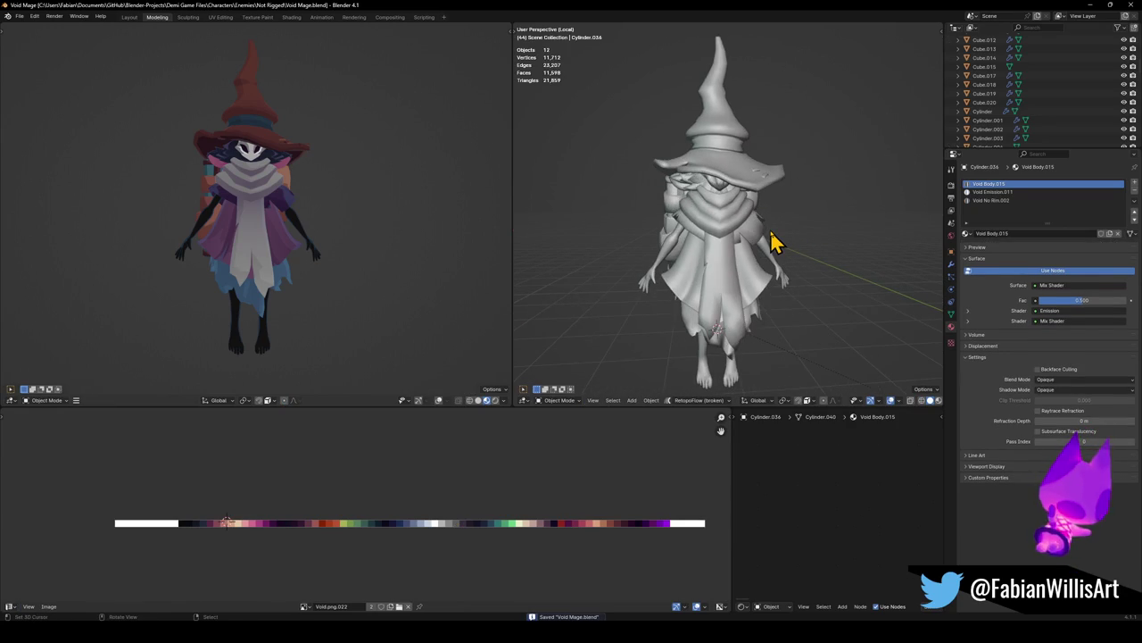
{"action": "key", "text": "KP_Divide"}
{"action": "scroll", "coordinate": [730, 241], "scroll_direction": "up", "scroll_amount": 3}
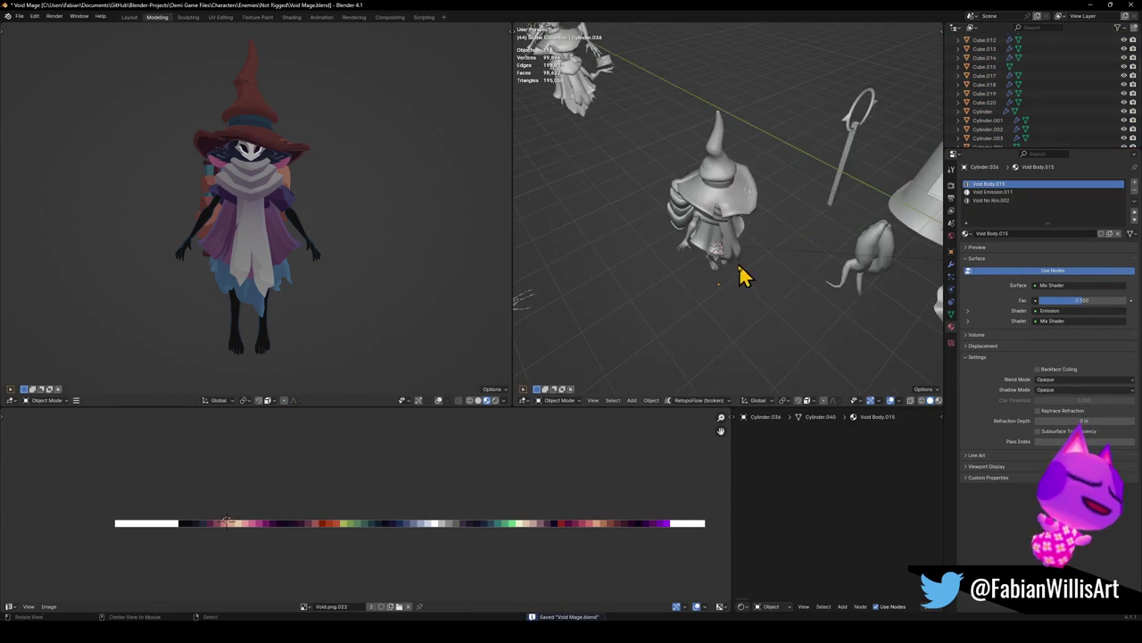
{"action": "scroll", "coordinate": [739, 273], "scroll_direction": "up", "scroll_amount": 2}
Circle-select every part of the witch, including its hat, with Ezra Body active
{"action": "left_click", "coordinate": [720, 303]}
{"action": "key", "text": "c"}
{"action": "left_click_drag", "start_coordinate": [719, 317], "coordinate": [729, 191]}
{"action": "key", "text": "Escape"}
{"action": "left_click", "coordinate": [714, 295]}
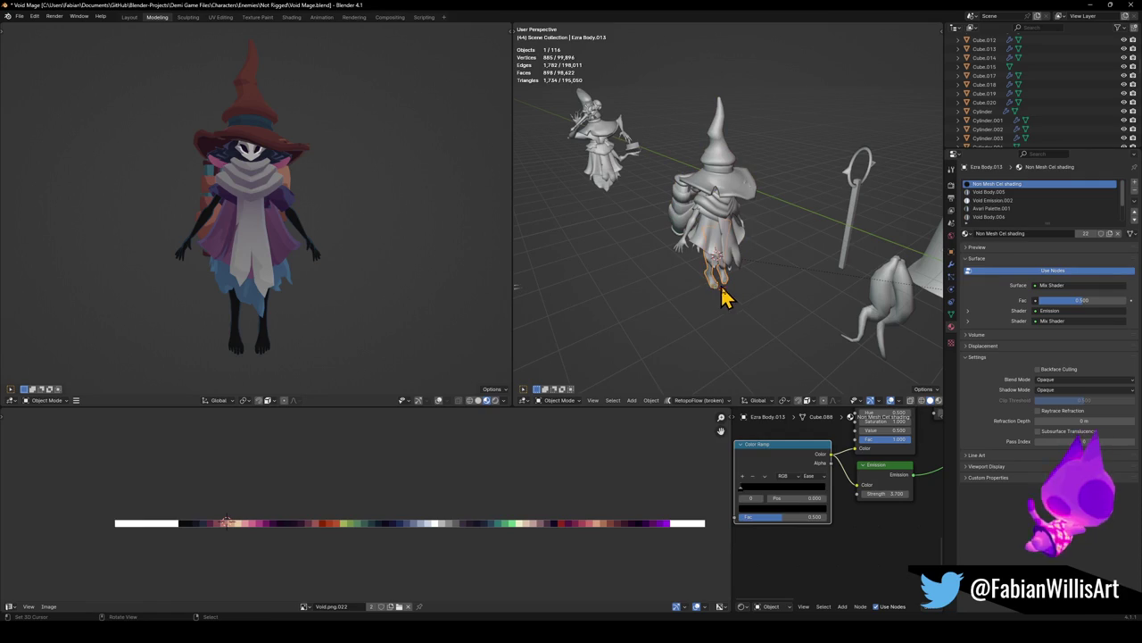
{"action": "key", "text": "c"}
{"action": "left_click_drag", "start_coordinate": [734, 280], "coordinate": [729, 153]}
{"action": "key", "text": "Escape"}
Set the witch's origin to the 3D cursor and save the file
{"action": "key", "text": "q"}
{"action": "left_click", "coordinate": [696, 181]}
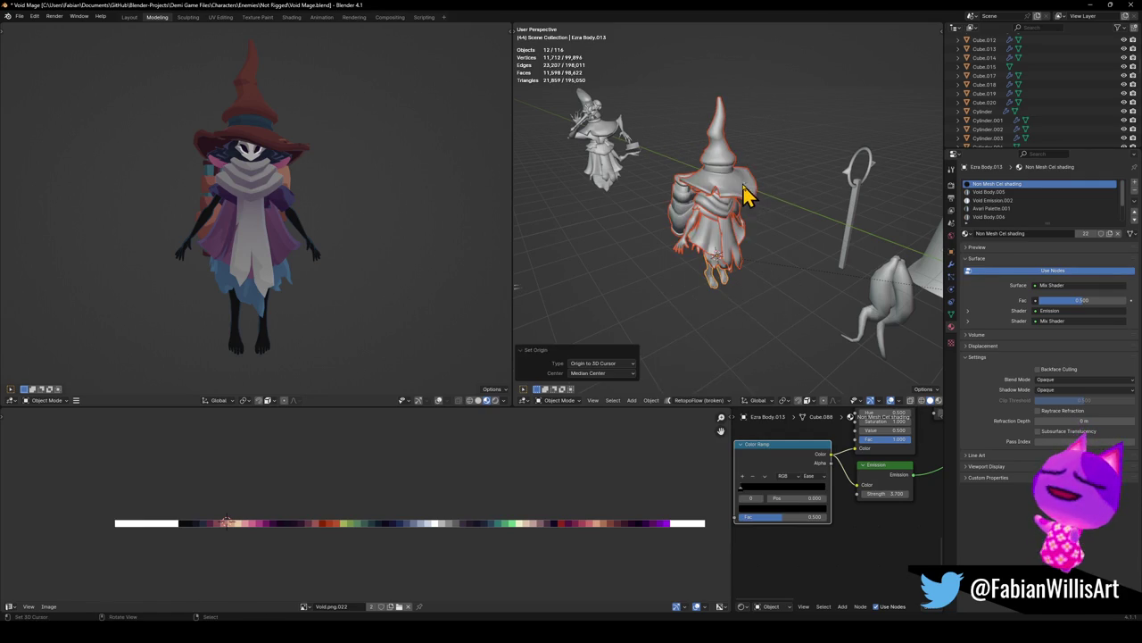
{"action": "middle_click_drag", "start_coordinate": [734, 256], "coordinate": [789, 230]}
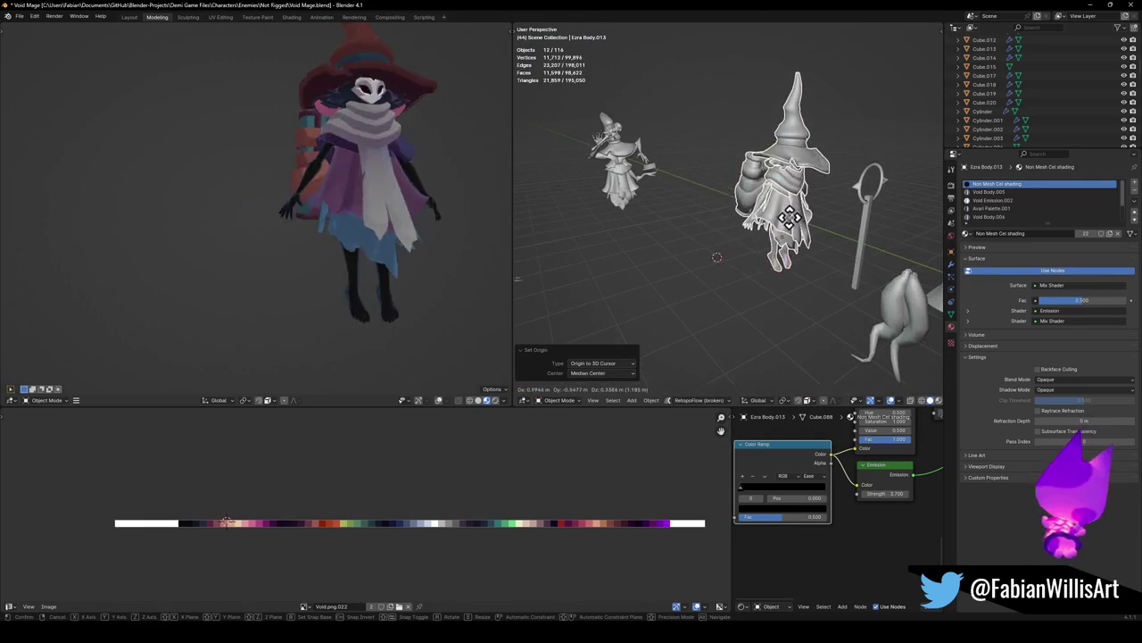
{"action": "key", "text": "ctrl+s"}
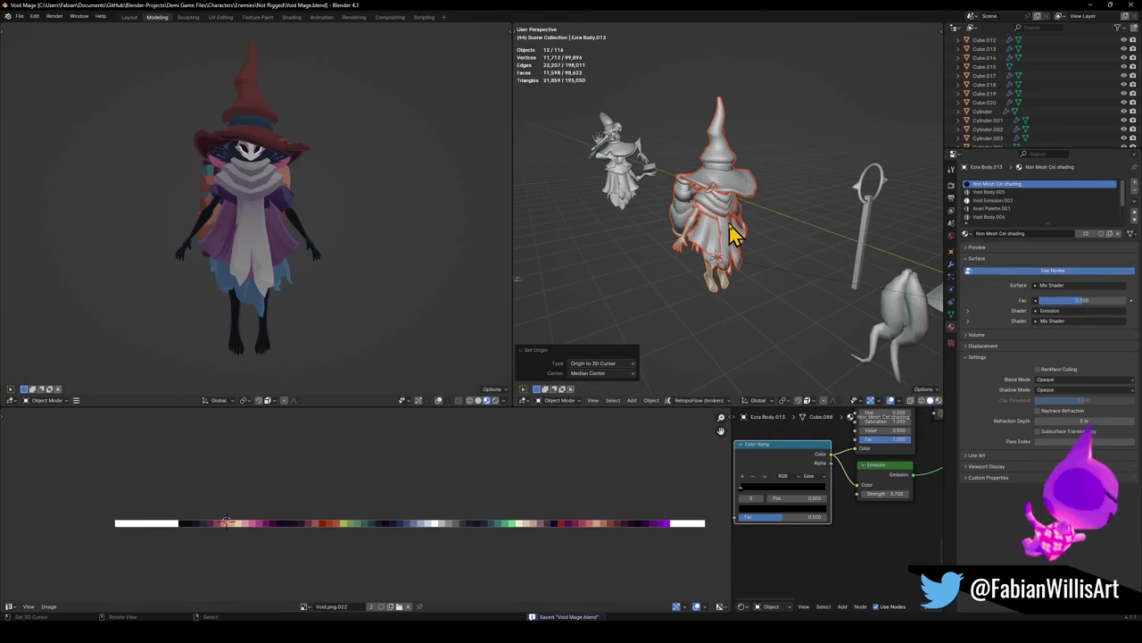
{"action": "key", "text": "ctrl+shift+s"}
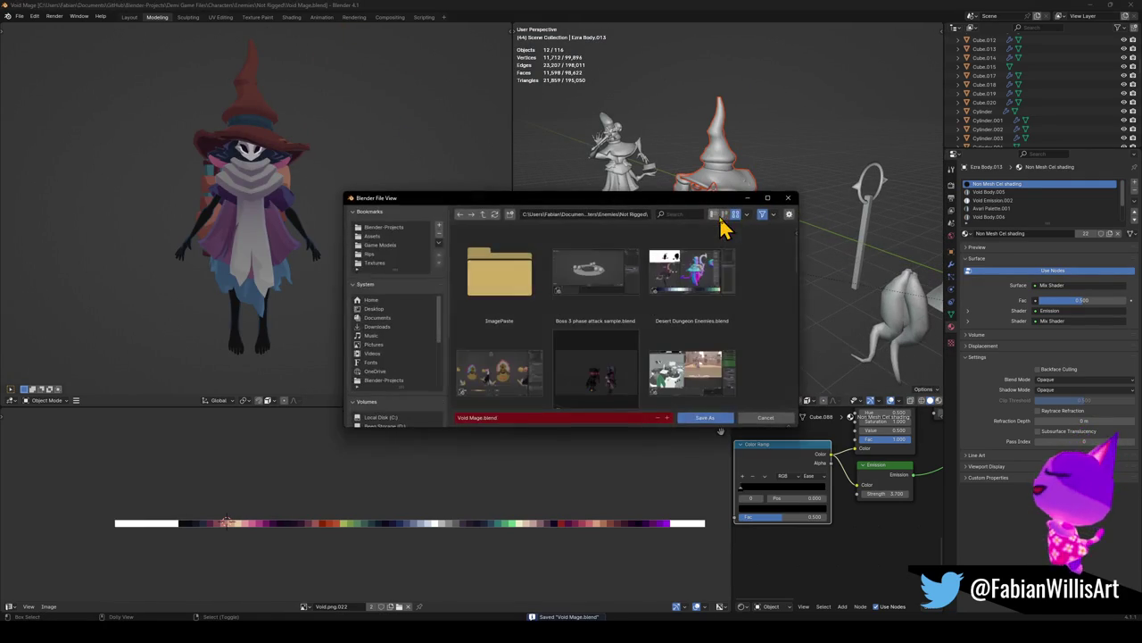
Switch the file browser to list view and navigate to Demi Game Files > Characters > NPCS
{"action": "left_click", "coordinate": [715, 216]}
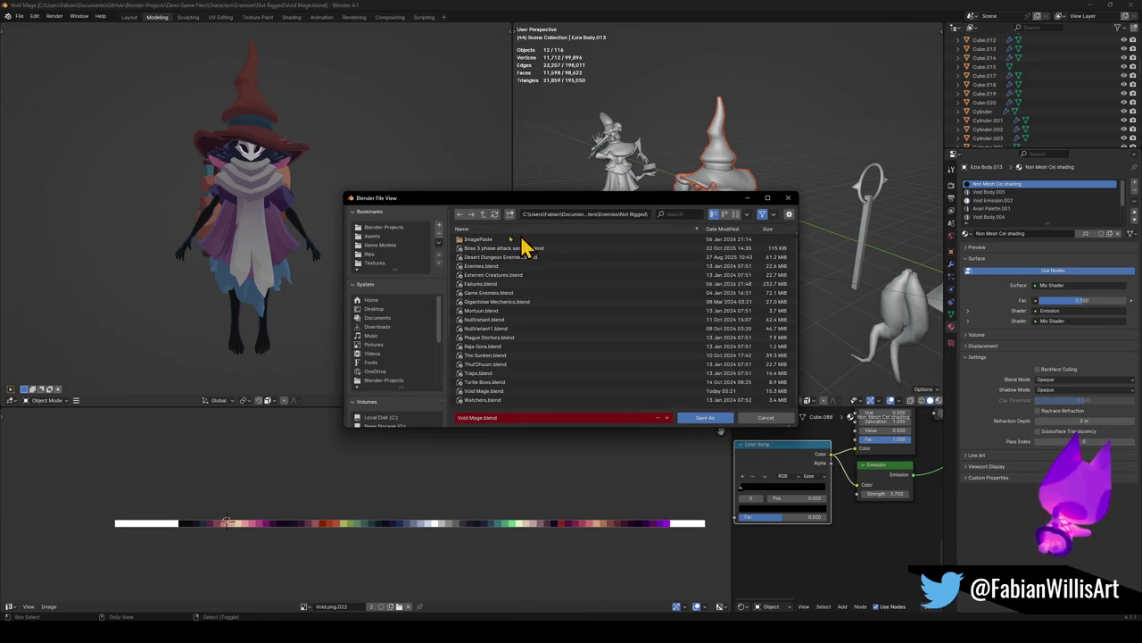
{"action": "left_click", "coordinate": [485, 217]}
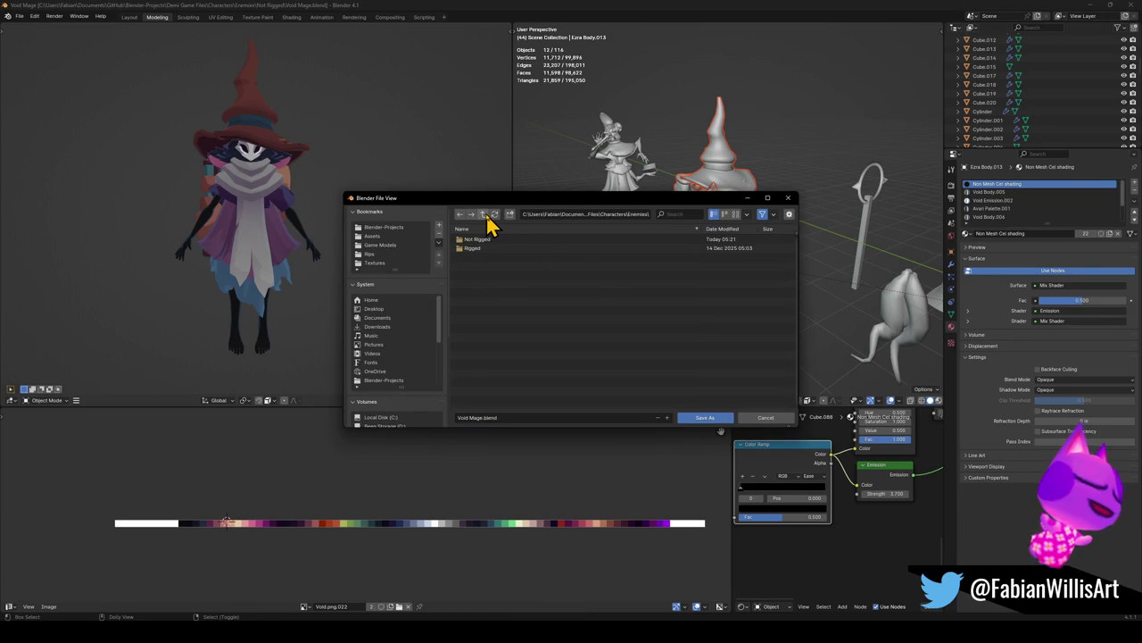
{"action": "double_click", "coordinate": [486, 241]}
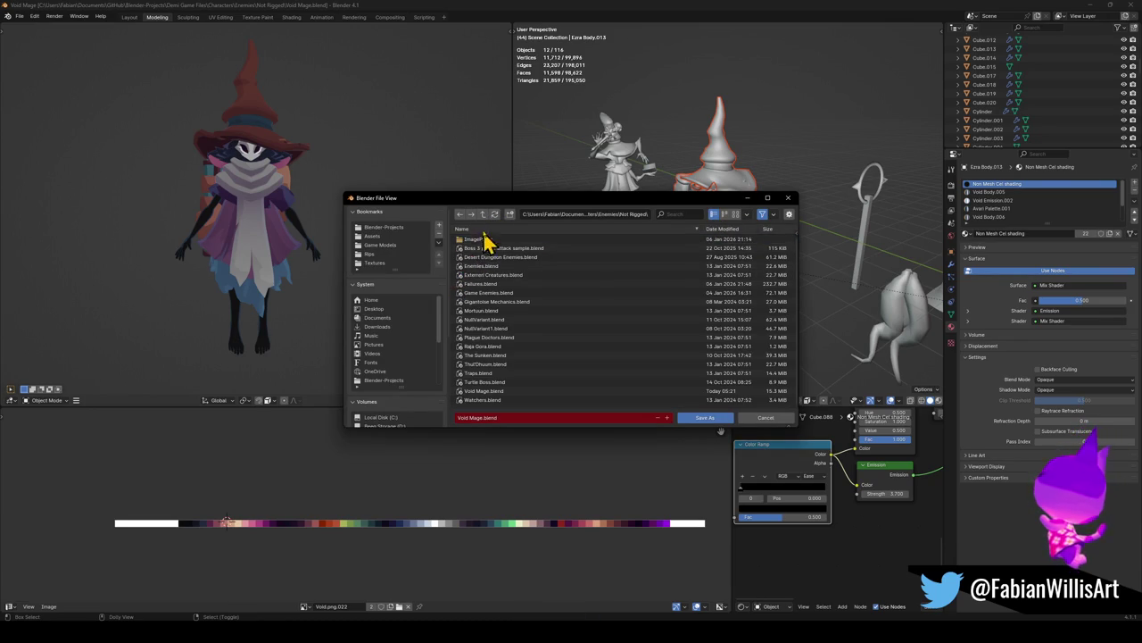
{"action": "left_click", "coordinate": [483, 217]}
{"action": "left_click", "coordinate": [483, 218]}
{"action": "left_click", "coordinate": [483, 218]}
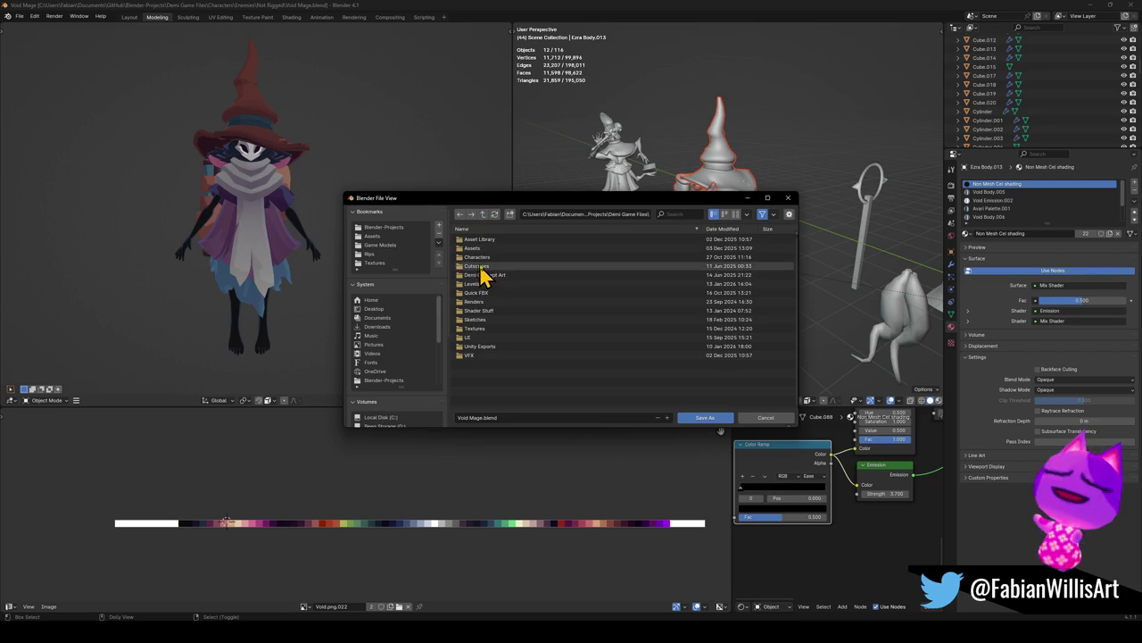
{"action": "double_click", "coordinate": [482, 257]}
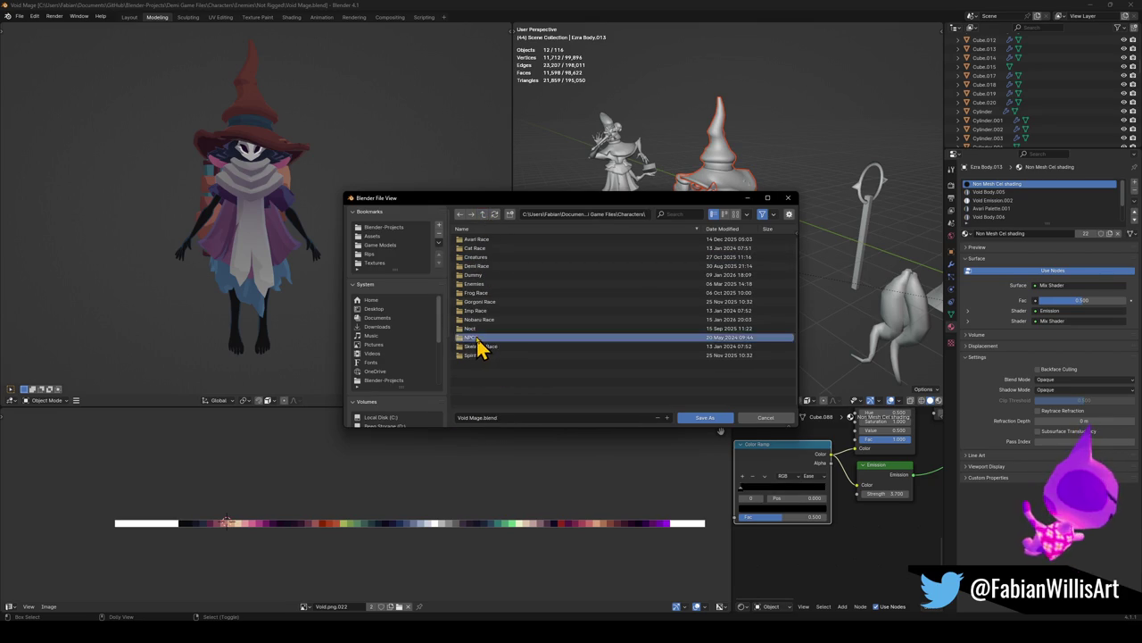
{"action": "double_click", "coordinate": [473, 338]}
Name the file Void Merchant.blend and save it
{"action": "left_click", "coordinate": [489, 416]}
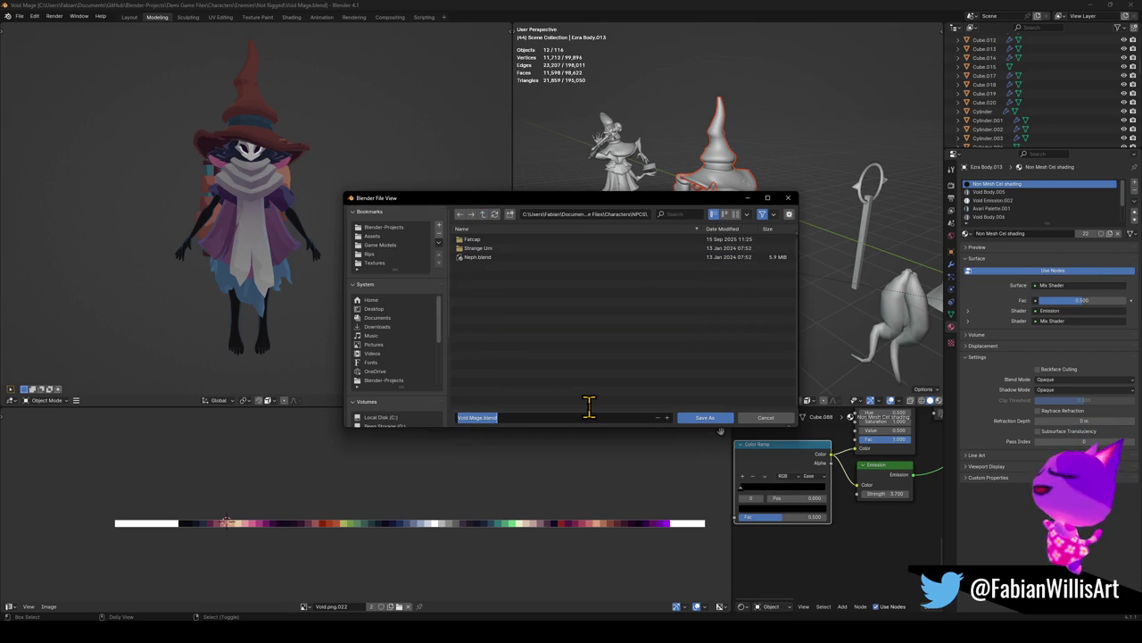
{"action": "type", "text": "V"}
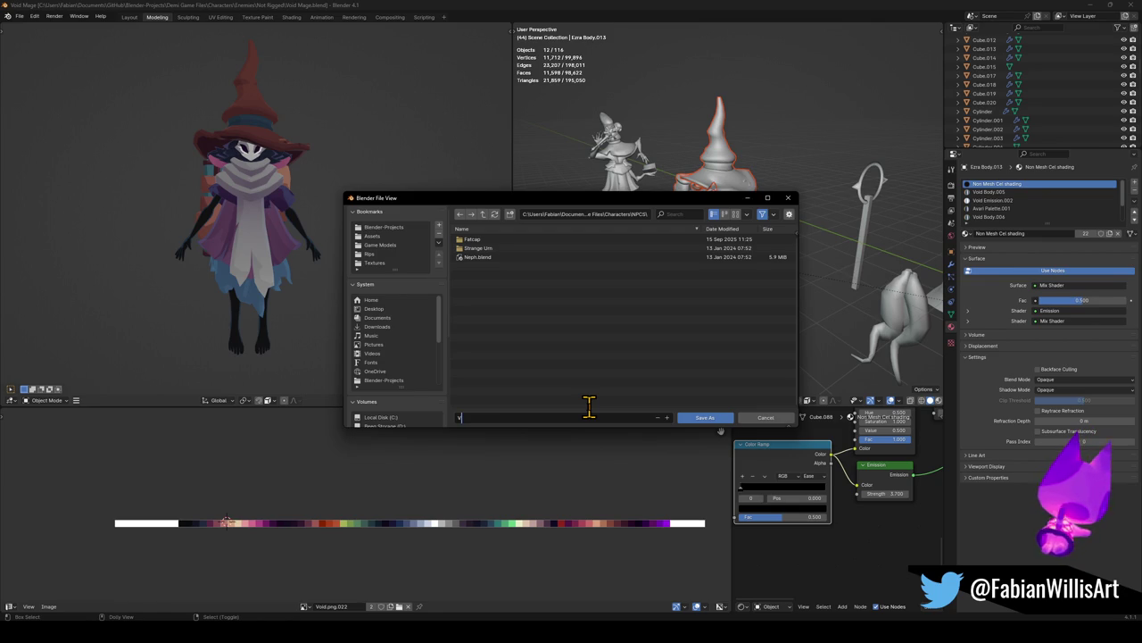
{"action": "type", "text": "oid Merchant"}
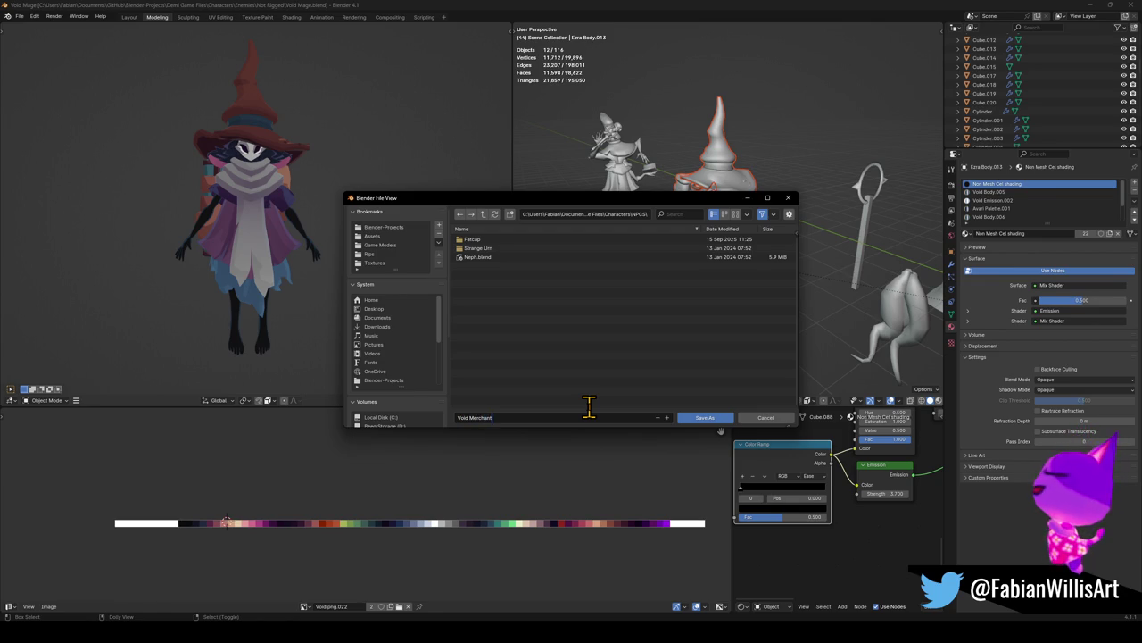
{"action": "key", "text": "Return"}
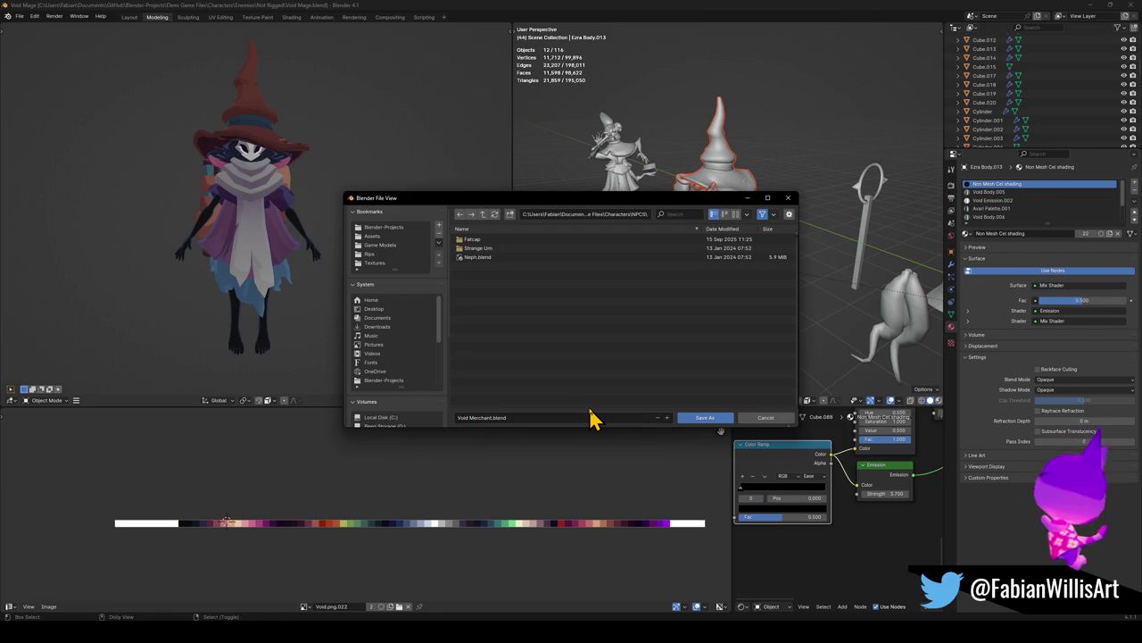
{"action": "key", "text": "Return"}
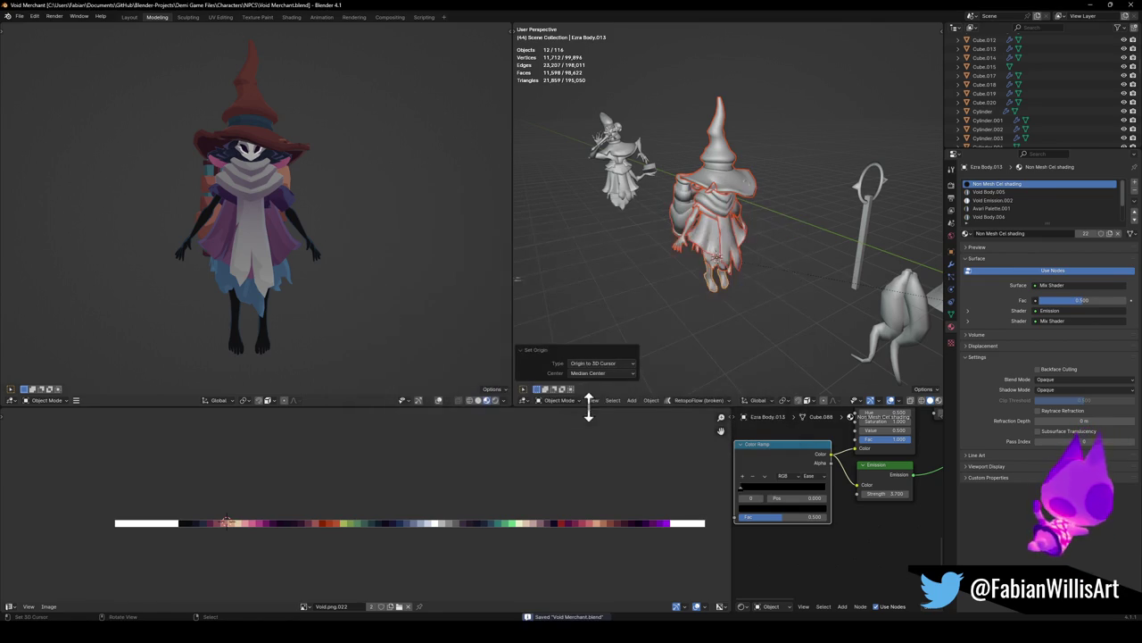
Look over the scene's models, selecting and centring on the dark creature's glowing face
{"action": "mouse_move", "coordinate": [668, 184]}
{"action": "middle_mouse_down"}
{"action": "mouse_move", "coordinate": [739, 209]}
{"action": "mouse_move", "coordinate": [619, 240]}
{"action": "mouse_move", "coordinate": [656, 186]}
{"action": "mouse_move", "coordinate": [671, 217]}
{"action": "mouse_move", "coordinate": [653, 242]}
{"action": "mouse_move", "coordinate": [679, 245]}
{"action": "middle_mouse_up"}
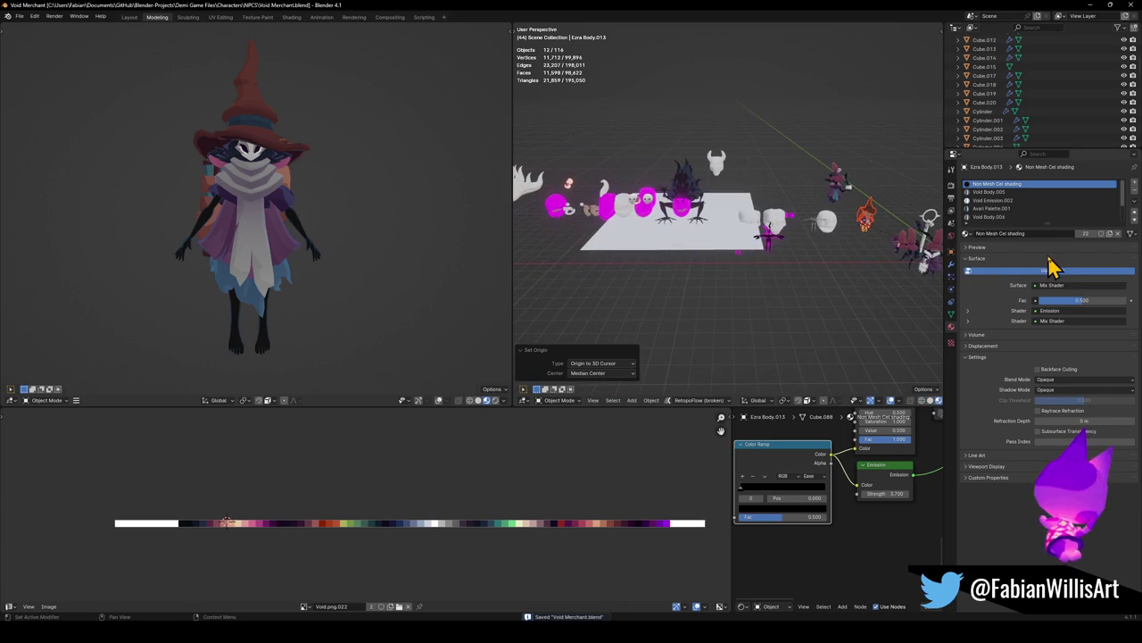
{"action": "scroll", "coordinate": [676, 250], "scroll_direction": "up", "scroll_amount": 5}
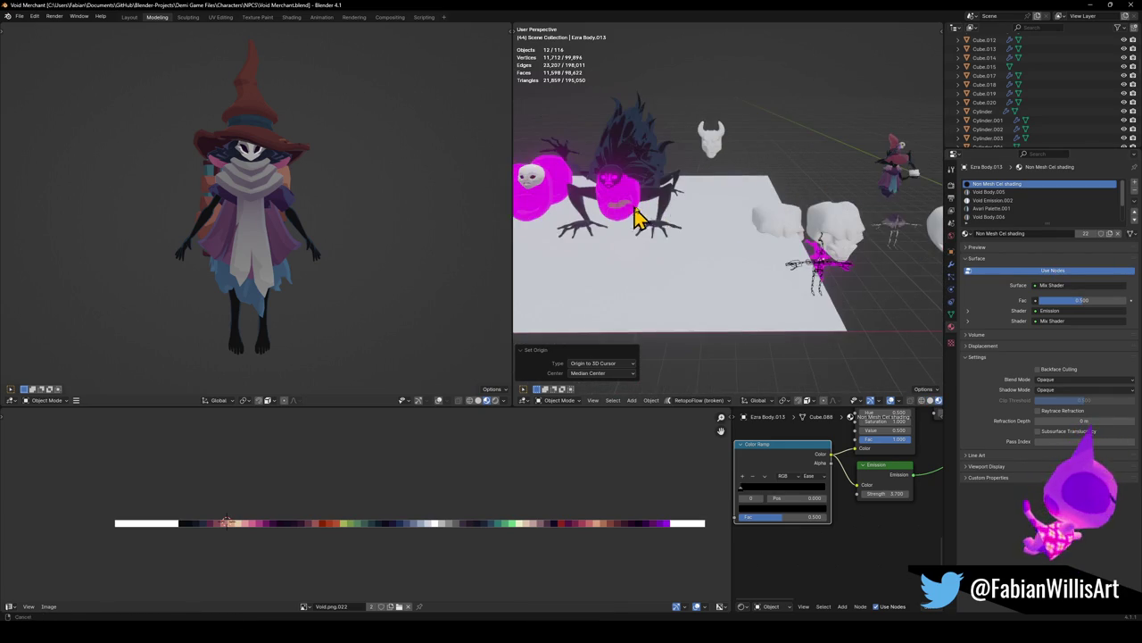
{"action": "scroll", "coordinate": [640, 217], "scroll_direction": "up", "scroll_amount": 2}
{"action": "left_click", "coordinate": [687, 201]}
{"action": "middle_click", "coordinate": [688, 194], "text": "alt"}
{"action": "scroll", "coordinate": [730, 214], "scroll_direction": "up", "scroll_amount": 4}
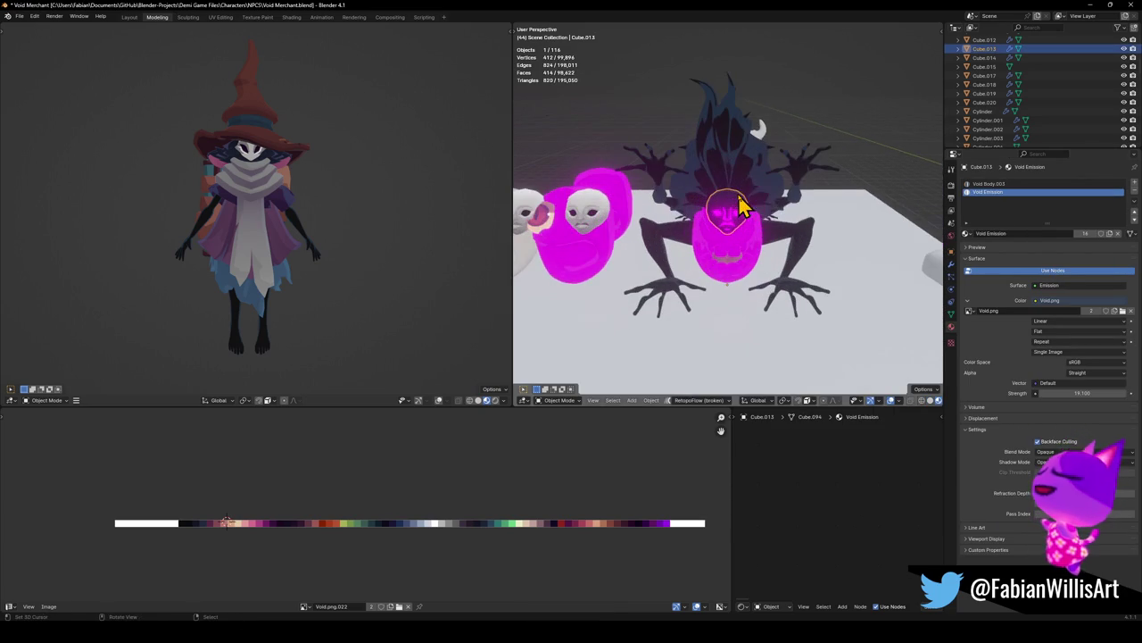
{"action": "mouse_move", "coordinate": [730, 216]}
{"action": "middle_mouse_down"}
{"action": "mouse_move", "coordinate": [612, 235]}
{"action": "mouse_move", "coordinate": [651, 242]}
{"action": "middle_mouse_up"}
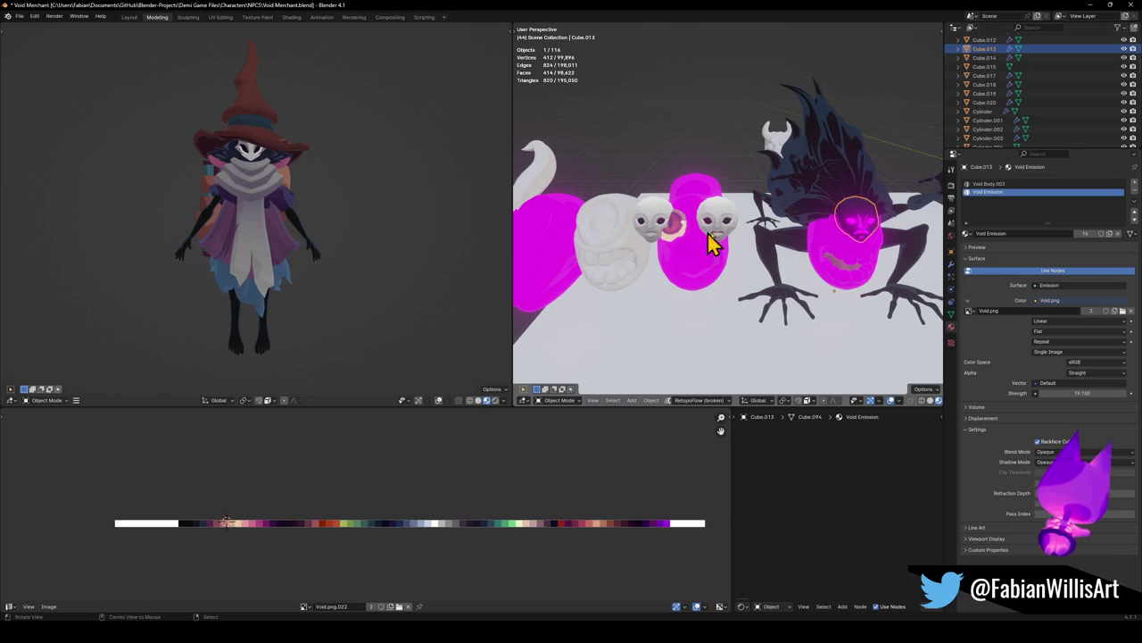
{"action": "mouse_move", "coordinate": [857, 234]}
{"action": "middle_mouse_down"}
{"action": "mouse_move", "coordinate": [722, 256]}
{"action": "mouse_move", "coordinate": [757, 241]}
{"action": "middle_mouse_up"}
{"action": "scroll", "coordinate": [756, 235], "scroll_direction": "up", "scroll_amount": 3}
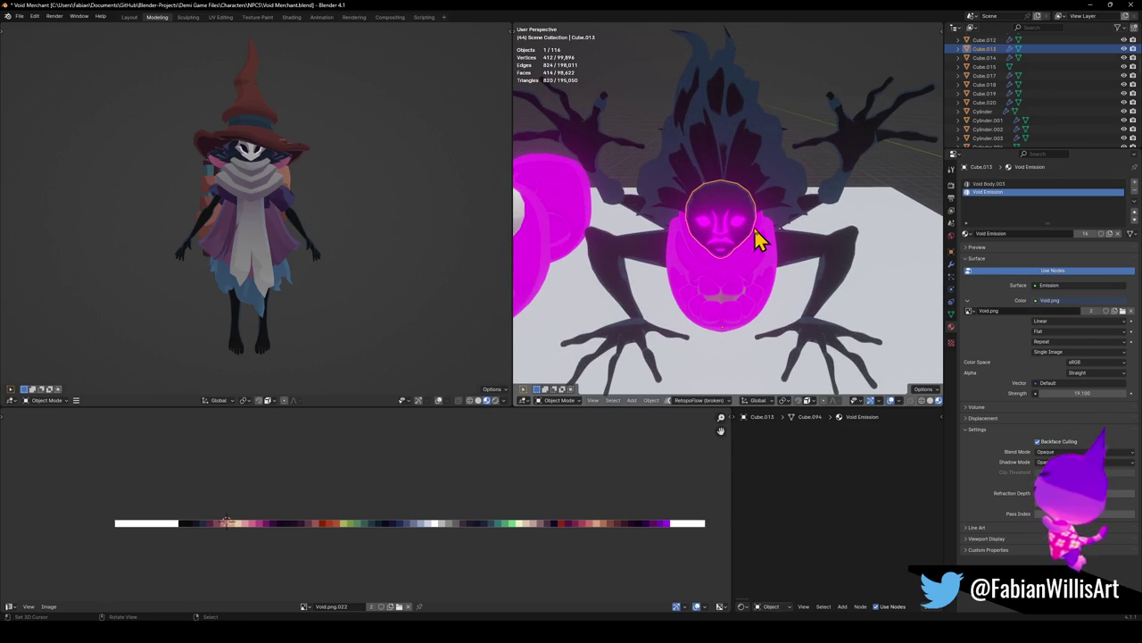
{"action": "scroll", "coordinate": [776, 234], "scroll_direction": "down", "scroll_amount": 3}
{"action": "scroll", "coordinate": [803, 230], "scroll_direction": "down", "scroll_amount": 4}
{"action": "mouse_move", "coordinate": [795, 229]}
{"action": "middle_mouse_down"}
{"action": "mouse_move", "coordinate": [747, 241]}
{"action": "mouse_move", "coordinate": [560, 241]}
{"action": "middle_mouse_up"}
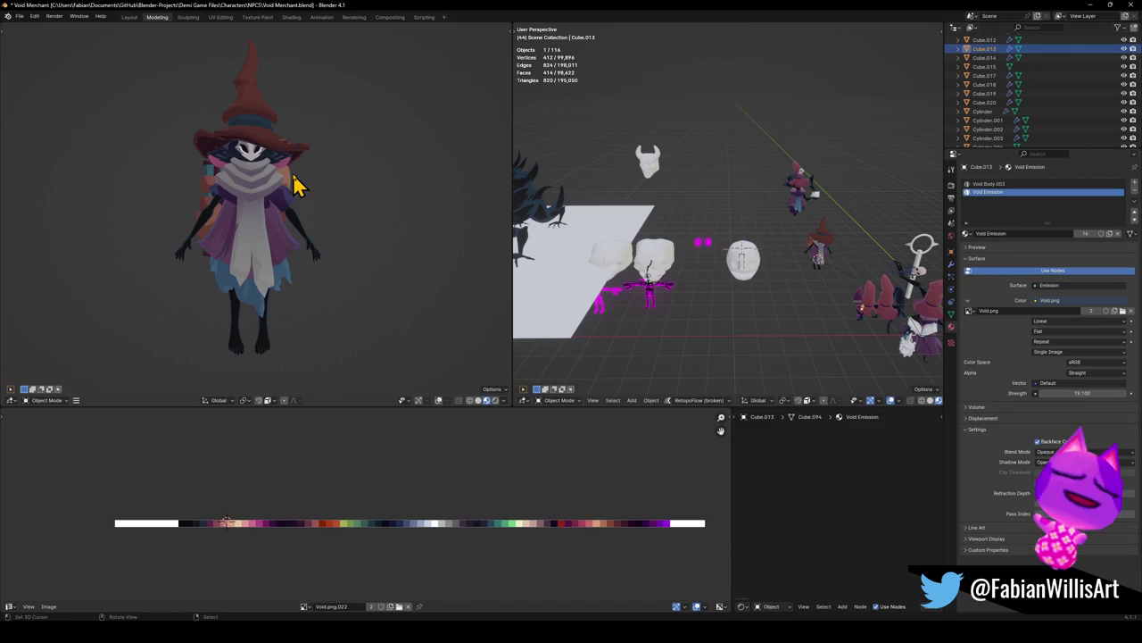
Select the Void Archer witch's mask piece and frame it in the view
{"action": "left_click", "coordinate": [255, 165]}
{"action": "left_click", "coordinate": [255, 165]}
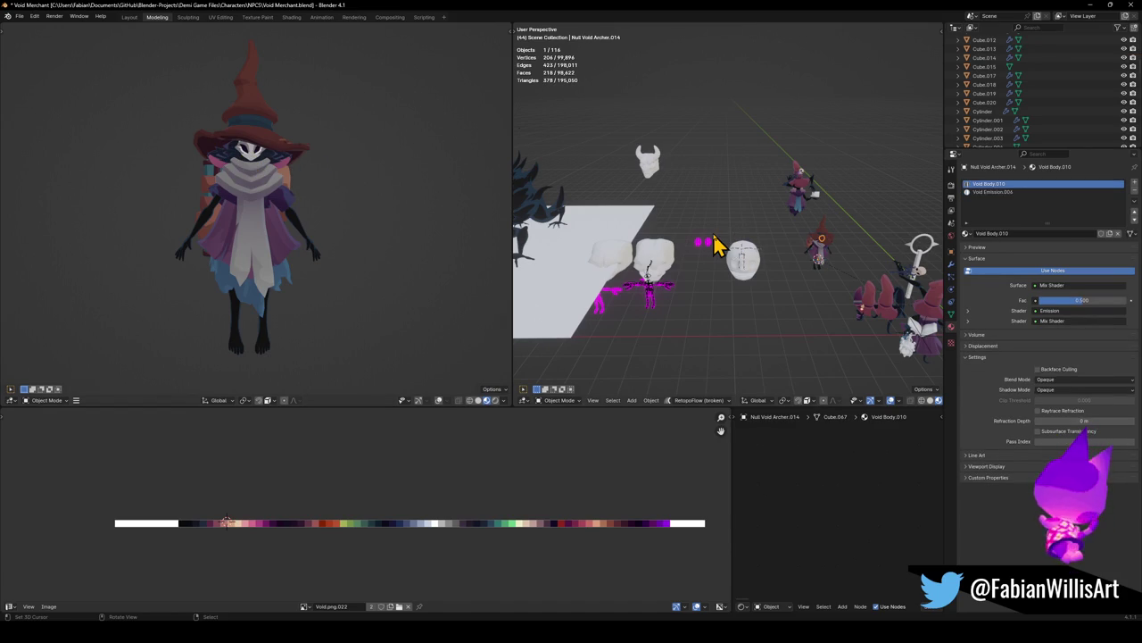
{"action": "key", "text": "KP_Decimal"}
{"action": "scroll", "coordinate": [701, 242], "scroll_direction": "down", "scroll_amount": 4}
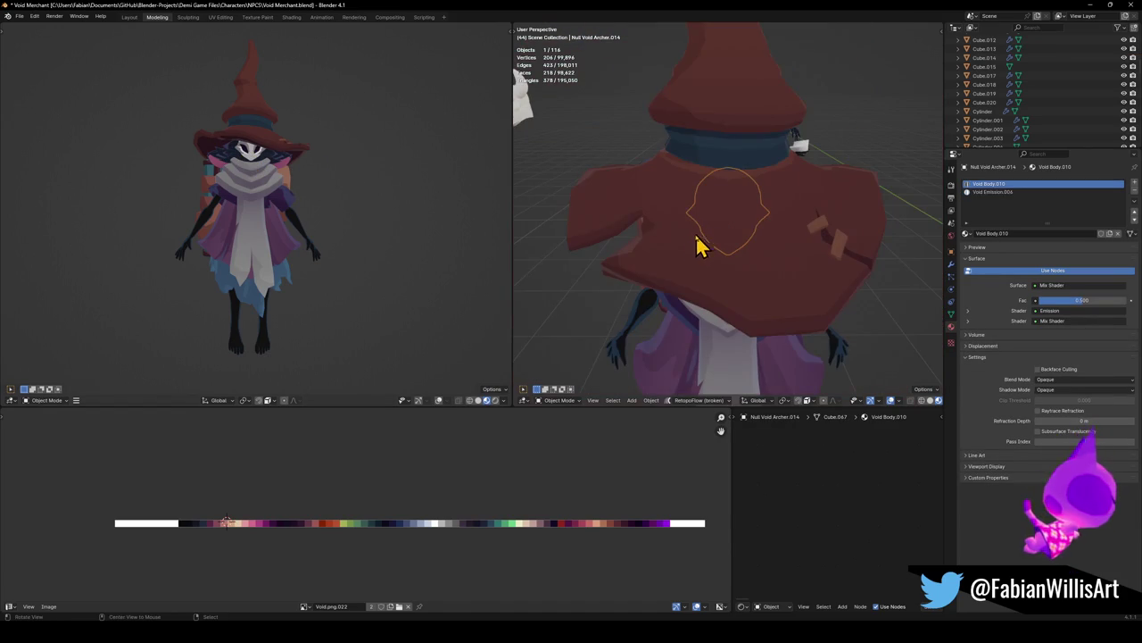
Copy the witch's mask, deselect it, and orbit out to view the whole character
{"action": "mouse_move", "coordinate": [717, 242]}
{"action": "middle_mouse_down"}
{"action": "mouse_move", "coordinate": [723, 205]}
{"action": "mouse_move", "coordinate": [743, 218]}
{"action": "middle_mouse_up"}
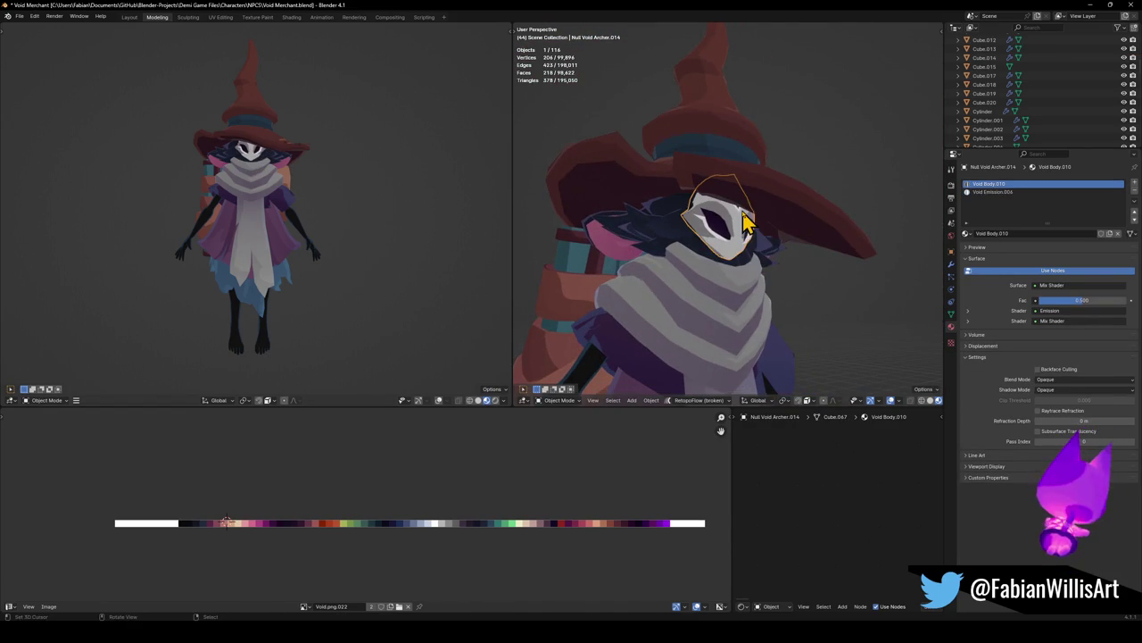
{"action": "key", "text": "ctrl+c"}
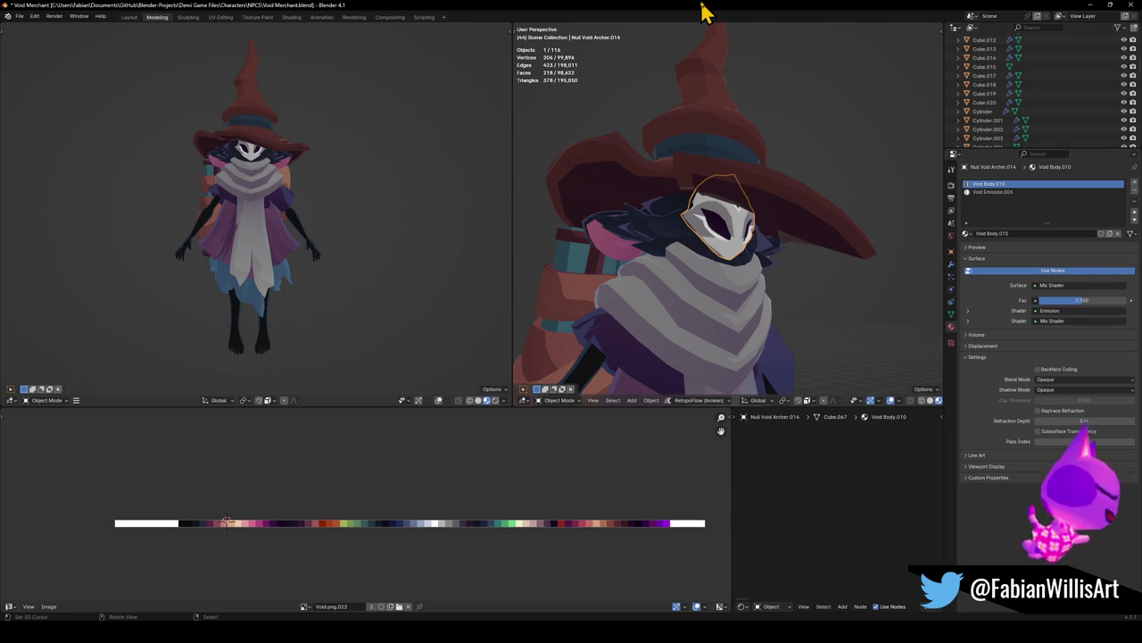
{"action": "key", "text": "alt+a"}
{"action": "middle_click_drag", "start_coordinate": [783, 235], "coordinate": [748, 241]}
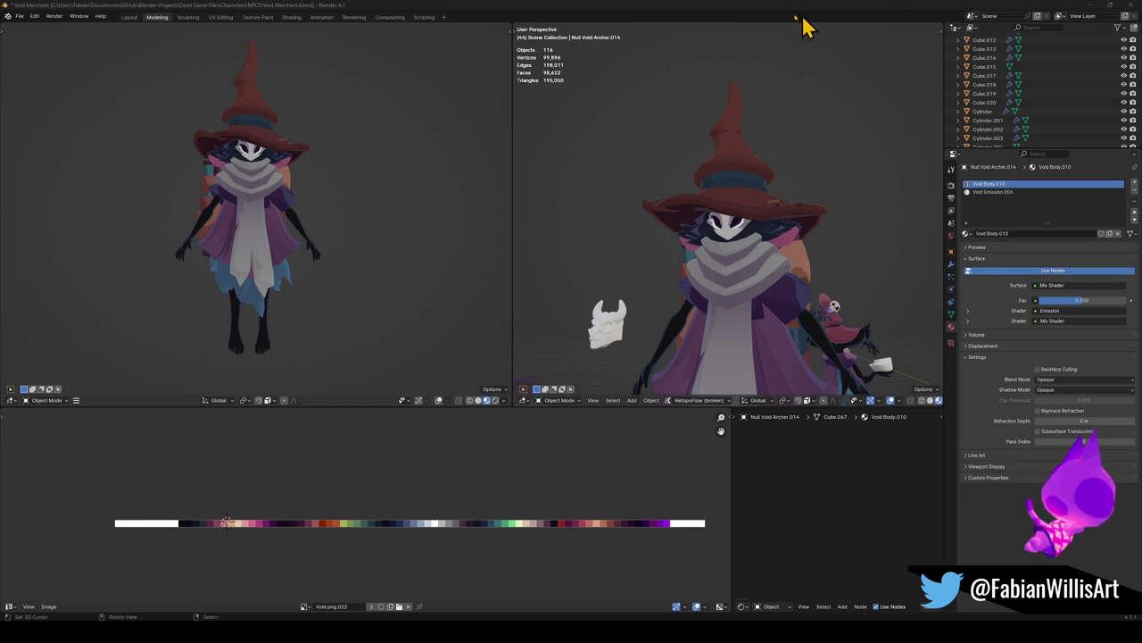
{"action": "middle_click_drag", "start_coordinate": [725, 228], "coordinate": [777, 204]}
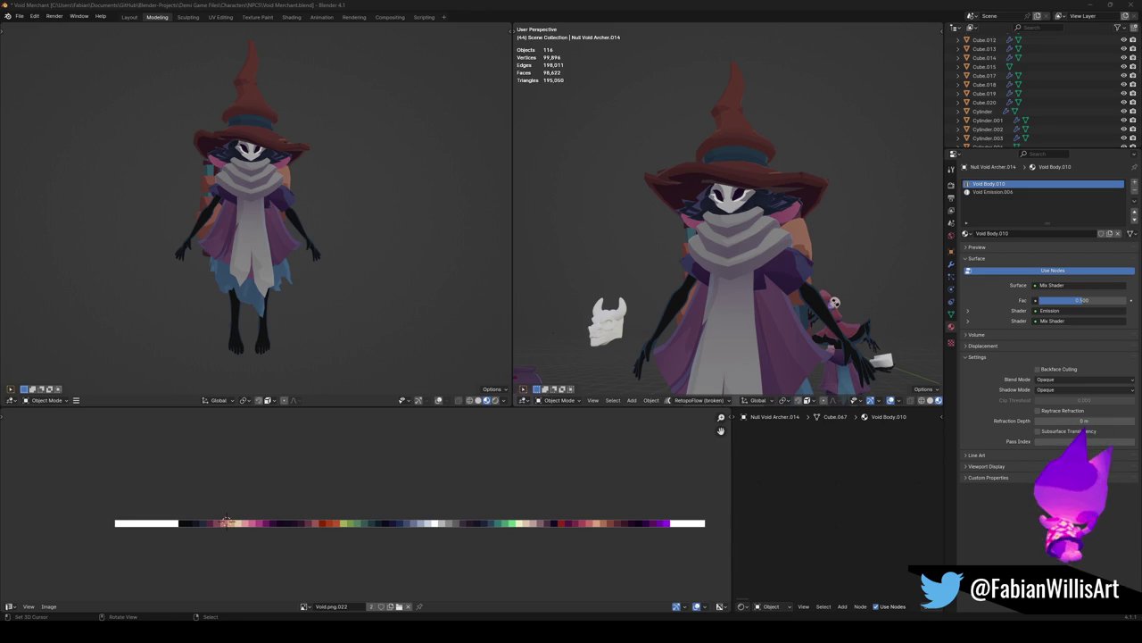
Orbit around the character and save Void Merchant.blend
{"action": "mouse_move", "coordinate": [693, 288]}
{"action": "middle_mouse_down"}
{"action": "mouse_move", "coordinate": [676, 242]}
{"action": "mouse_move", "coordinate": [709, 253]}
{"action": "mouse_move", "coordinate": [747, 298]}
{"action": "mouse_move", "coordinate": [730, 254]}
{"action": "middle_mouse_up"}
{"action": "key", "text": "ctrl+s"}
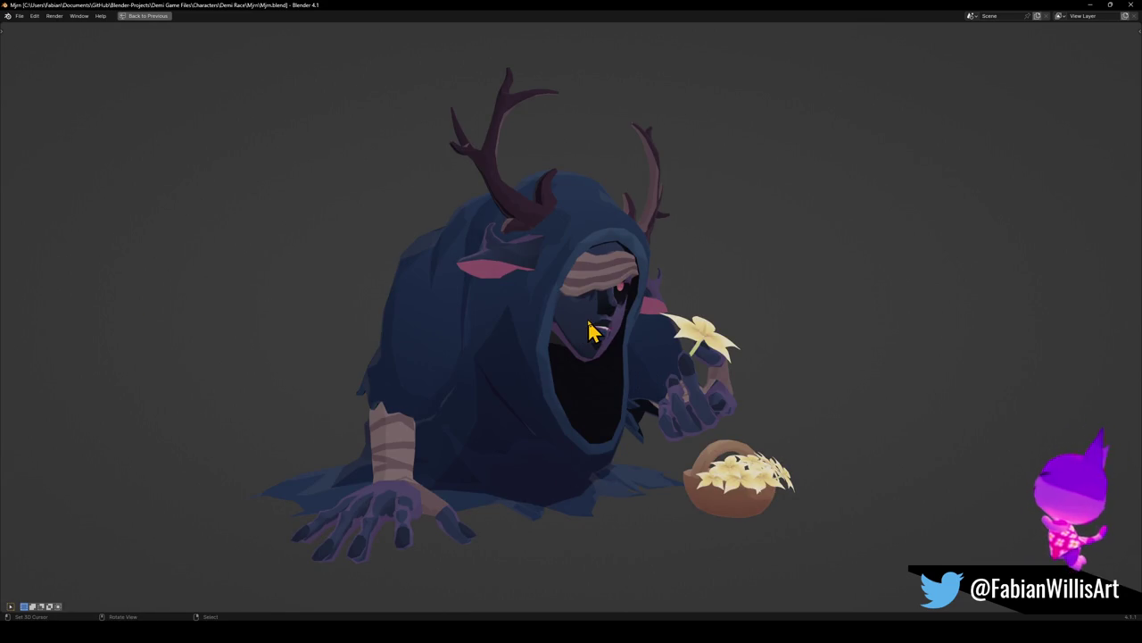
Hide the creature's antlers and face mesh, then restore the multi-panel layout
{"action": "key", "text": "h"}
{"action": "middle_click_drag", "start_coordinate": [581, 268], "coordinate": [612, 293]}
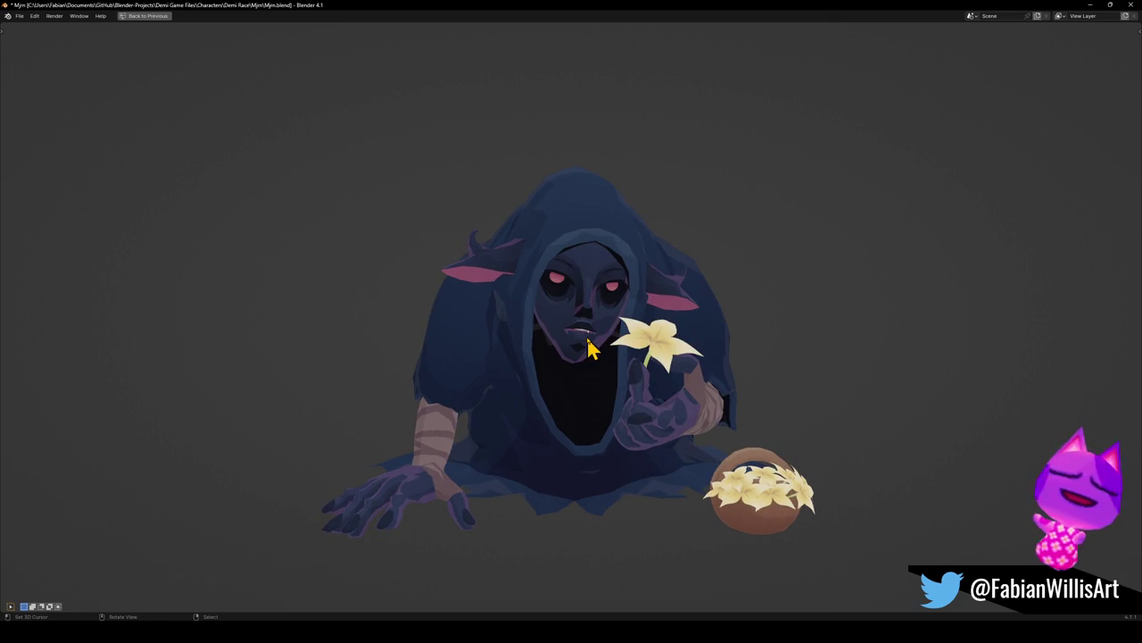
{"action": "key", "text": "h"}
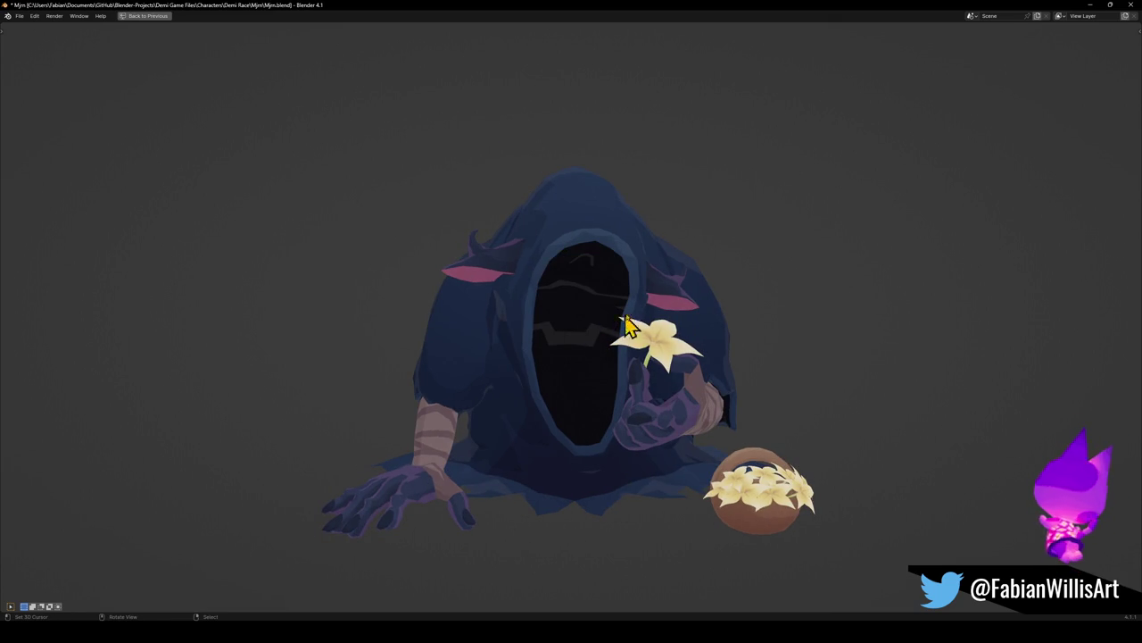
{"action": "middle_click_drag", "start_coordinate": [645, 339], "coordinate": [681, 345]}
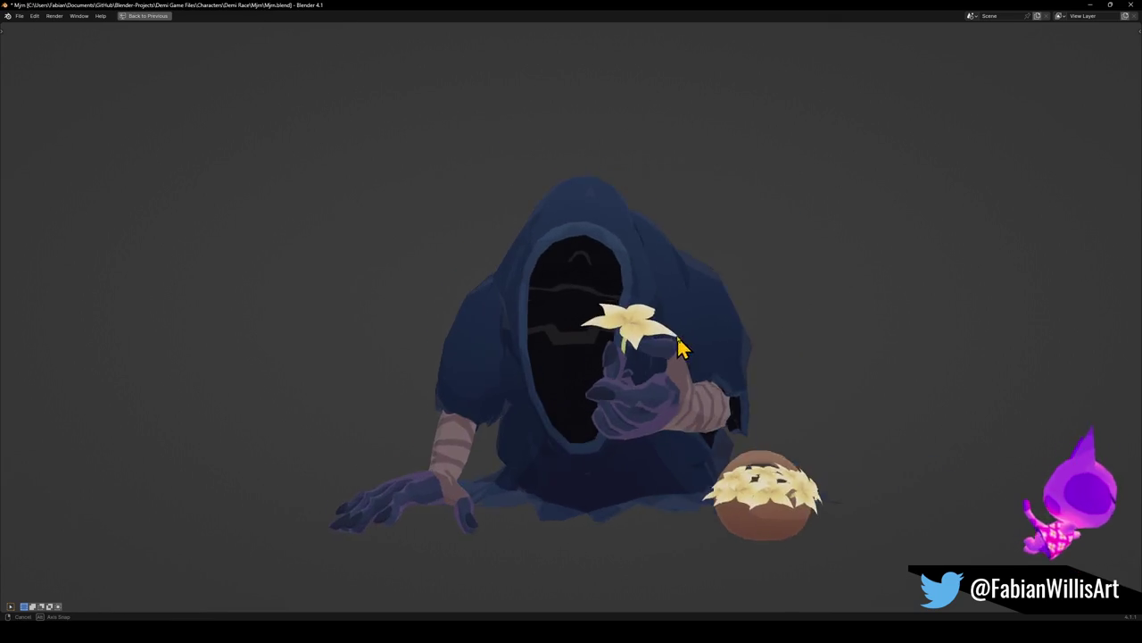
{"action": "scroll", "coordinate": [612, 321], "scroll_direction": "down", "scroll_amount": 2}
{"action": "scroll", "coordinate": [612, 322], "scroll_direction": "down", "scroll_amount": 2}
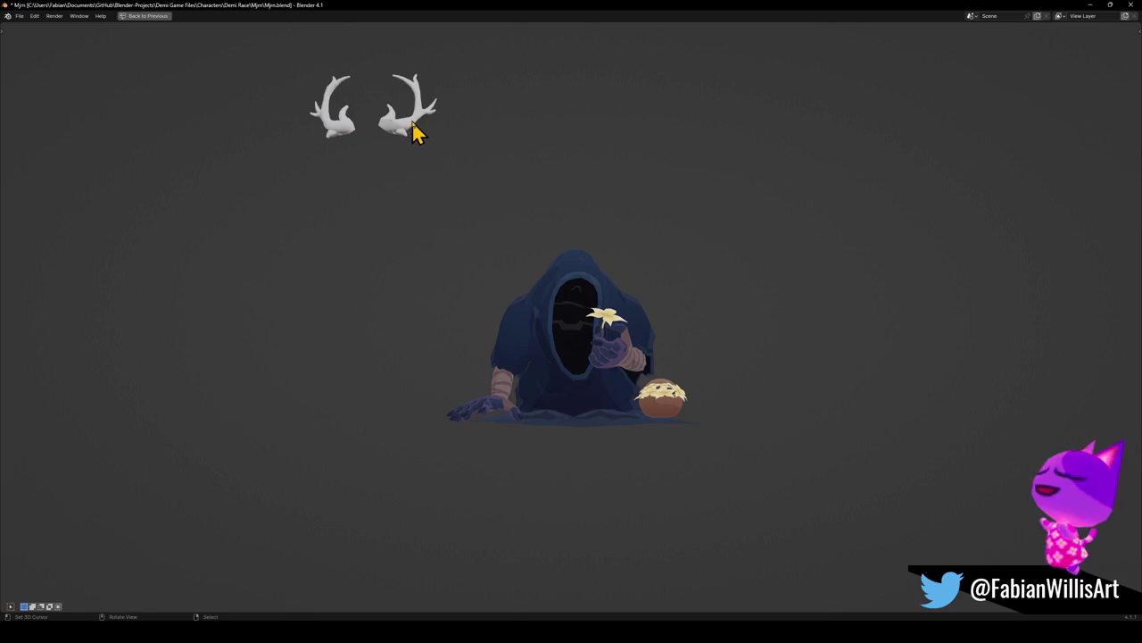
{"action": "scroll", "coordinate": [581, 294], "scroll_direction": "up", "scroll_amount": 3}
{"action": "middle_click_drag", "start_coordinate": [581, 294], "coordinate": [589, 344]}
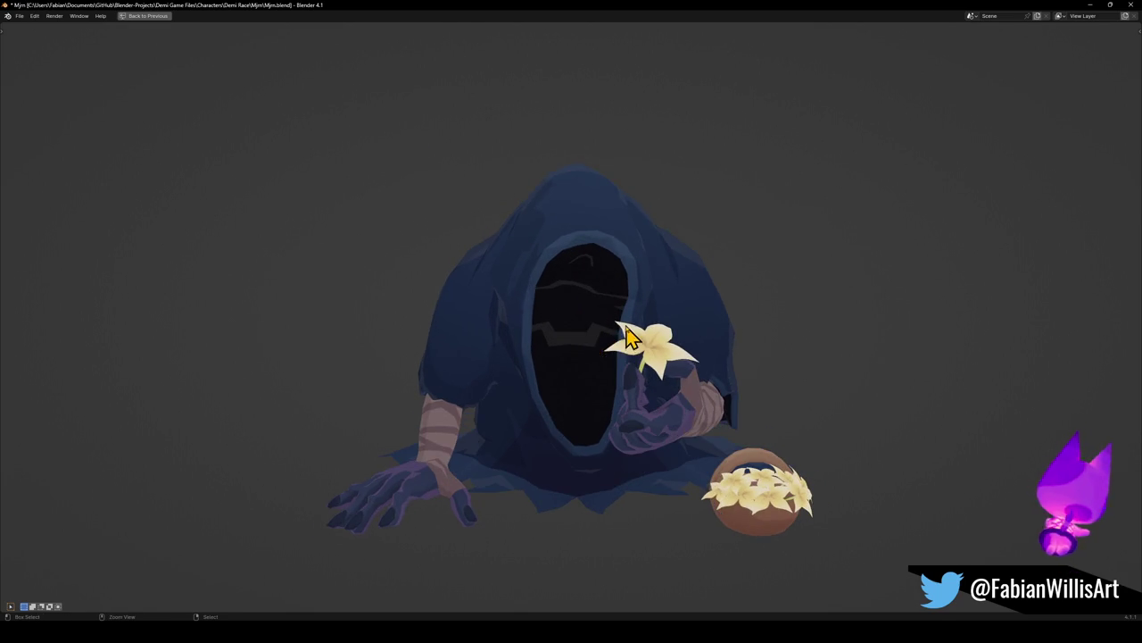
{"action": "key", "text": "ctrl+alt+space"}
{"action": "scroll", "coordinate": [754, 290], "scroll_direction": "up", "scroll_amount": 5}
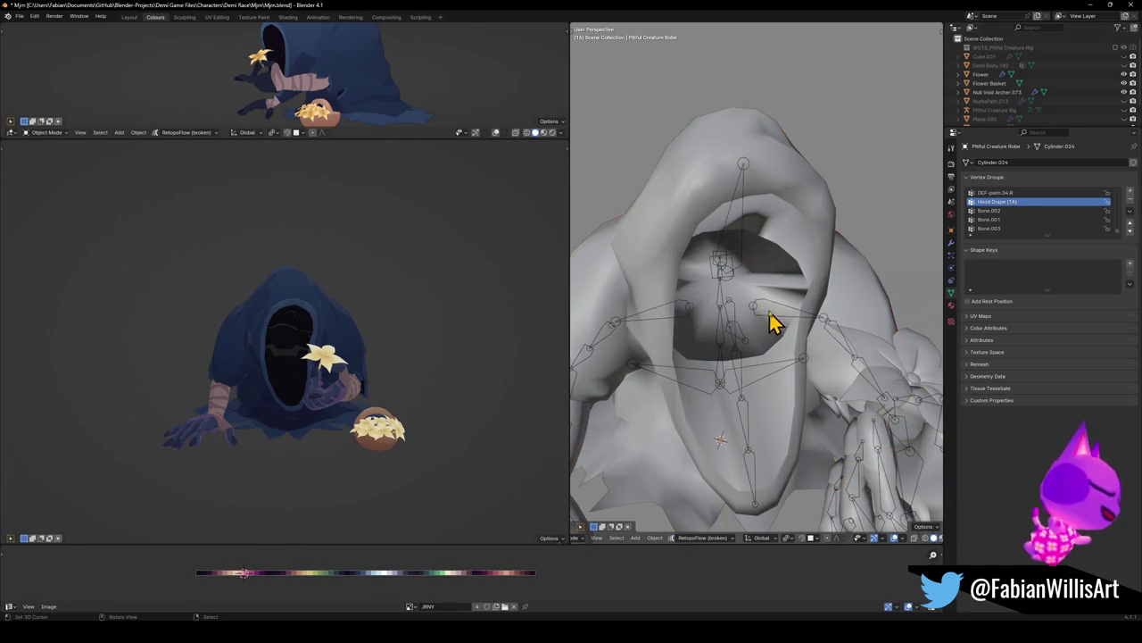
In Edit Mode, reveal the robe's hidden faces and select the connected faces inside the hood
{"action": "key", "text": "Tab"}
{"action": "scroll", "coordinate": [785, 299], "scroll_direction": "up", "scroll_amount": 3}
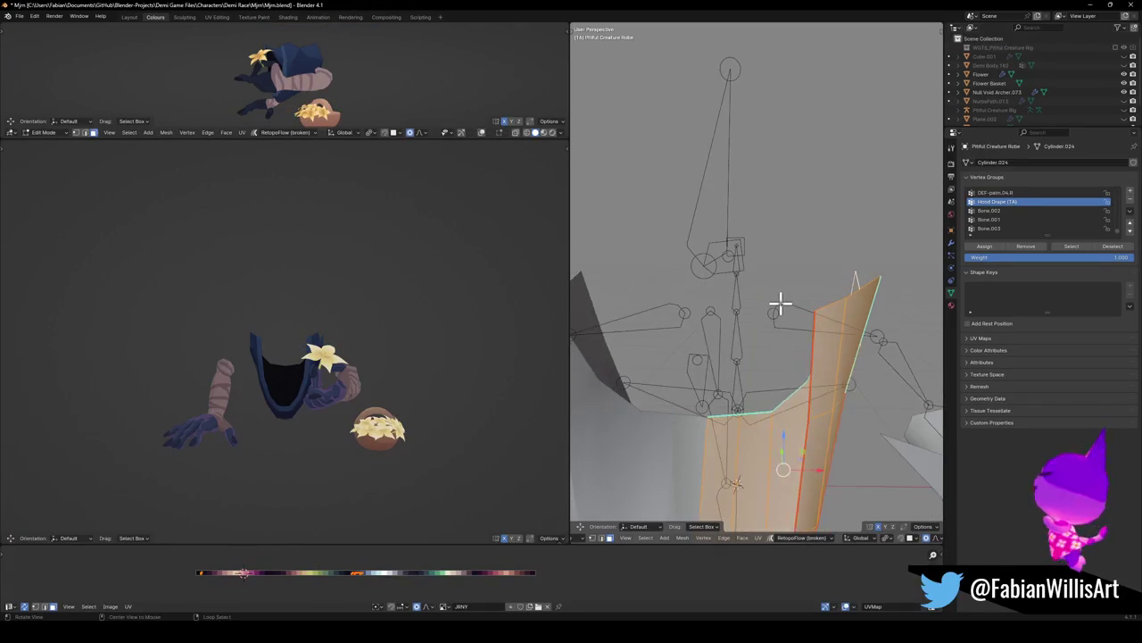
{"action": "scroll", "coordinate": [783, 303], "scroll_direction": "down", "scroll_amount": 4}
{"action": "key", "text": "alt+h"}
{"action": "key", "text": "alt+a"}
{"action": "scroll", "coordinate": [778, 330], "scroll_direction": "up", "scroll_amount": 3}
{"action": "middle_click_drag", "start_coordinate": [770, 453], "coordinate": [776, 366]}
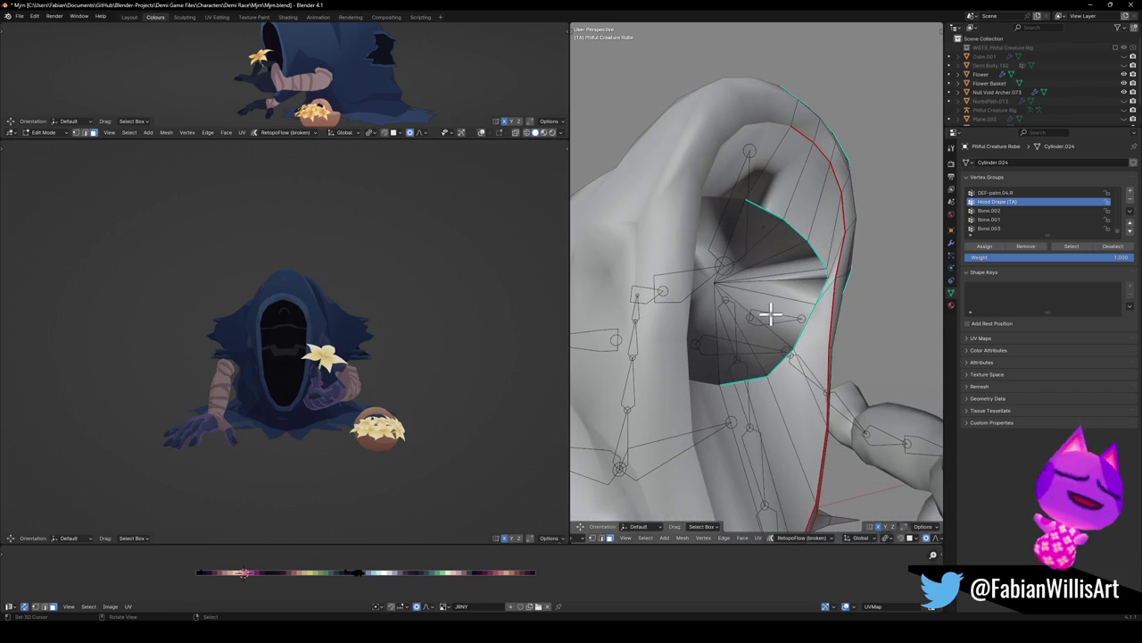
{"action": "key", "text": "l"}
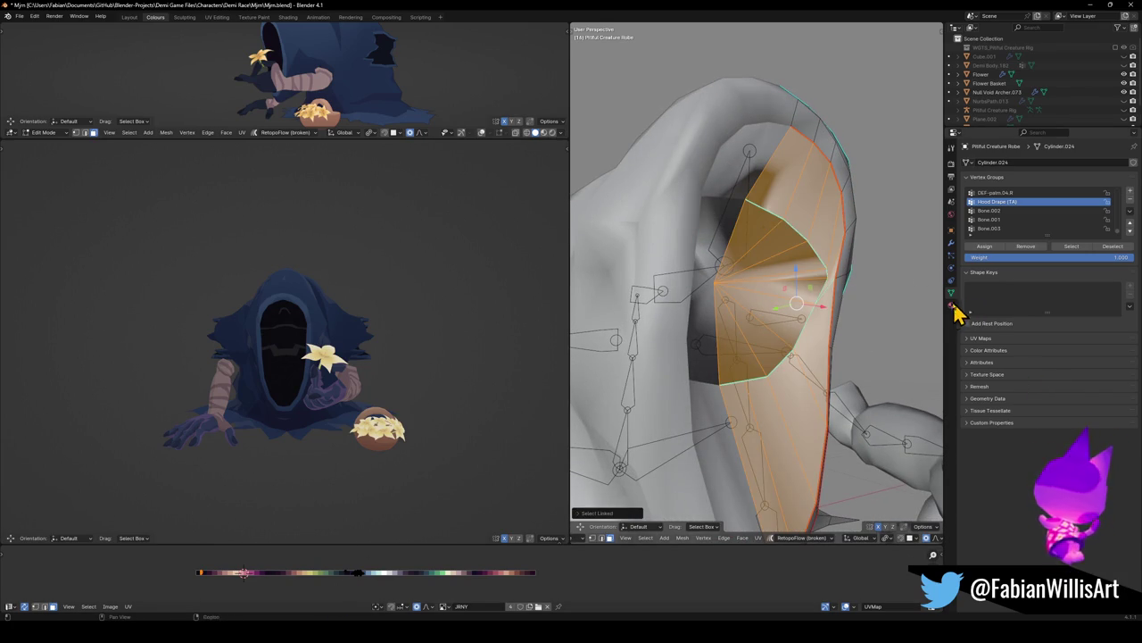
Add a new material slot with Void No Rim and assign it to the hood faces
{"action": "left_click", "coordinate": [952, 304]}
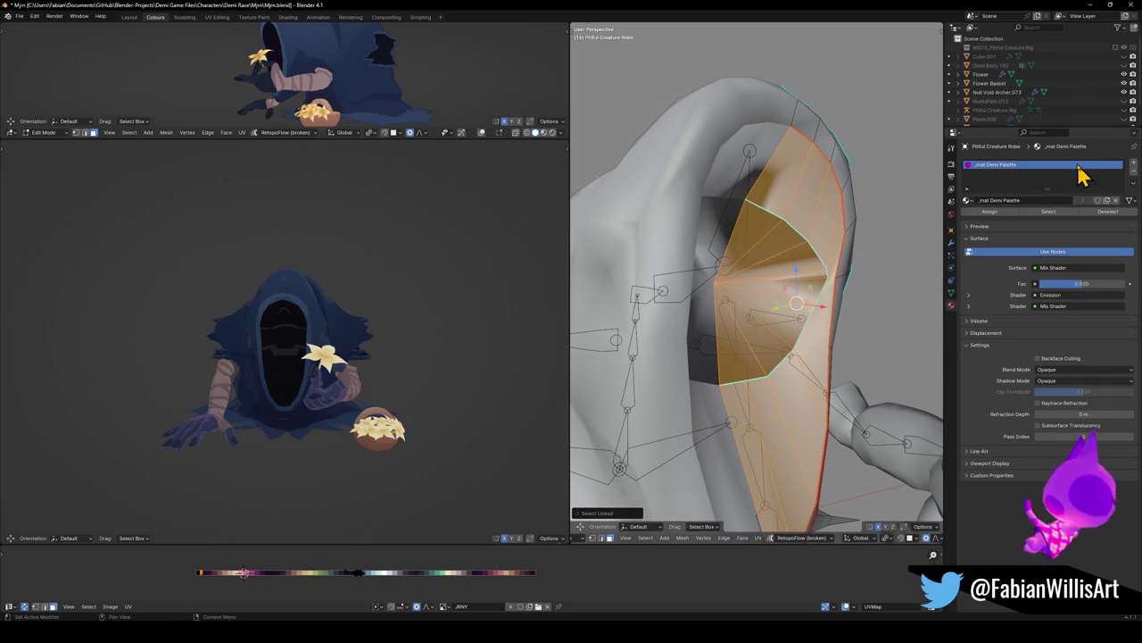
{"action": "left_click", "coordinate": [1134, 168]}
{"action": "left_click", "coordinate": [968, 218]}
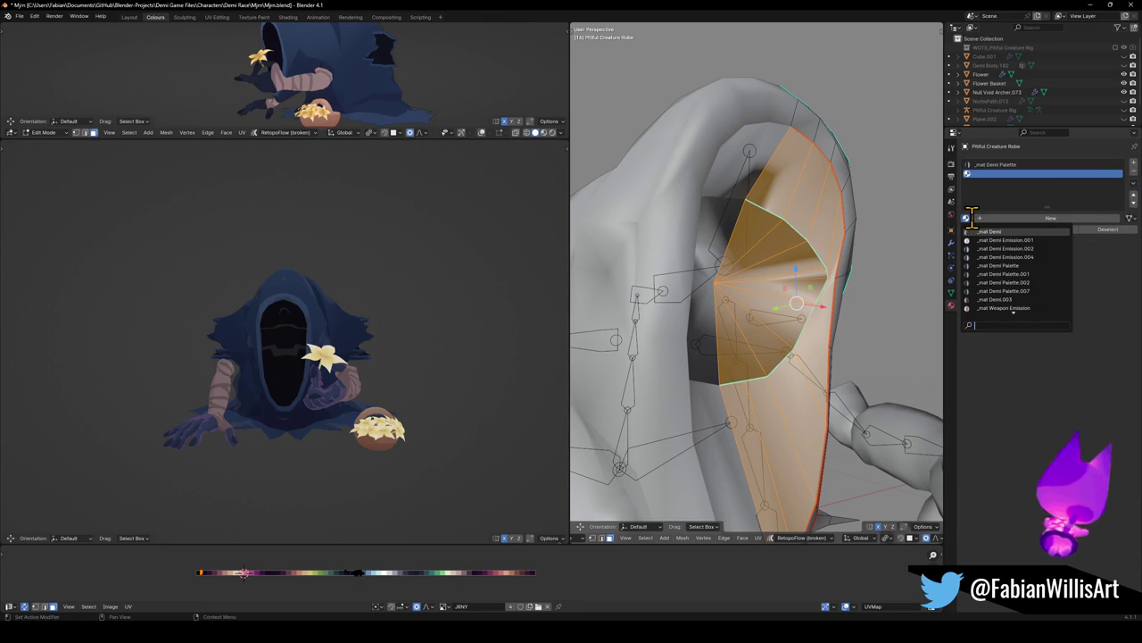
{"action": "type", "text": "no r"}
{"action": "left_click", "coordinate": [977, 230]}
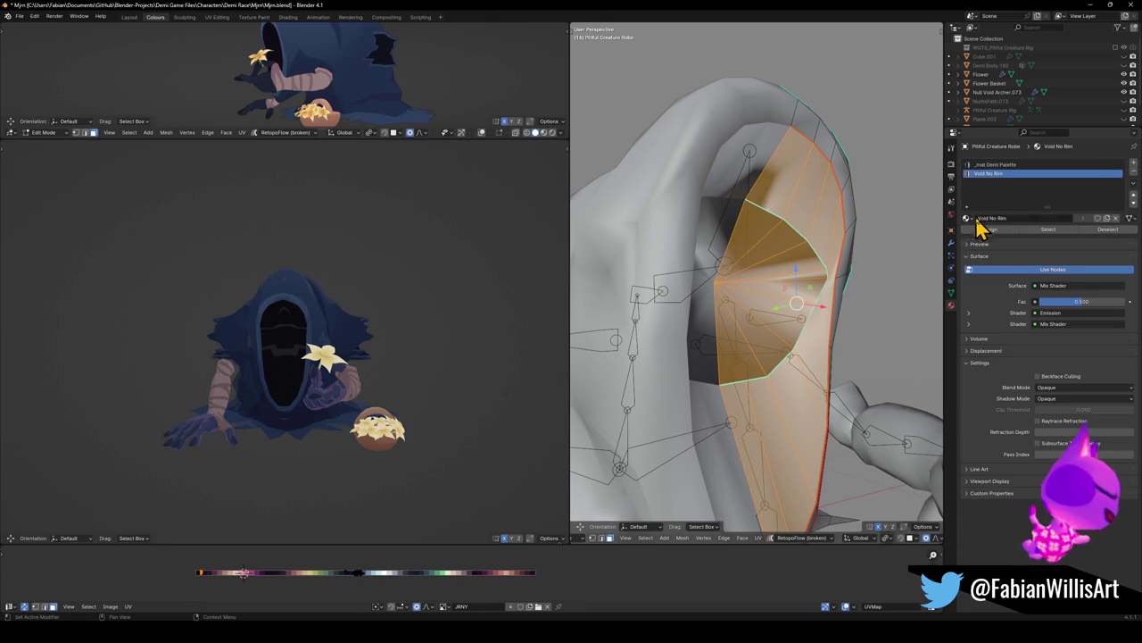
{"action": "left_click", "coordinate": [992, 232]}
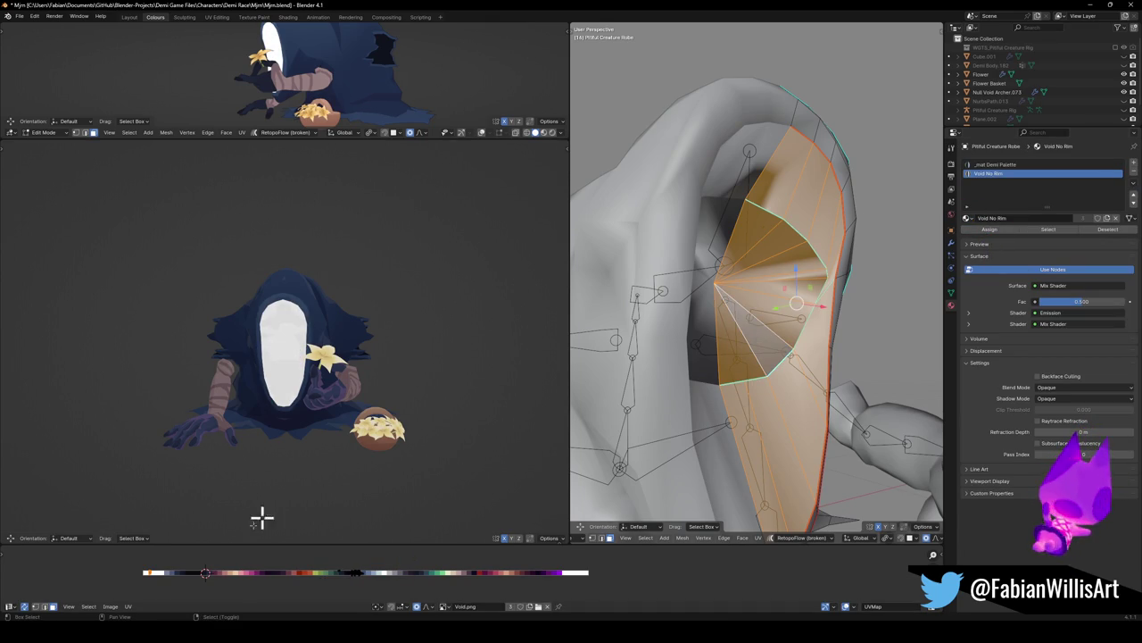
Slide the hood UVs horizontally onto a dark Void.png swatch and leave Edit Mode
{"action": "key", "text": "g"}
{"action": "key", "text": "x"}
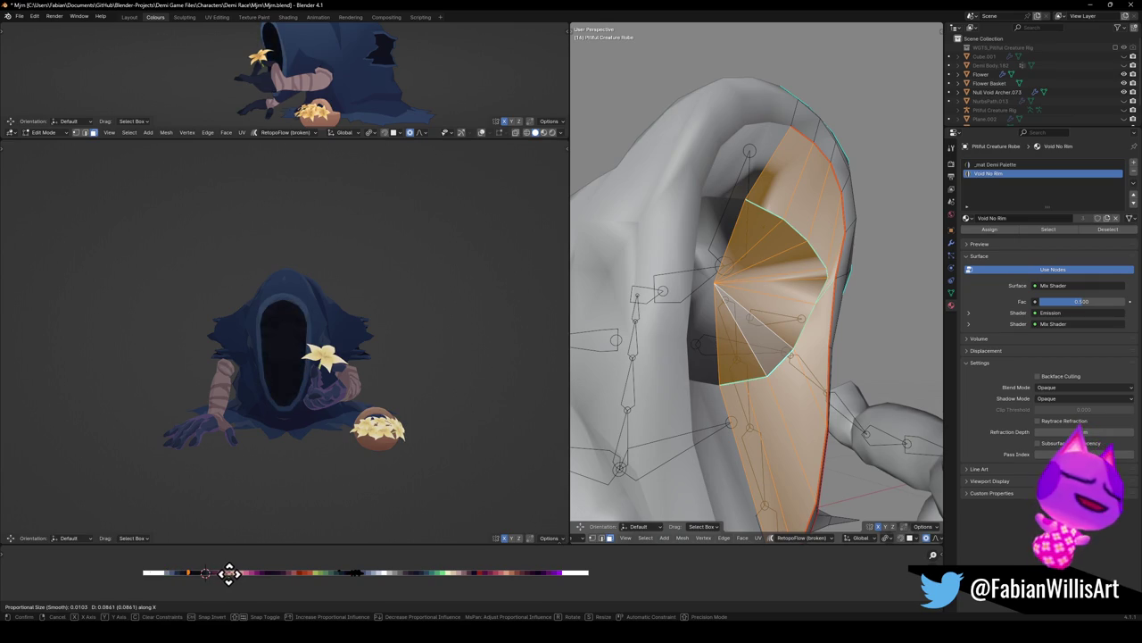
{"action": "left_click", "coordinate": [230, 572]}
{"action": "mouse_move", "coordinate": [334, 326]}
{"action": "middle_mouse_down"}
{"action": "mouse_move", "coordinate": [470, 339]}
{"action": "mouse_move", "coordinate": [348, 351]}
{"action": "mouse_move", "coordinate": [395, 344]}
{"action": "middle_mouse_up"}
{"action": "key", "text": "Tab"}
{"action": "mouse_move", "coordinate": [785, 339]}
{"action": "middle_mouse_down"}
{"action": "mouse_move", "coordinate": [816, 331]}
{"action": "mouse_move", "coordinate": [849, 344]}
{"action": "mouse_move", "coordinate": [793, 416]}
{"action": "middle_mouse_up"}
{"action": "key", "text": "Tab"}
{"action": "scroll", "coordinate": [790, 418], "scroll_direction": "up", "scroll_amount": 3}
{"action": "scroll", "coordinate": [806, 408], "scroll_direction": "up", "scroll_amount": 3}
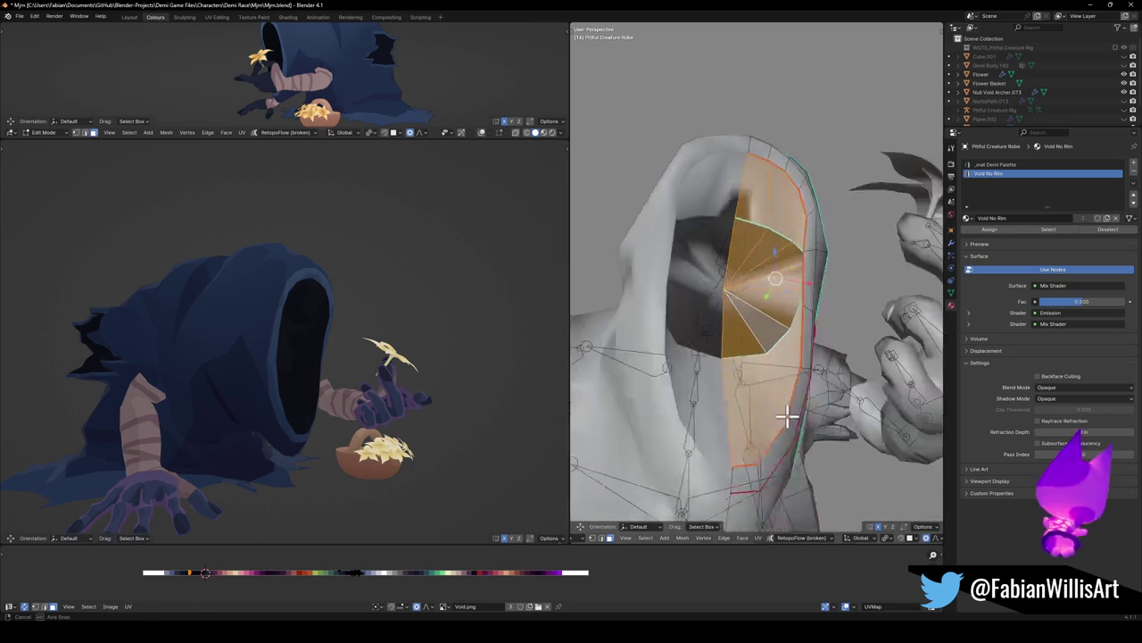
{"action": "key", "text": "Tab"}
{"action": "left_click", "coordinate": [769, 455]}
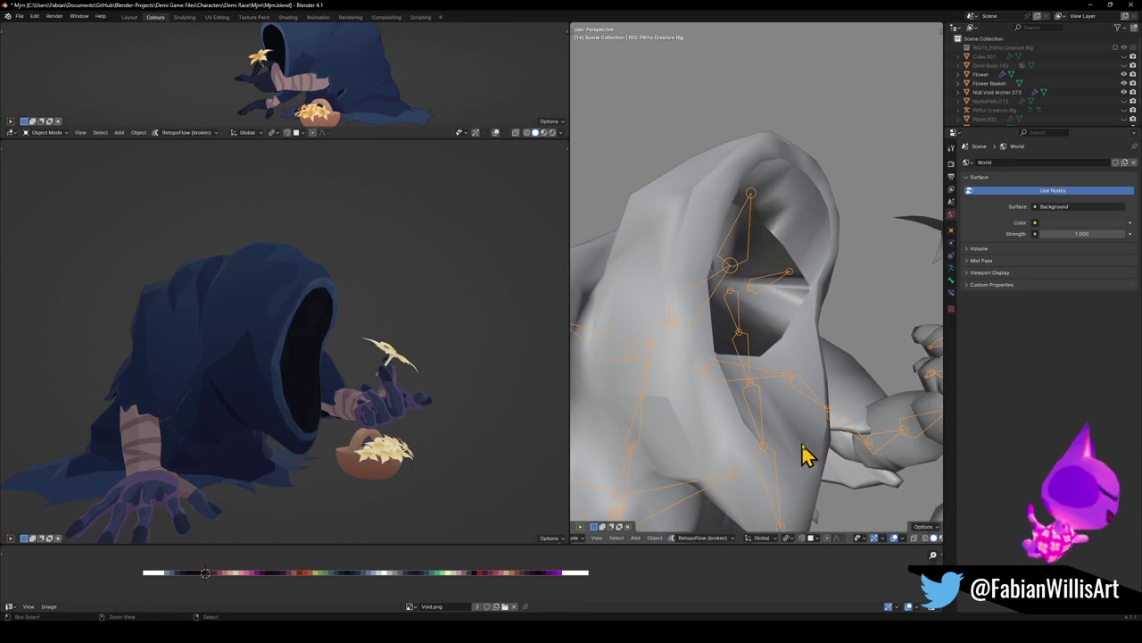
In Pose Mode, rotate a chosen bone of the rig around the X axis
{"action": "key", "text": "ctrl+Tab"}
{"action": "scroll", "coordinate": [785, 419], "scroll_direction": "down", "scroll_amount": 4}
{"action": "left_click", "coordinate": [755, 324]}
{"action": "mouse_move", "coordinate": [755, 324]}
{"action": "middle_mouse_down"}
{"action": "mouse_move", "coordinate": [767, 352]}
{"action": "mouse_move", "coordinate": [779, 348]}
{"action": "middle_mouse_up"}
{"action": "key", "text": "r"}
{"action": "key", "text": "x"}
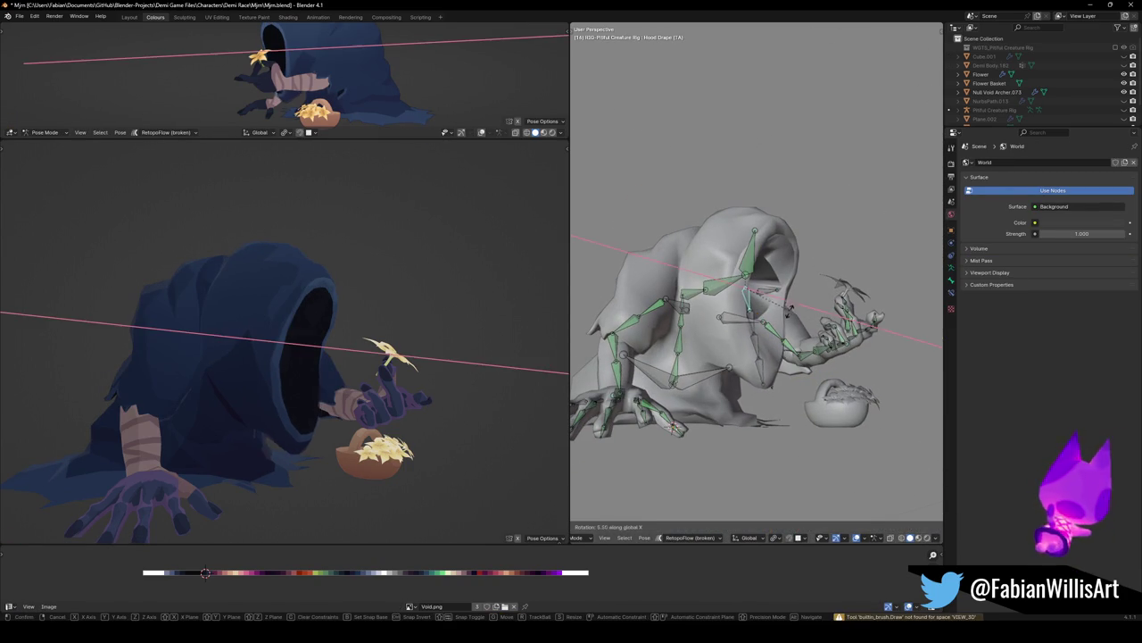
{"action": "left_click", "coordinate": [786, 332]}
Check the pose from side and front views and rotate the selected bone further
{"action": "mouse_move", "coordinate": [418, 391]}
{"action": "middle_mouse_down"}
{"action": "mouse_move", "coordinate": [327, 382]}
{"action": "mouse_move", "coordinate": [362, 377]}
{"action": "middle_mouse_up"}
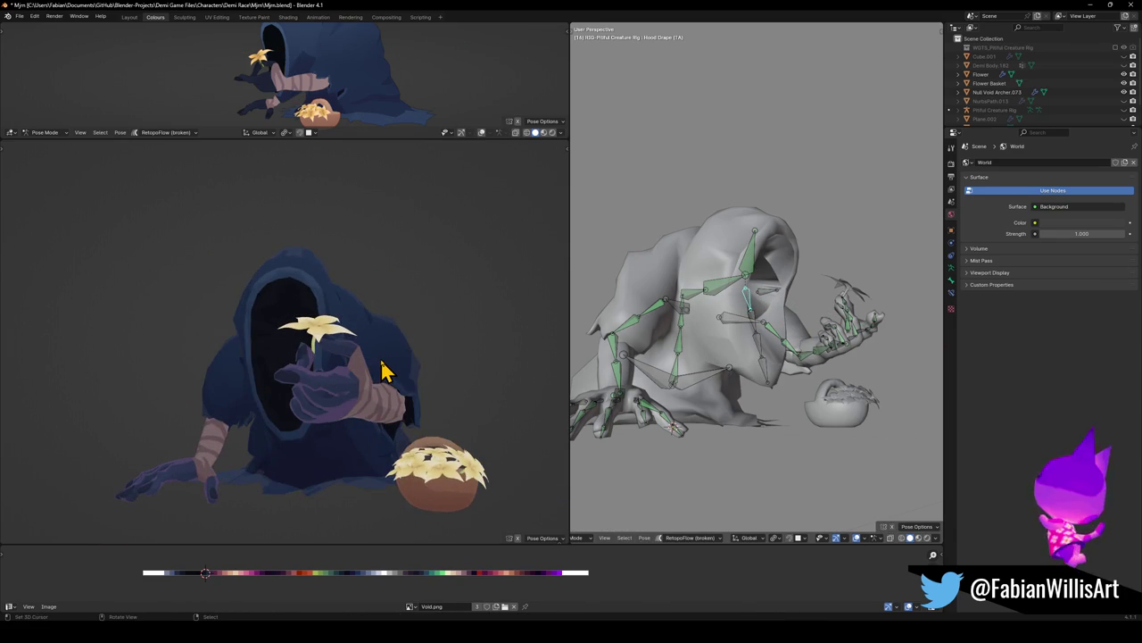
{"action": "key", "text": "KP_3"}
{"action": "key", "text": "KP_3"}
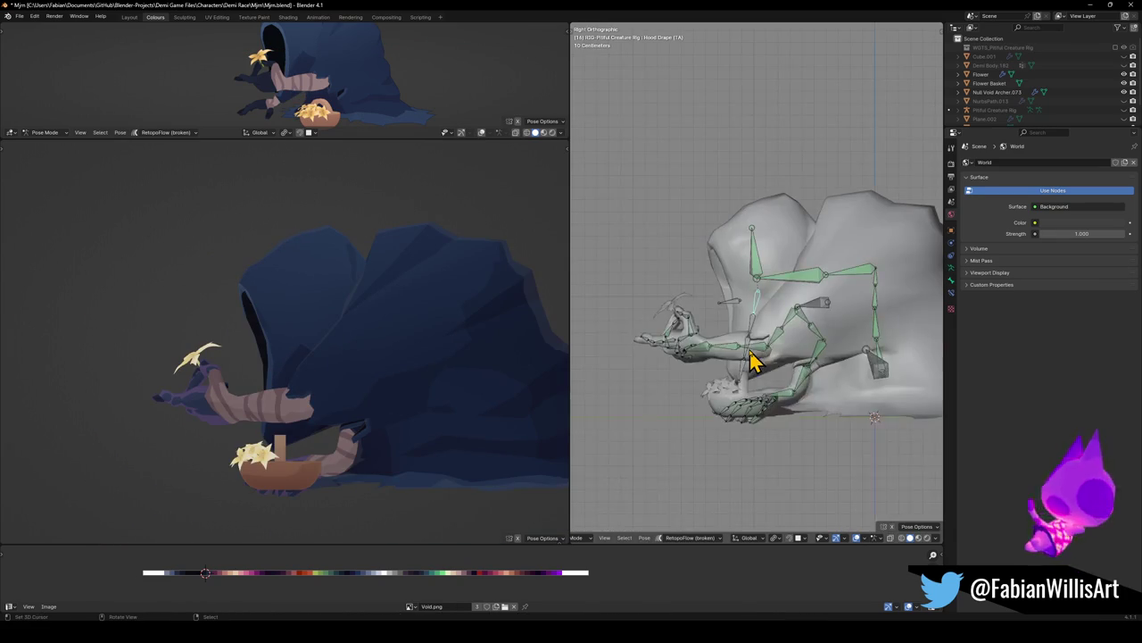
{"action": "key", "text": "KP_1"}
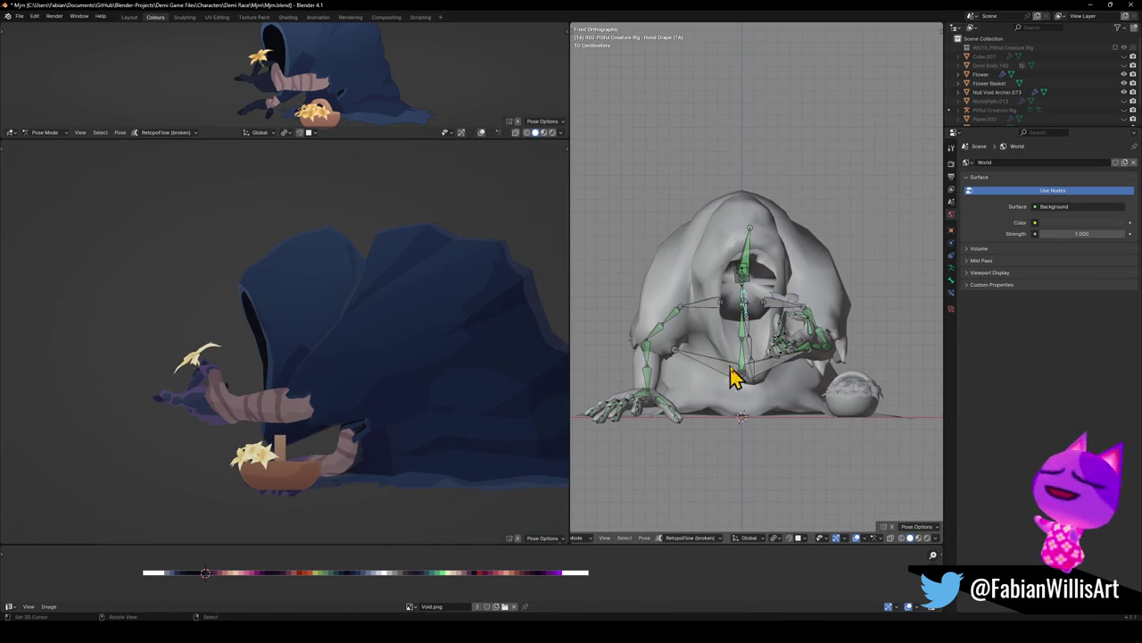
{"action": "key", "text": "r"}
{"action": "left_click", "coordinate": [783, 377]}
Try scaling and Z-rotating the bone, undo it, then return to Object Mode
{"action": "middle_click_drag", "start_coordinate": [342, 355], "coordinate": [400, 359]}
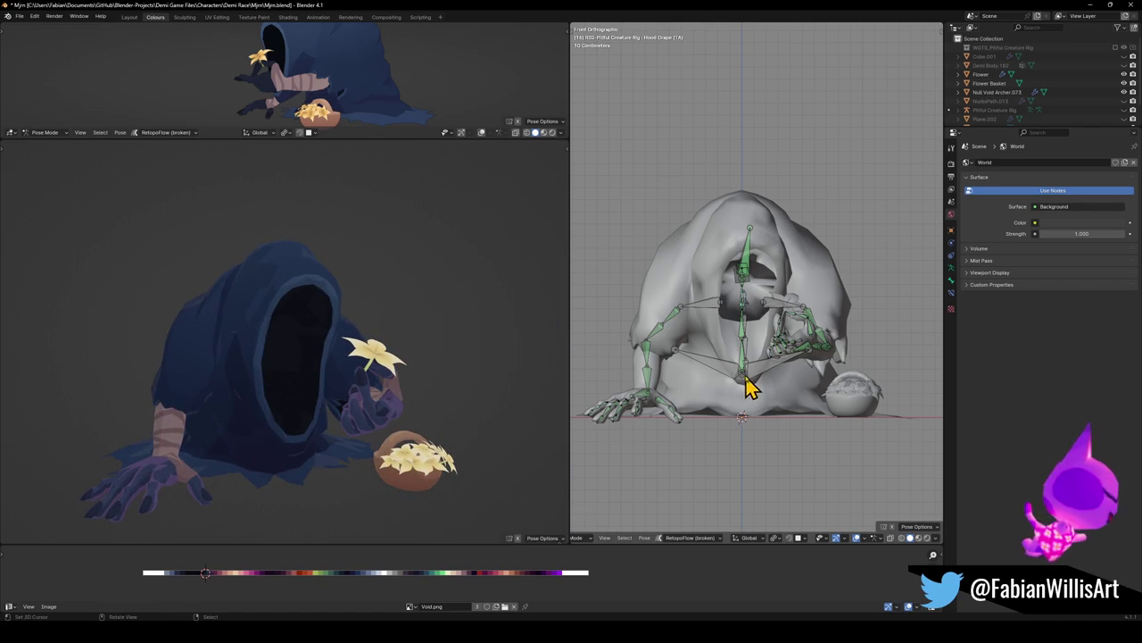
{"action": "middle_click_drag", "start_coordinate": [747, 386], "coordinate": [760, 381]}
{"action": "key", "text": "s"}
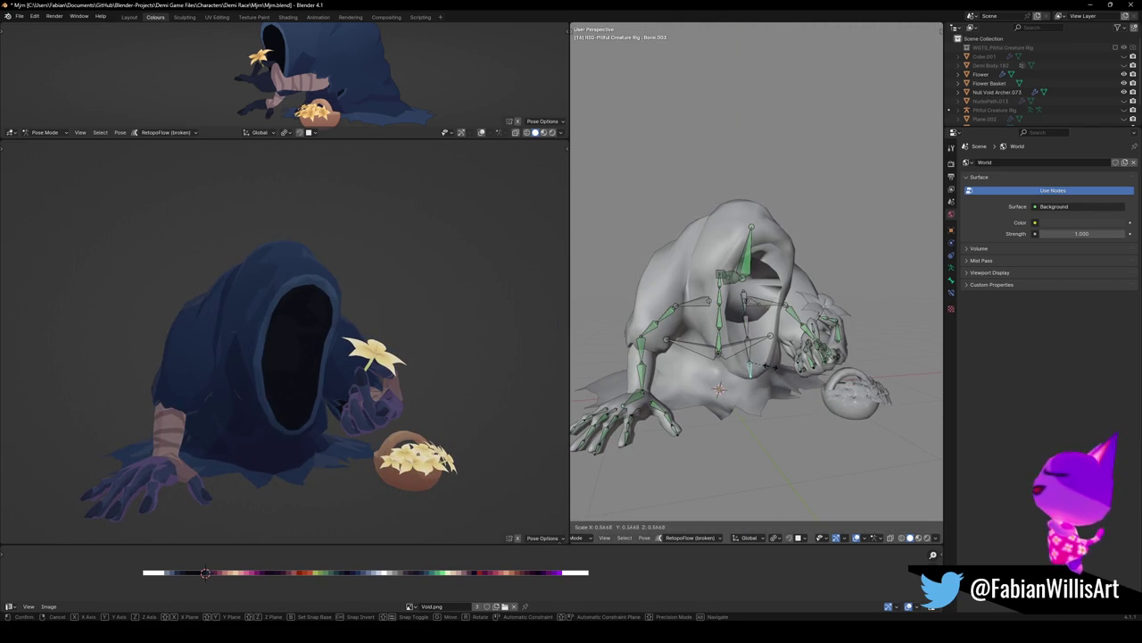
{"action": "left_click", "coordinate": [768, 367]}
{"action": "key", "text": "r"}
{"action": "key", "text": "z"}
{"action": "key", "text": "Escape"}
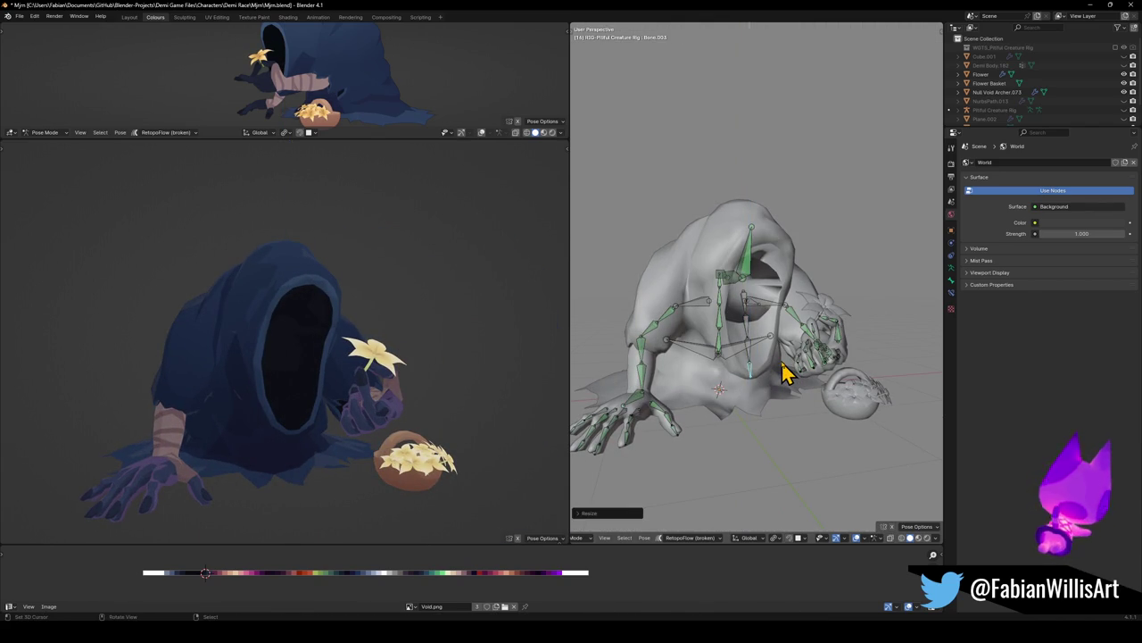
{"action": "key", "text": "ctrl+z"}
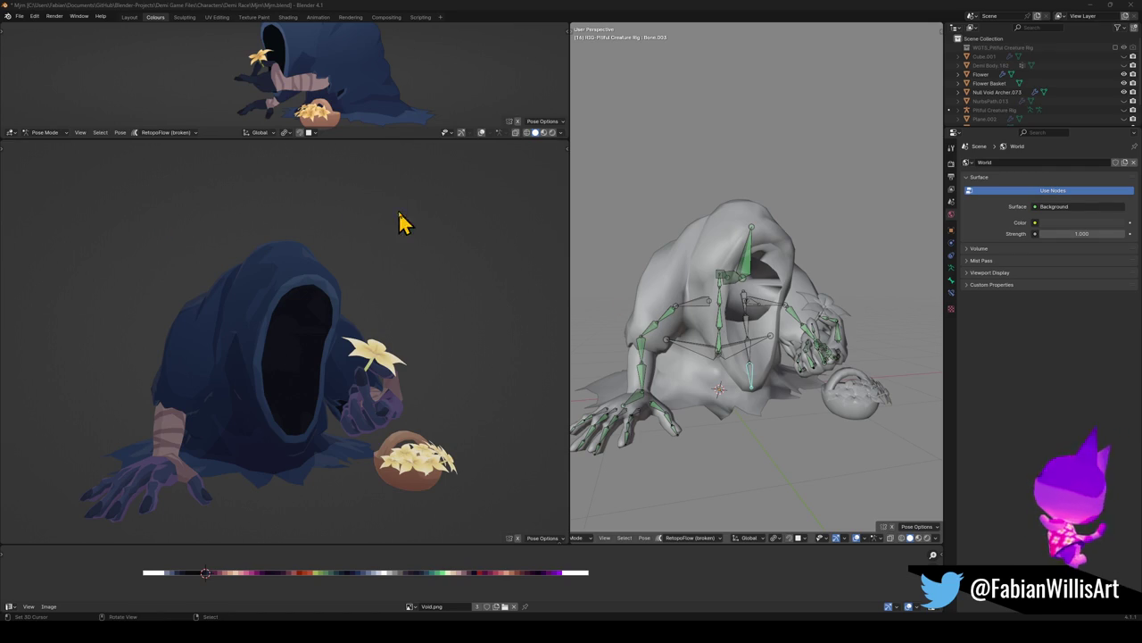
{"action": "mouse_move", "coordinate": [306, 351]}
{"action": "middle_mouse_down"}
{"action": "mouse_move", "coordinate": [298, 315]}
{"action": "mouse_move", "coordinate": [353, 334]}
{"action": "mouse_move", "coordinate": [331, 334]}
{"action": "middle_mouse_up"}
{"action": "scroll", "coordinate": [324, 327], "scroll_direction": "down", "scroll_amount": 5}
{"action": "scroll", "coordinate": [346, 338], "scroll_direction": "up", "scroll_amount": 5}
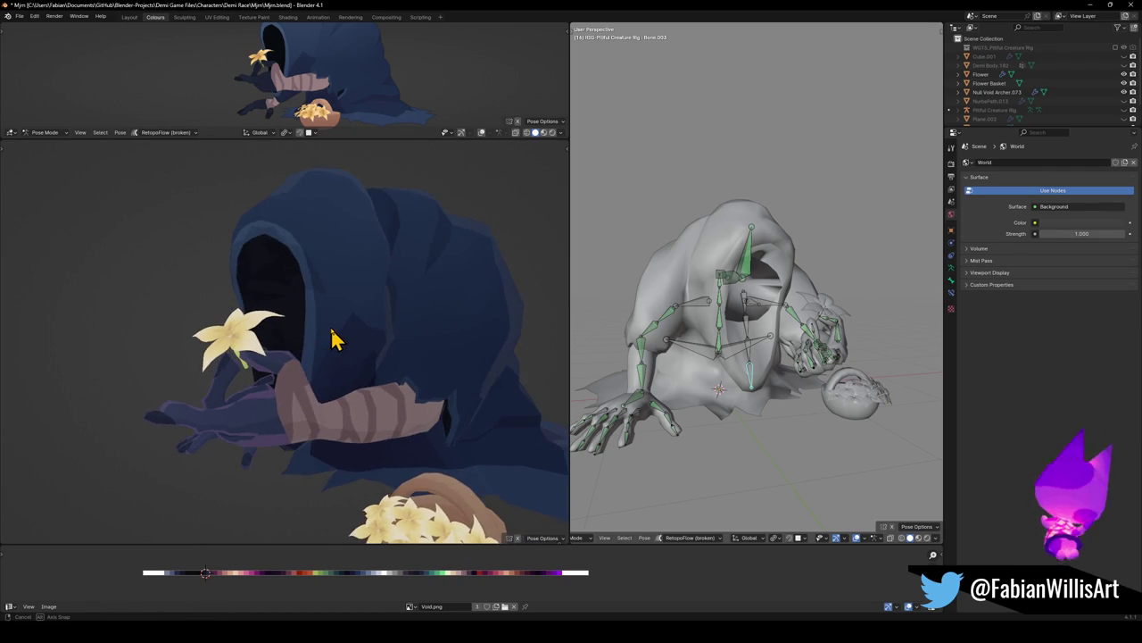
{"action": "key", "text": "ctrl+Tab"}
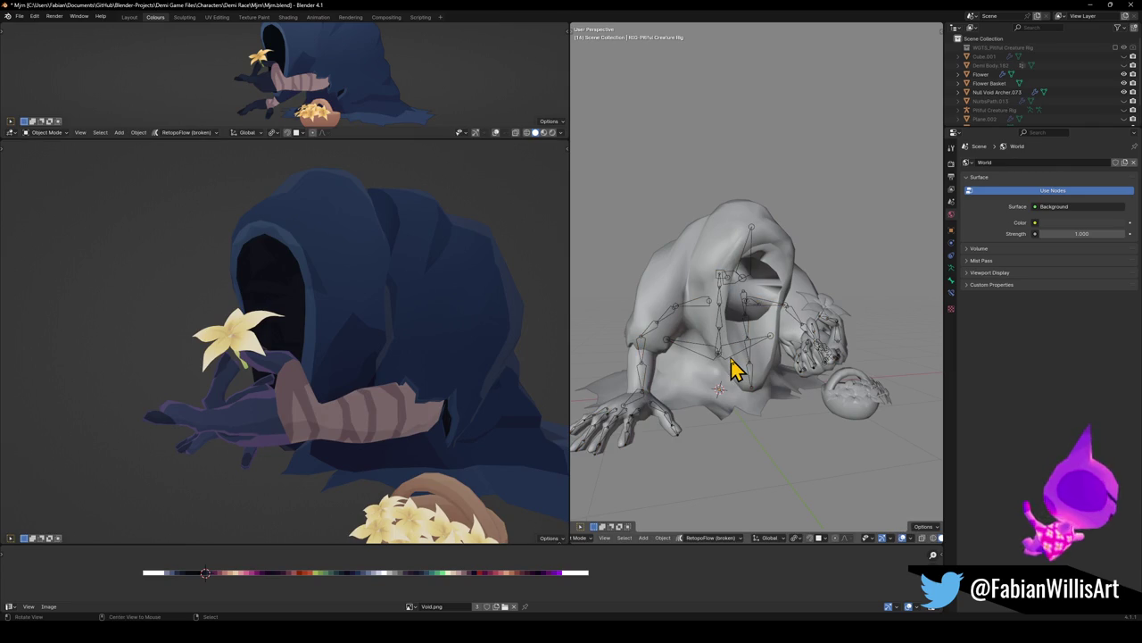
Paste the eyed head, snap it to the 3D cursor and select it in side view
{"action": "key", "text": "ctrl+v"}
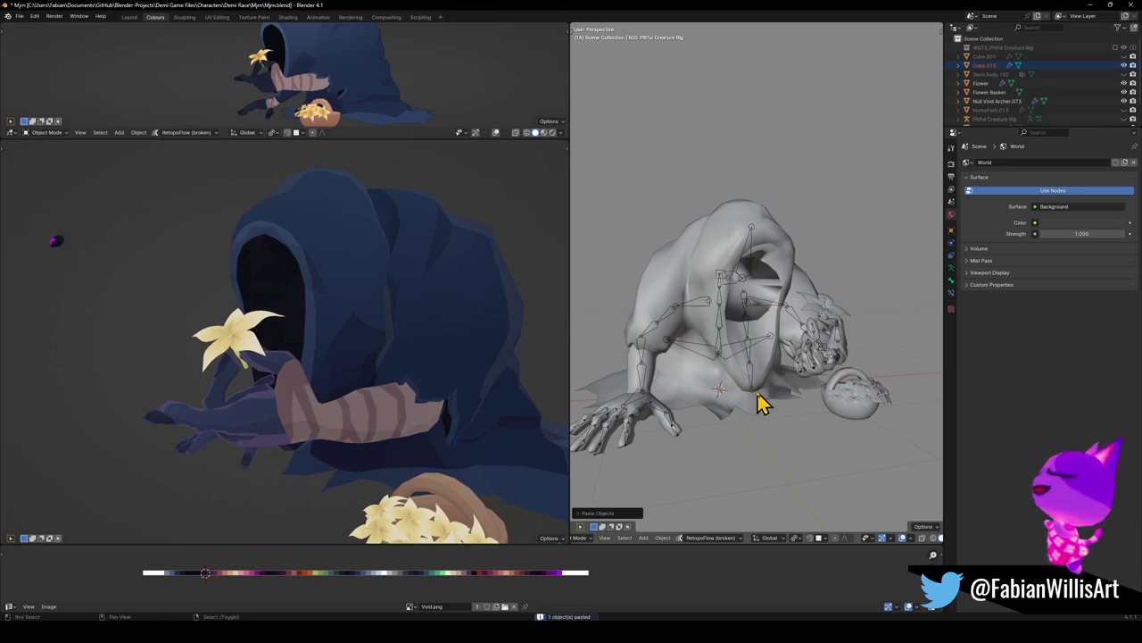
{"action": "key", "text": "shift+s"}
{"action": "left_click", "coordinate": [782, 337]}
{"action": "mouse_move", "coordinate": [782, 327]}
{"action": "middle_mouse_down"}
{"action": "mouse_move", "coordinate": [765, 298]}
{"action": "mouse_move", "coordinate": [783, 285]}
{"action": "middle_mouse_up"}
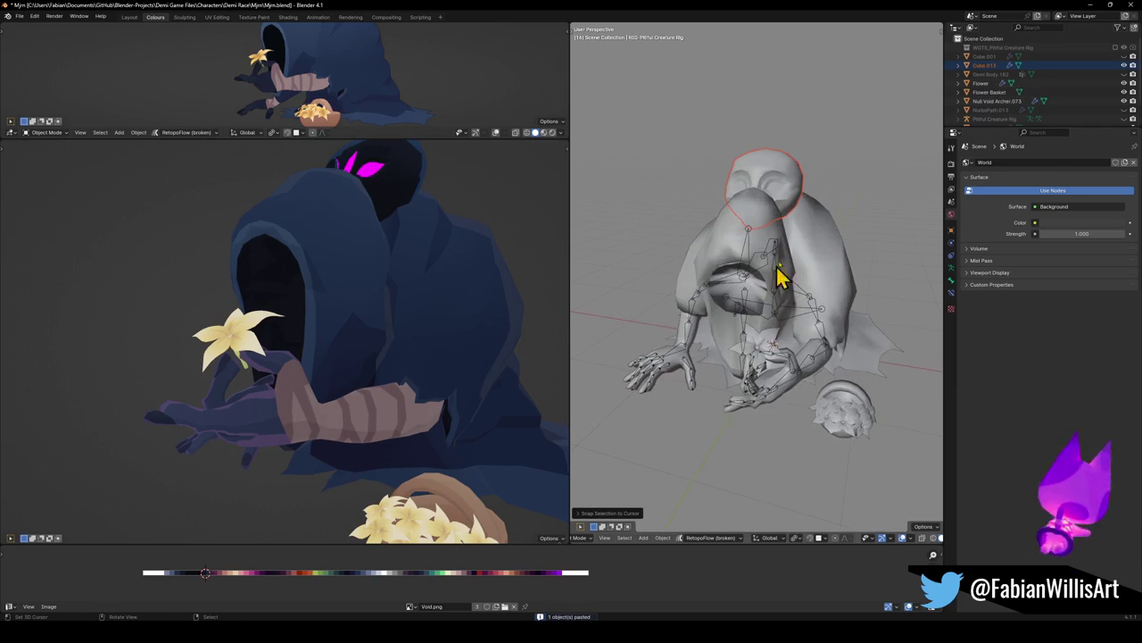
{"action": "left_click", "coordinate": [782, 195]}
{"action": "key", "text": "KP_3"}
In Edit Mode, rotate, move and scale the eye mesh toward the hood
{"action": "key", "text": "Tab"}
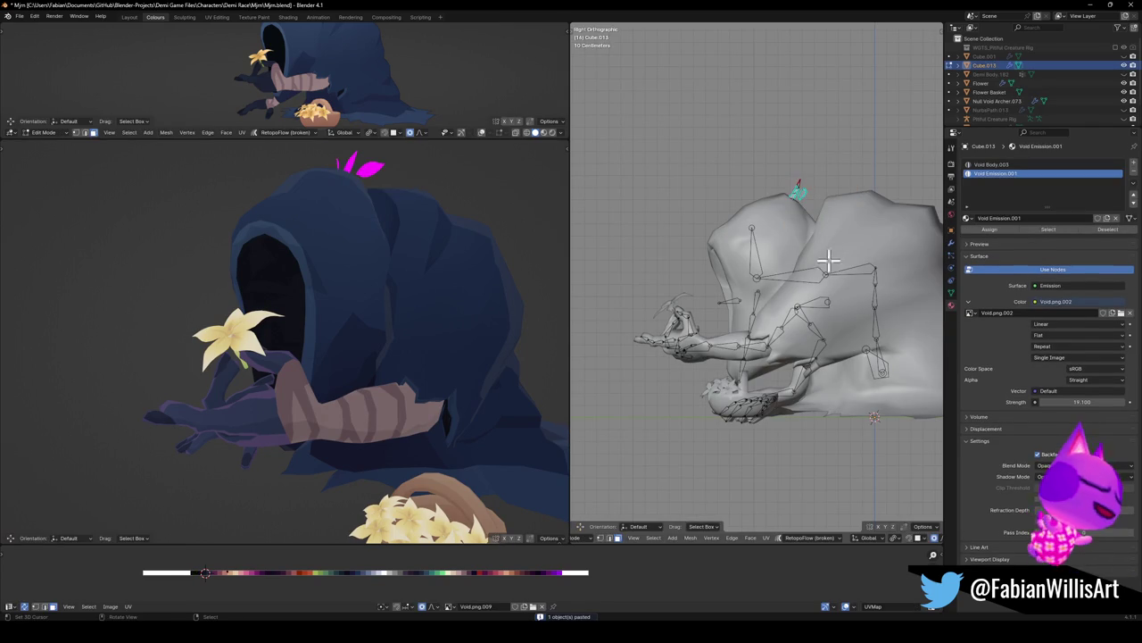
{"action": "key", "text": "r"}
{"action": "left_click", "coordinate": [839, 303]}
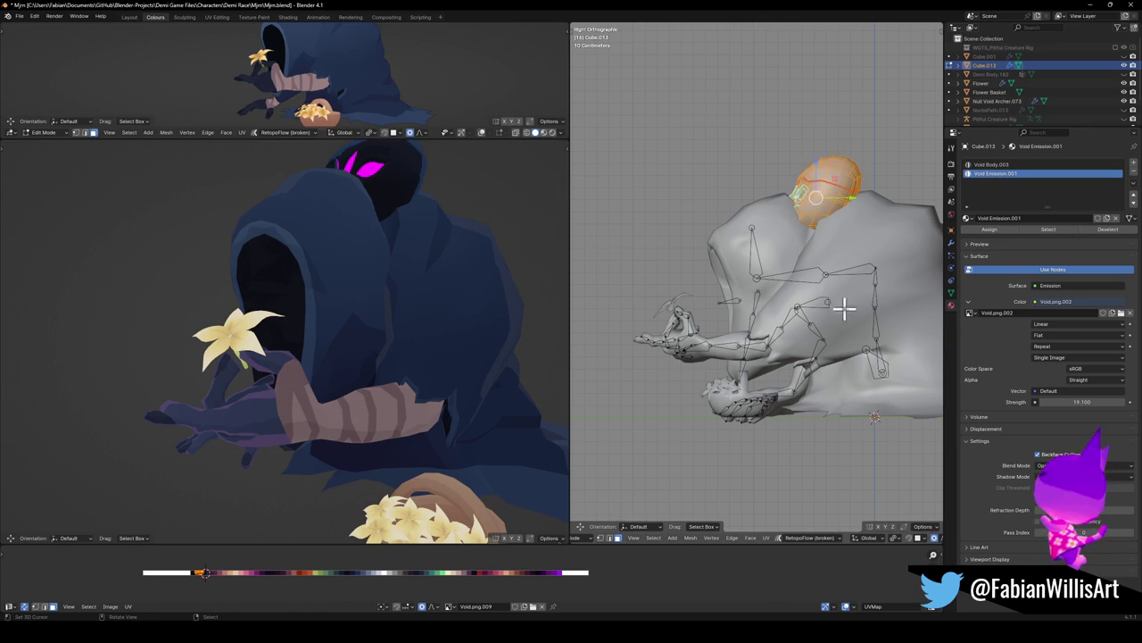
{"action": "key", "text": "g"}
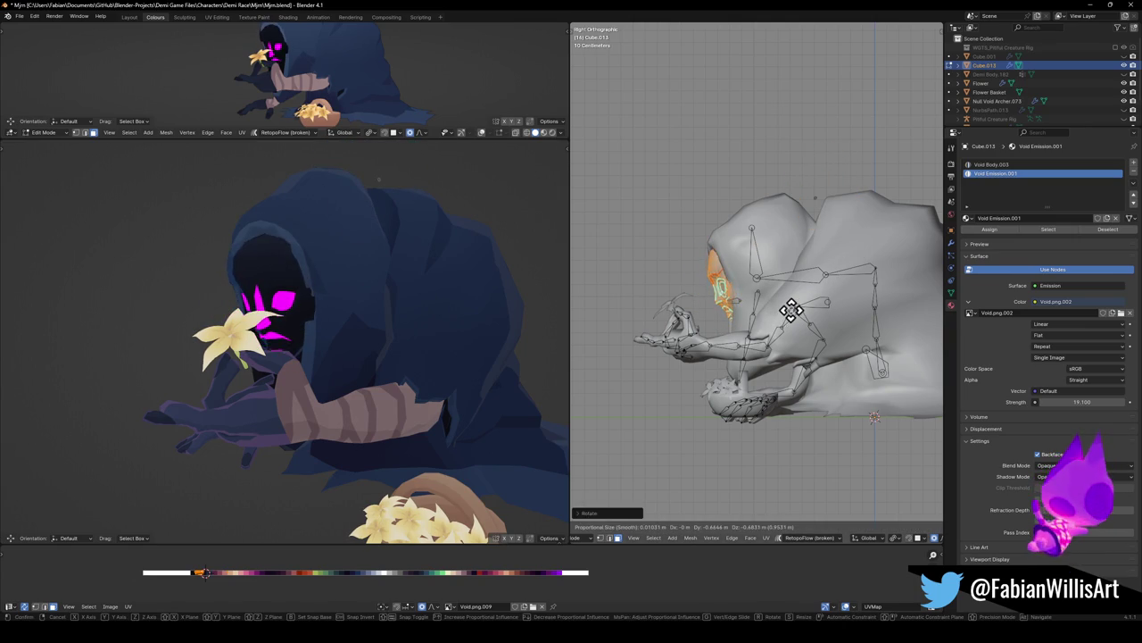
{"action": "left_click", "coordinate": [800, 297]}
{"action": "key", "text": "s"}
{"action": "left_click", "coordinate": [799, 301]}
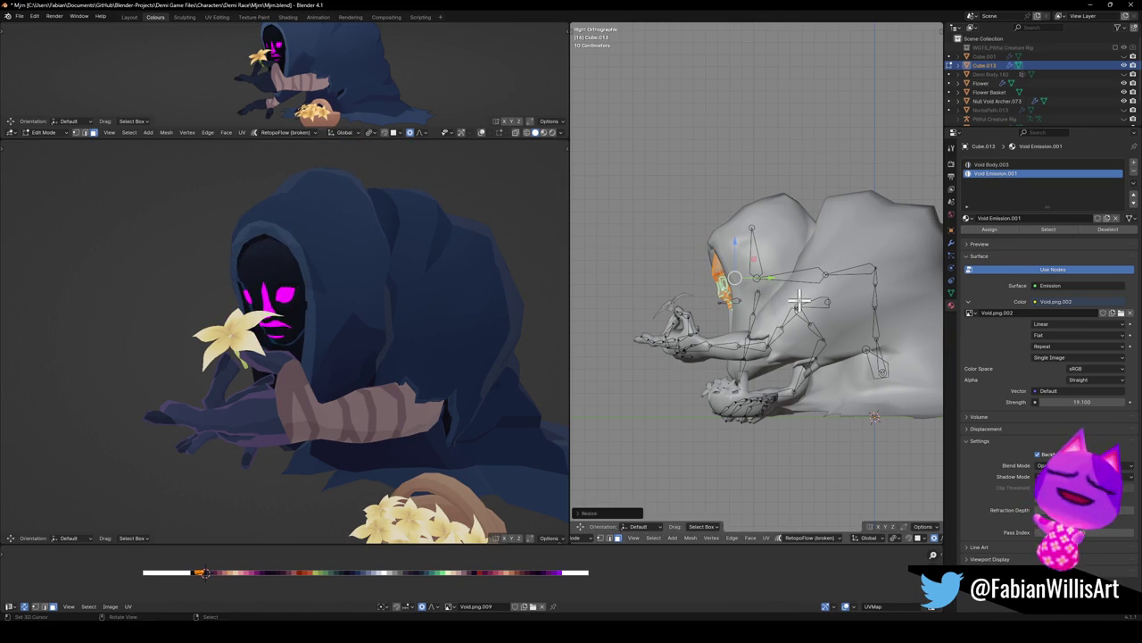
Undo those eye edits and remove the Void Emission.001 material slot
{"action": "key", "text": "ctrl+z"}
{"action": "key", "text": "ctrl+z"}
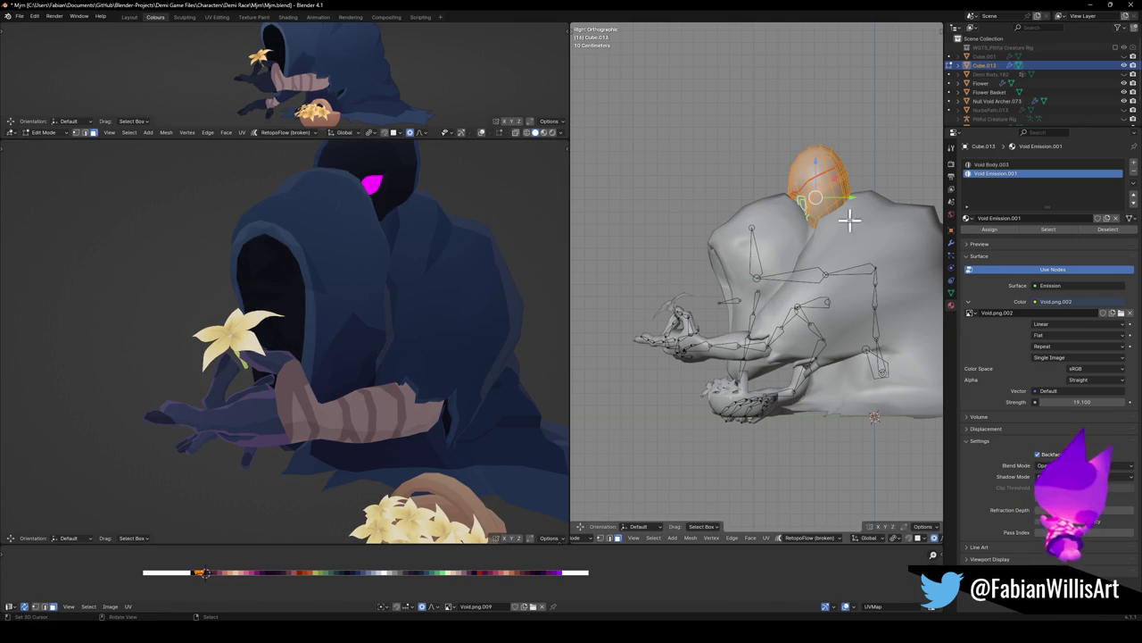
{"action": "key", "text": "ctrl+z"}
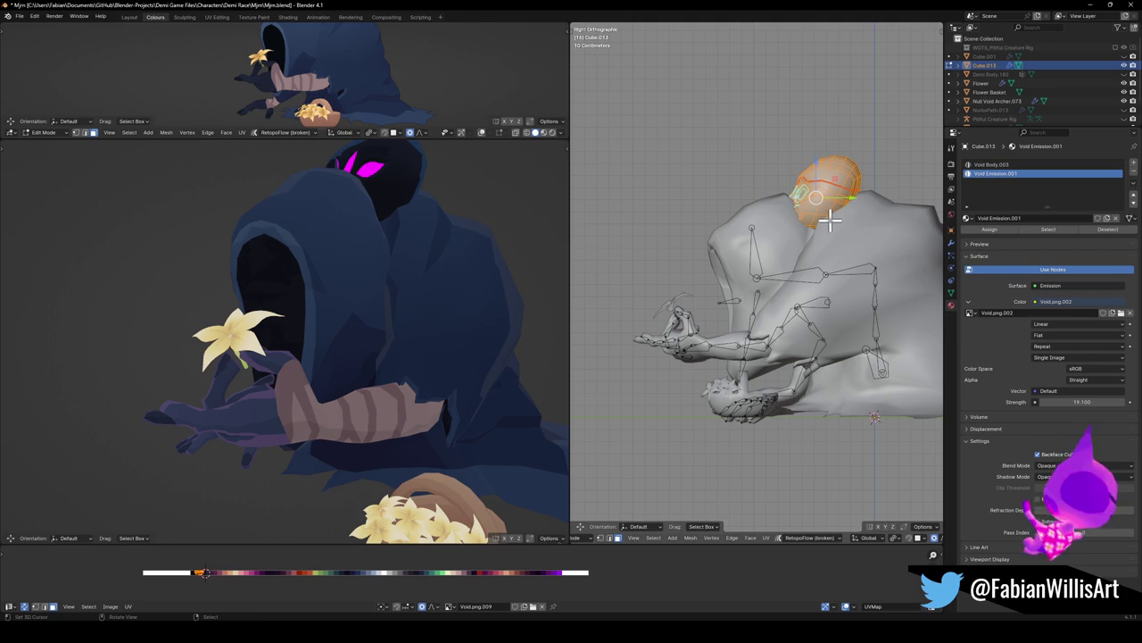
{"action": "key", "text": "Tab"}
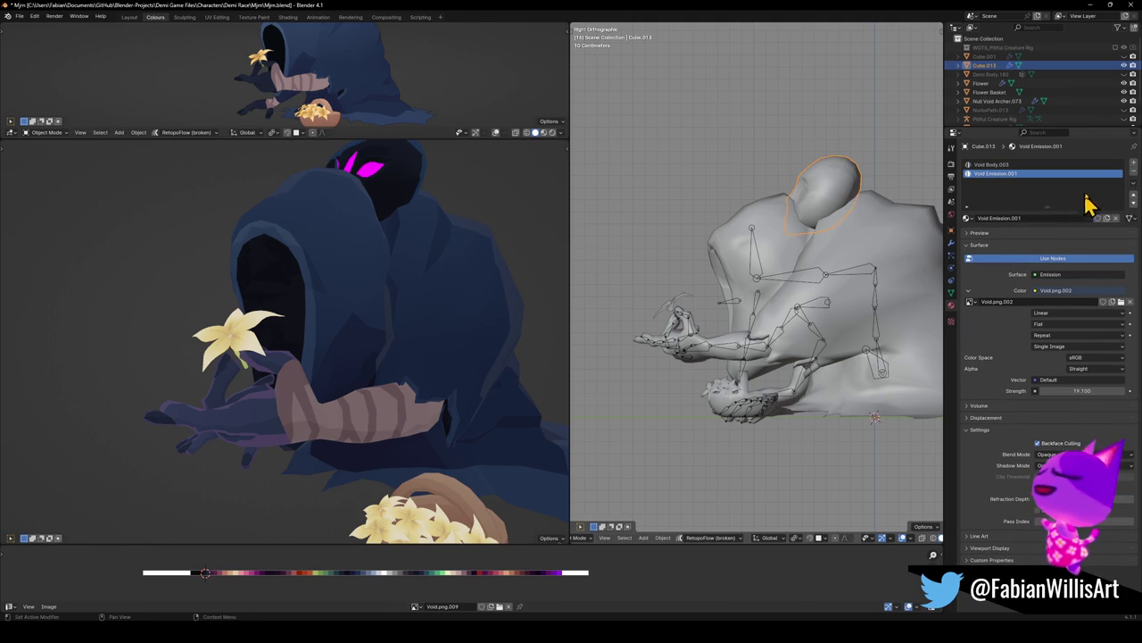
{"action": "left_click", "coordinate": [1134, 174]}
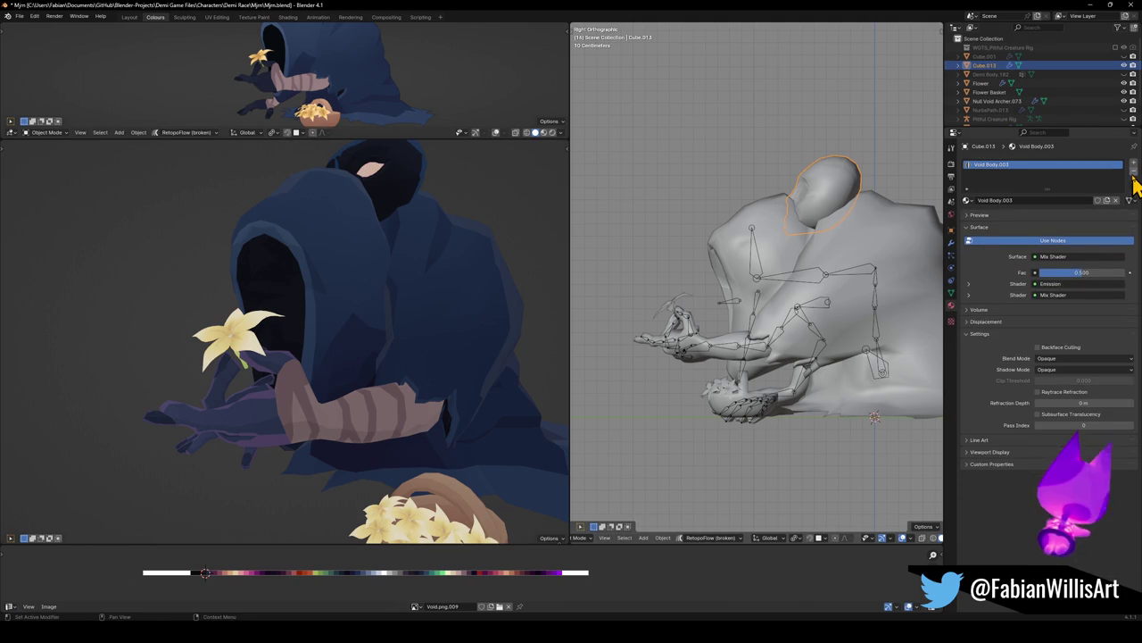
Rotate the head mesh and move it down into the hood opening
{"action": "key", "text": "Tab"}
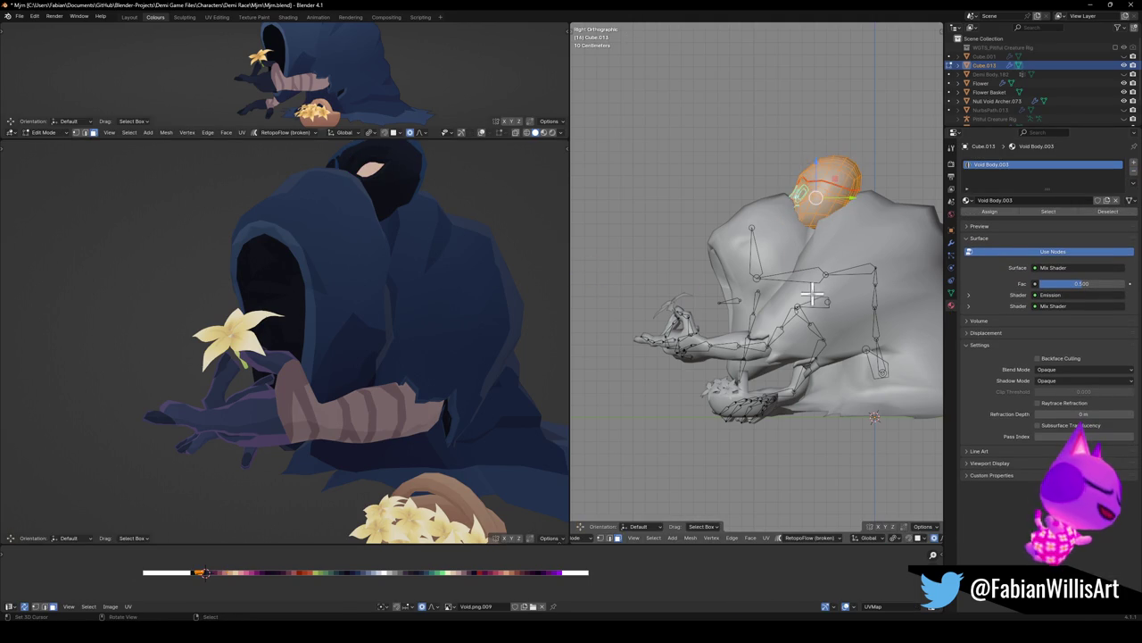
{"action": "key", "text": "r"}
{"action": "left_click", "coordinate": [862, 238]}
{"action": "key", "text": "g"}
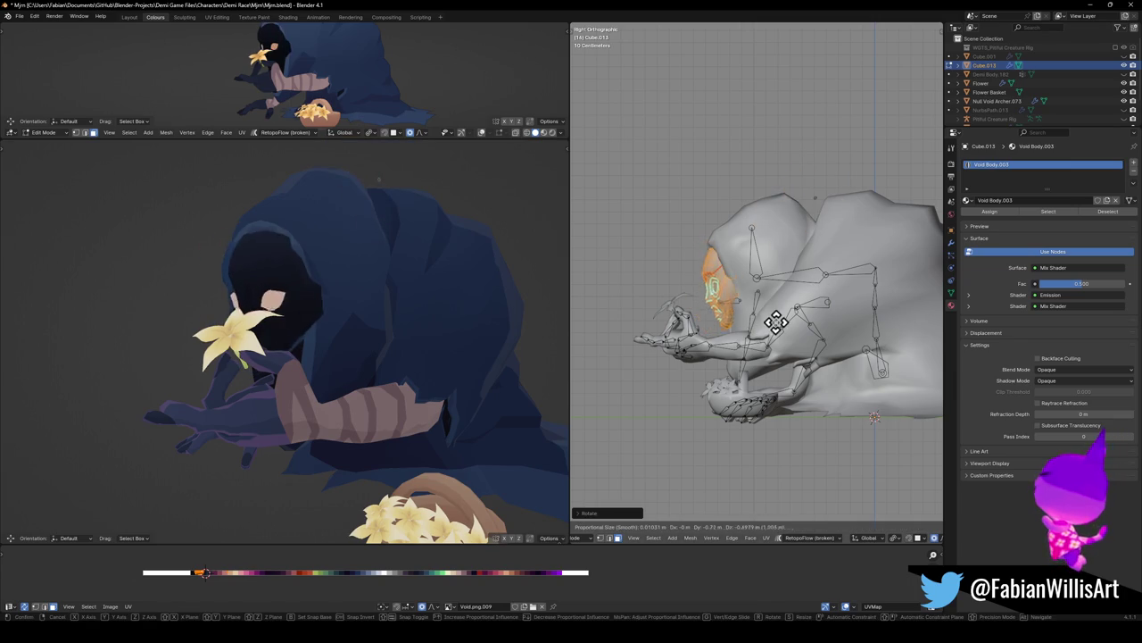
{"action": "left_click", "coordinate": [776, 319]}
{"action": "key", "text": "Tab"}
{"action": "key", "text": "s"}
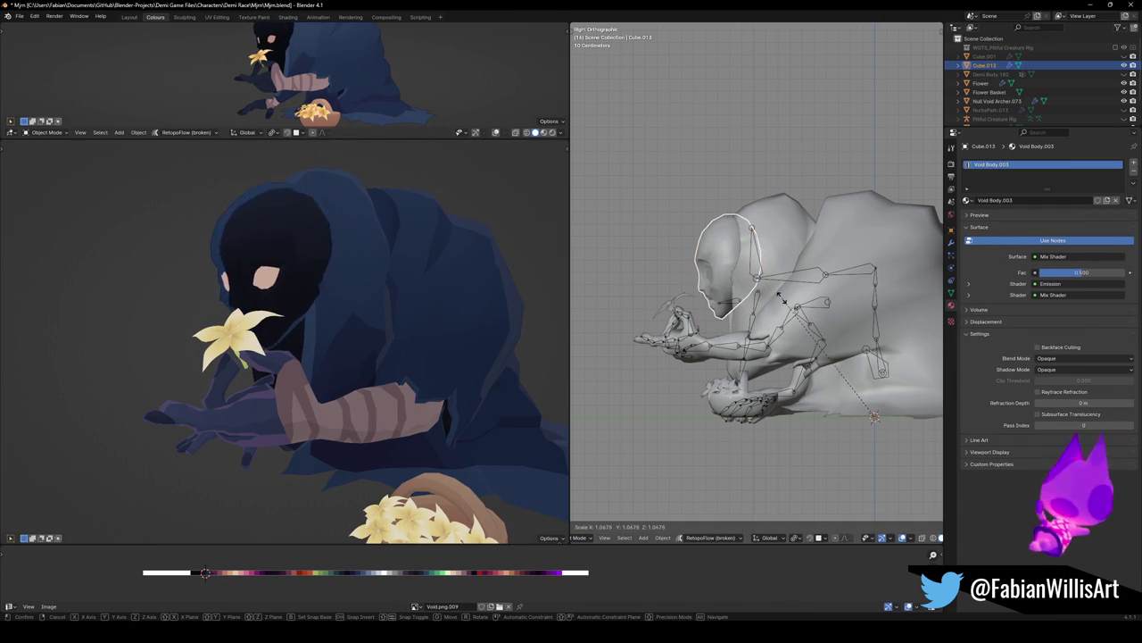
{"action": "key", "text": "0"}
{"action": "key", "text": "Return"}
{"action": "key", "text": "Tab"}
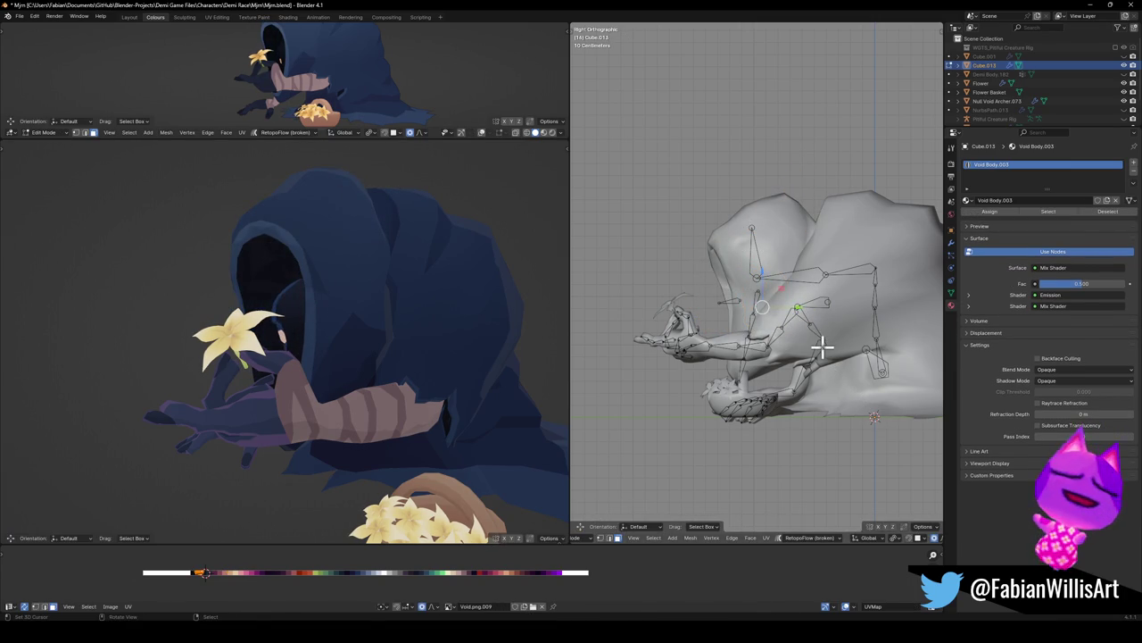
{"action": "key", "text": "g"}
{"action": "left_click", "coordinate": [789, 317]}
From the front, rotate the head object and deselect all its geometry
{"action": "mouse_move", "coordinate": [353, 283]}
{"action": "middle_mouse_down"}
{"action": "mouse_move", "coordinate": [416, 281]}
{"action": "mouse_move", "coordinate": [416, 270]}
{"action": "mouse_move", "coordinate": [319, 315]}
{"action": "middle_mouse_up"}
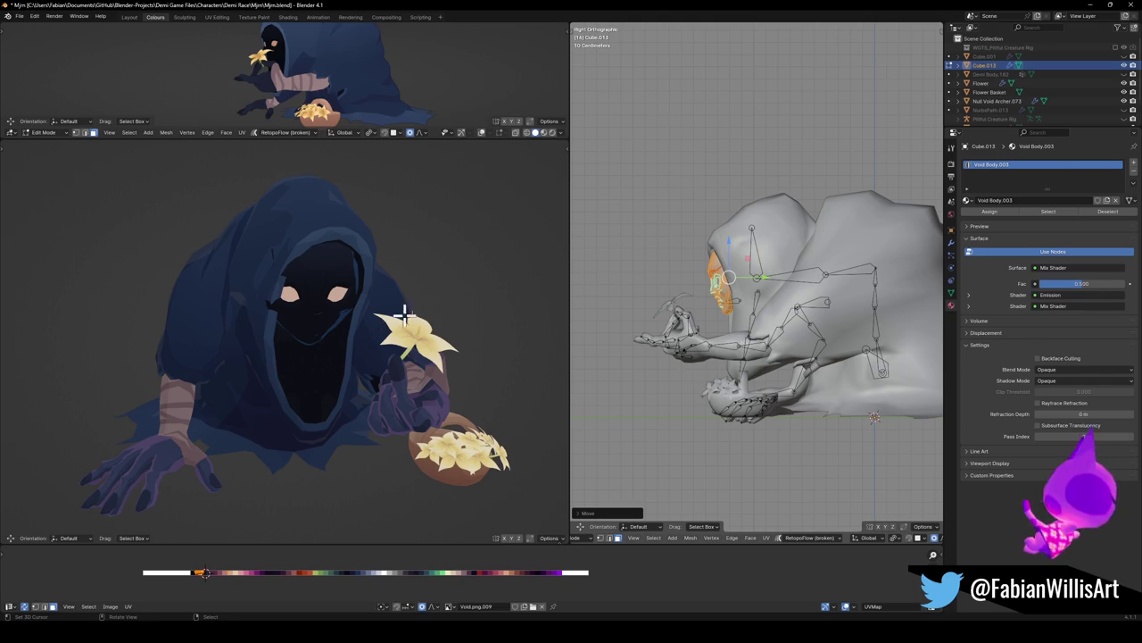
{"action": "key", "text": "Tab"}
{"action": "middle_click_drag", "start_coordinate": [756, 265], "coordinate": [829, 260]}
{"action": "scroll", "coordinate": [785, 301], "scroll_direction": "up", "scroll_amount": 3}
{"action": "key", "text": "r"}
{"action": "key", "text": "r"}
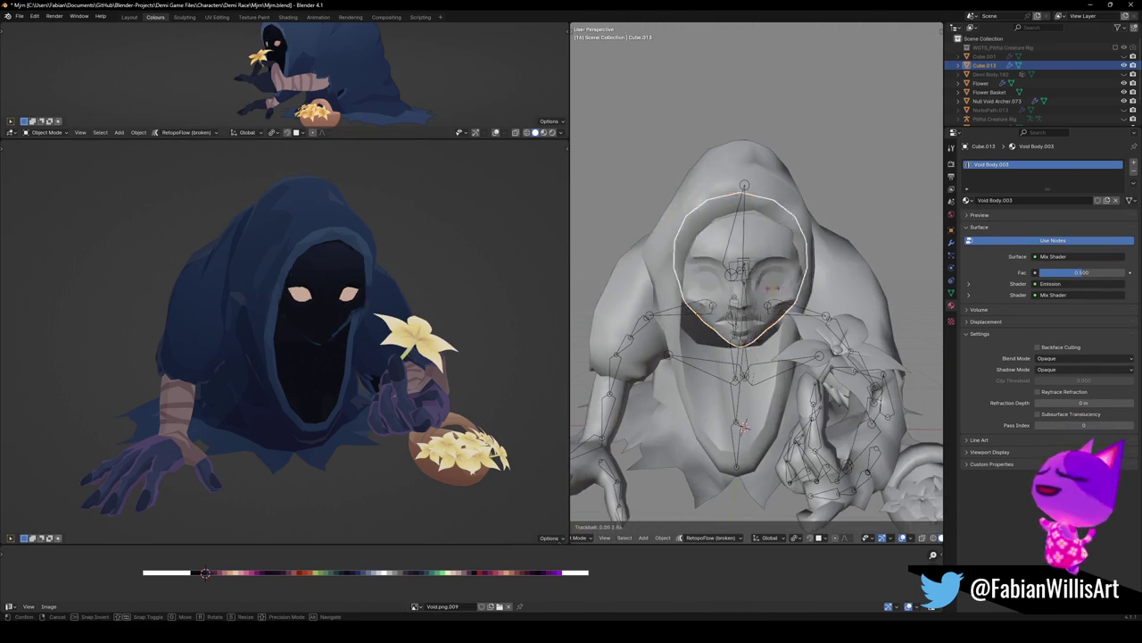
{"action": "left_click", "coordinate": [765, 298]}
{"action": "key", "text": "Tab"}
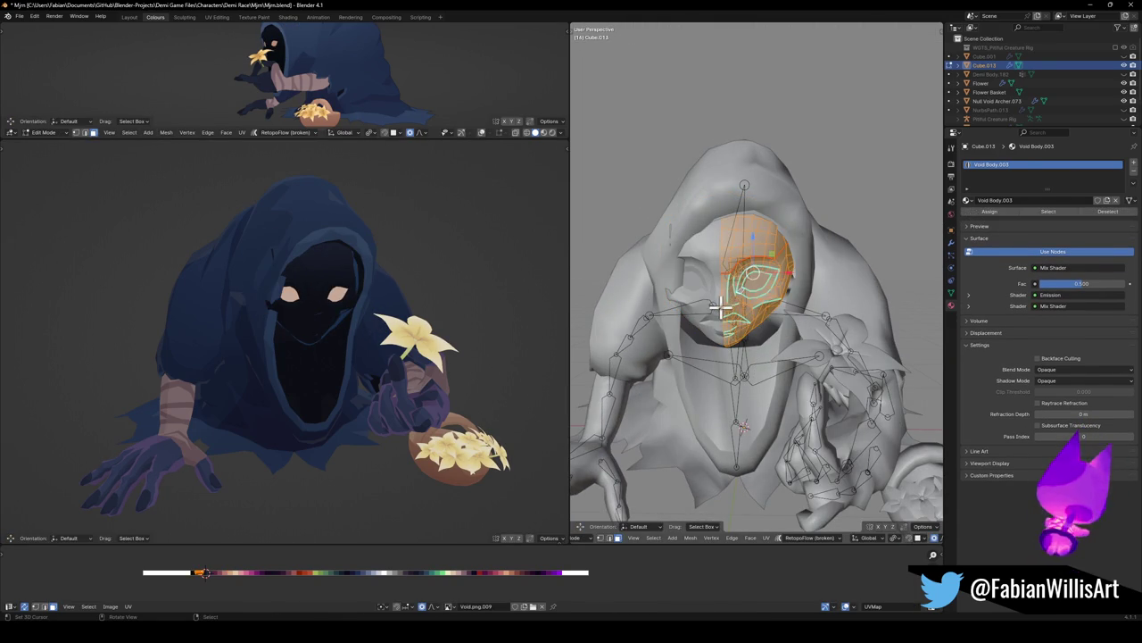
{"action": "key", "text": "alt+a"}
{"action": "key", "text": "Tab"}
{"action": "right_click", "coordinate": [737, 329]}
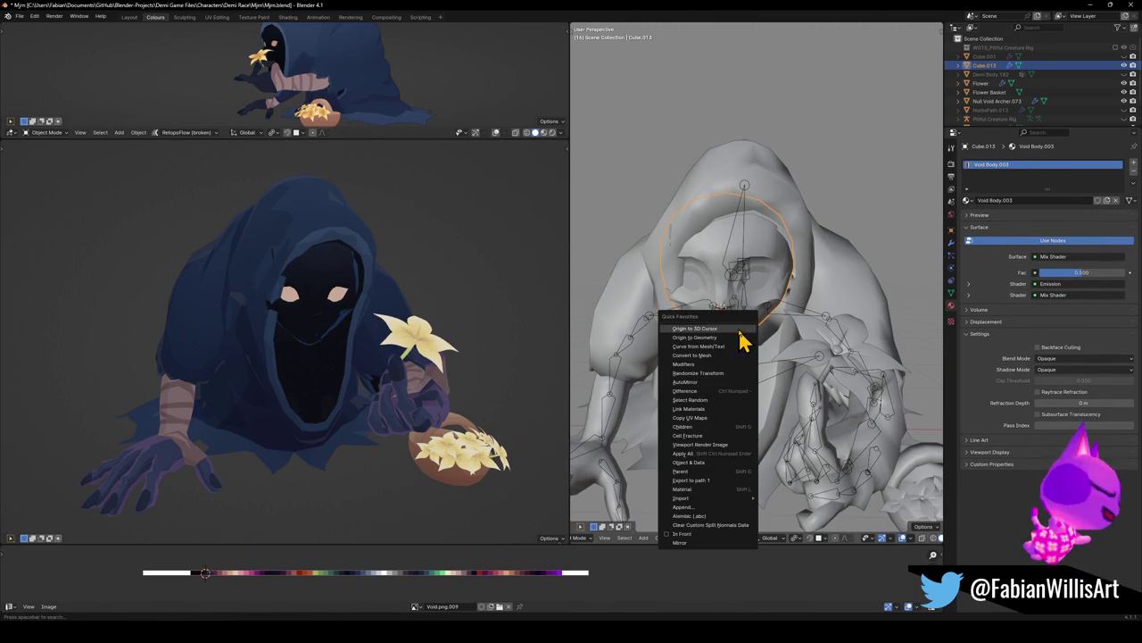
Set the head's origin to the 3D cursor, then rotate it and slide it horizontally
{"action": "left_click", "coordinate": [740, 339]}
{"action": "key", "text": "r"}
{"action": "key", "text": "r"}
{"action": "left_click", "coordinate": [745, 318]}
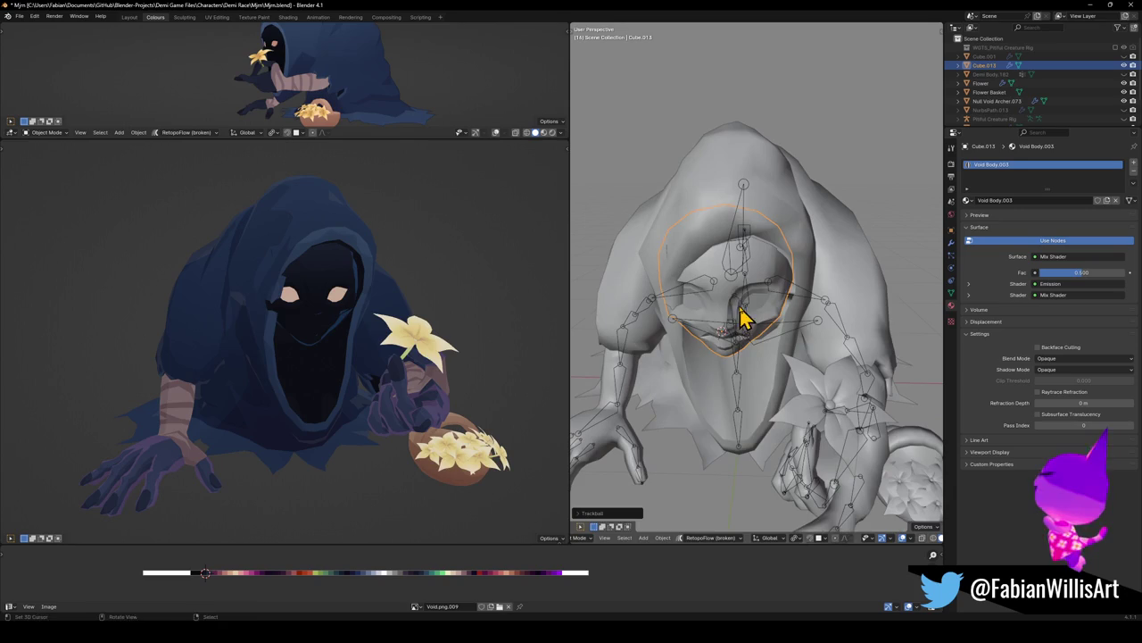
{"action": "key", "text": "g"}
{"action": "key", "text": "shift+z"}
{"action": "left_click", "coordinate": [821, 273]}
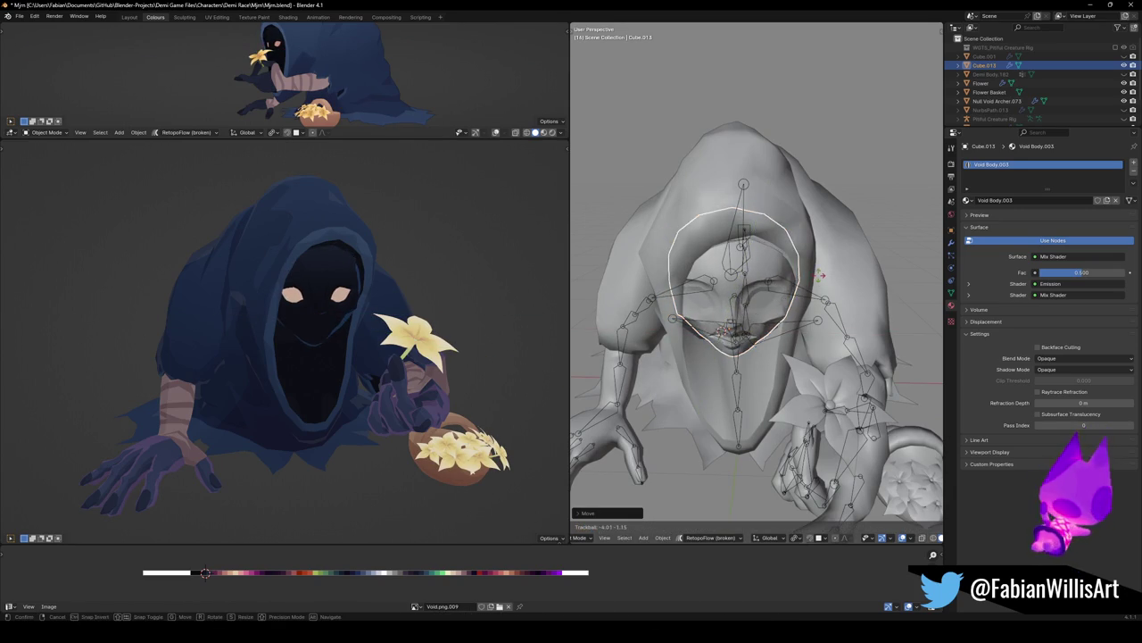
Rotate the head around Z and slide it horizontally to centre it in the hood
{"action": "key", "text": "r"}
{"action": "key", "text": "r"}
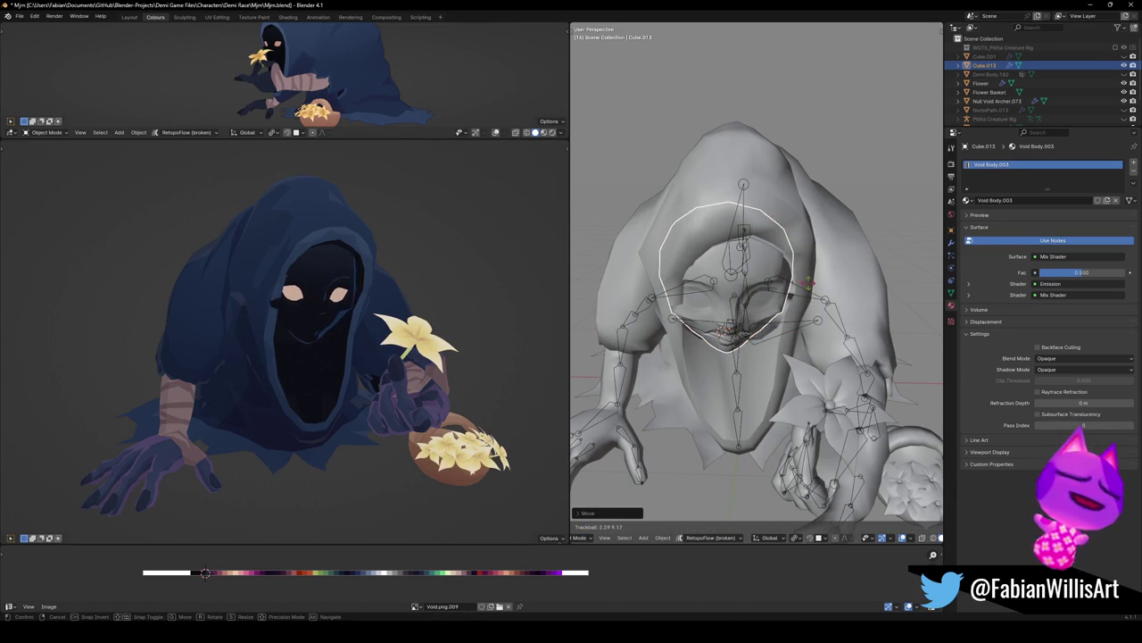
{"action": "left_click", "coordinate": [803, 282]}
{"action": "key", "text": "g"}
{"action": "key", "text": "shift+z"}
{"action": "left_click", "coordinate": [882, 277]}
{"action": "key", "text": "r"}
{"action": "key", "text": "z"}
{"action": "left_click", "coordinate": [810, 301]}
{"action": "key", "text": "g"}
{"action": "key", "text": "shift+z"}
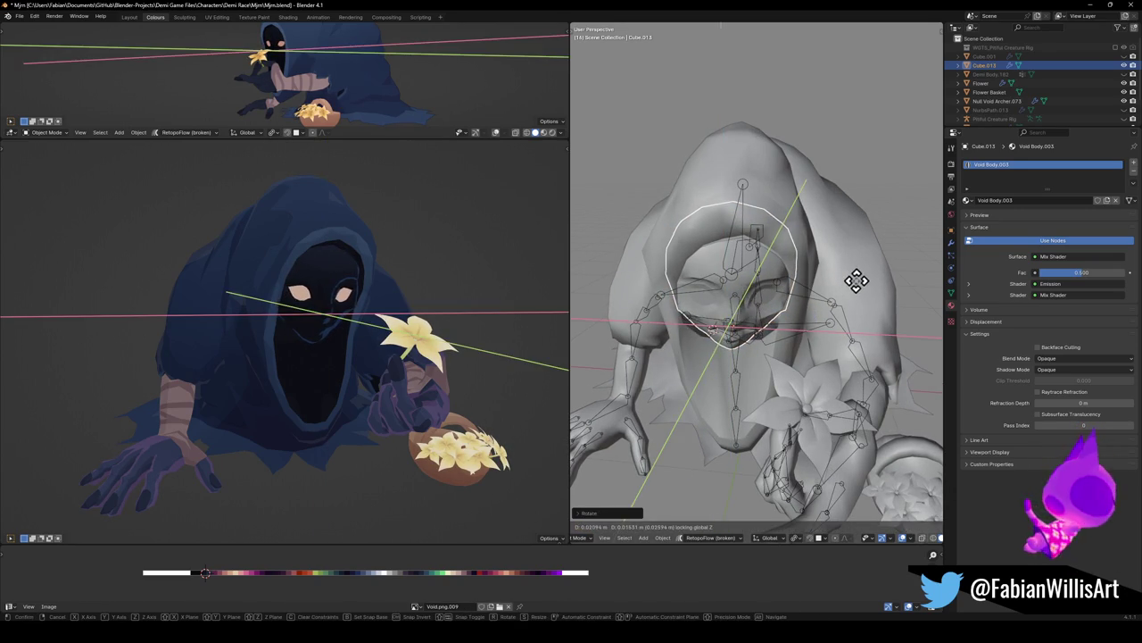
{"action": "left_click", "coordinate": [859, 284]}
Raise the head along Z, tweak its rotation, then deselect and check it from the side
{"action": "key", "text": "g"}
{"action": "key", "text": "z"}
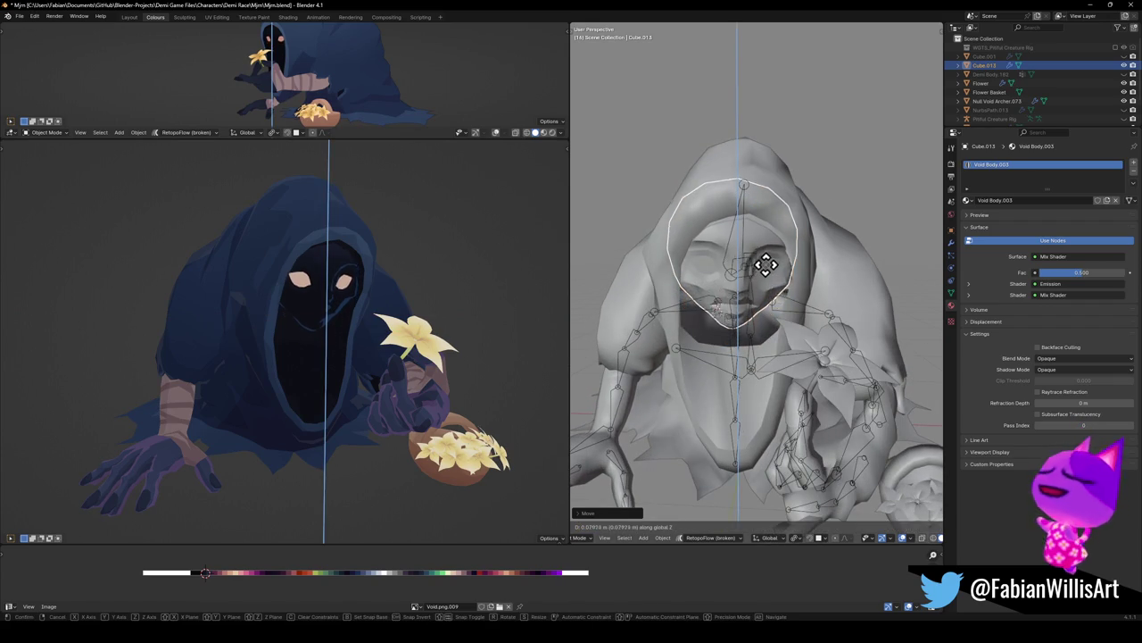
{"action": "left_click", "coordinate": [755, 277]}
{"action": "key", "text": "r"}
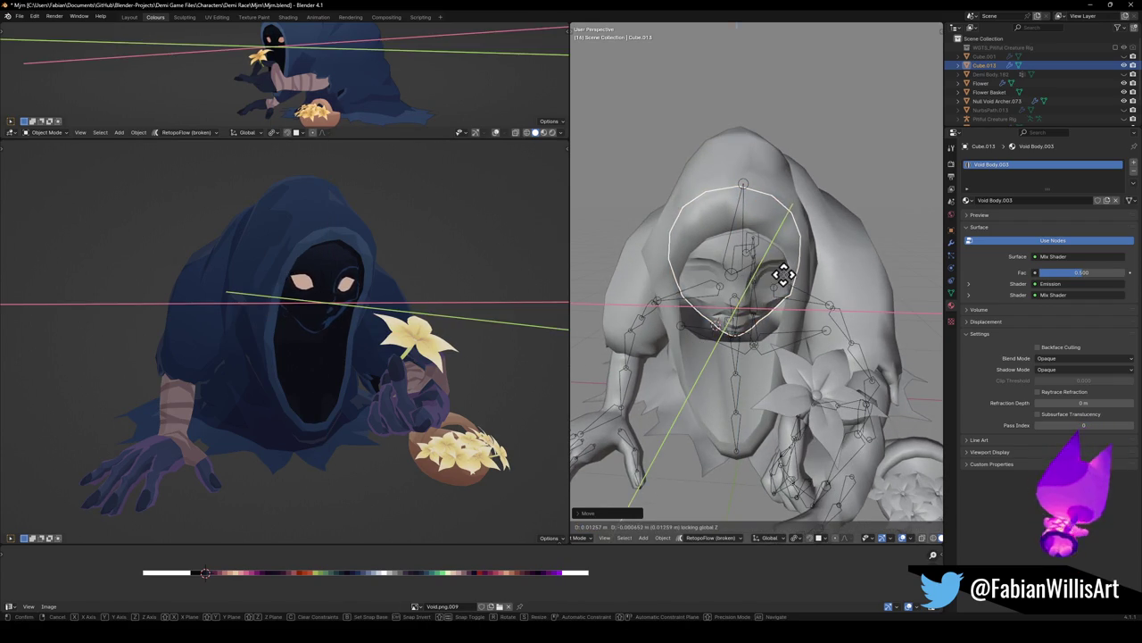
{"action": "left_click", "coordinate": [763, 285]}
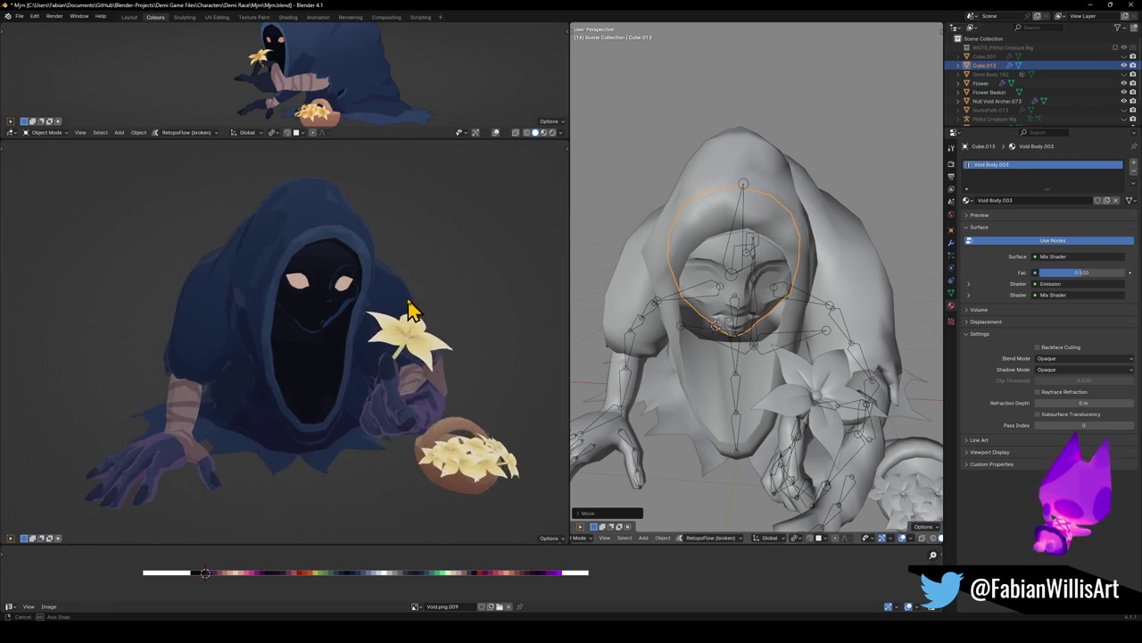
{"action": "left_click", "coordinate": [775, 323]}
{"action": "middle_click_drag", "start_coordinate": [775, 323], "coordinate": [786, 297]}
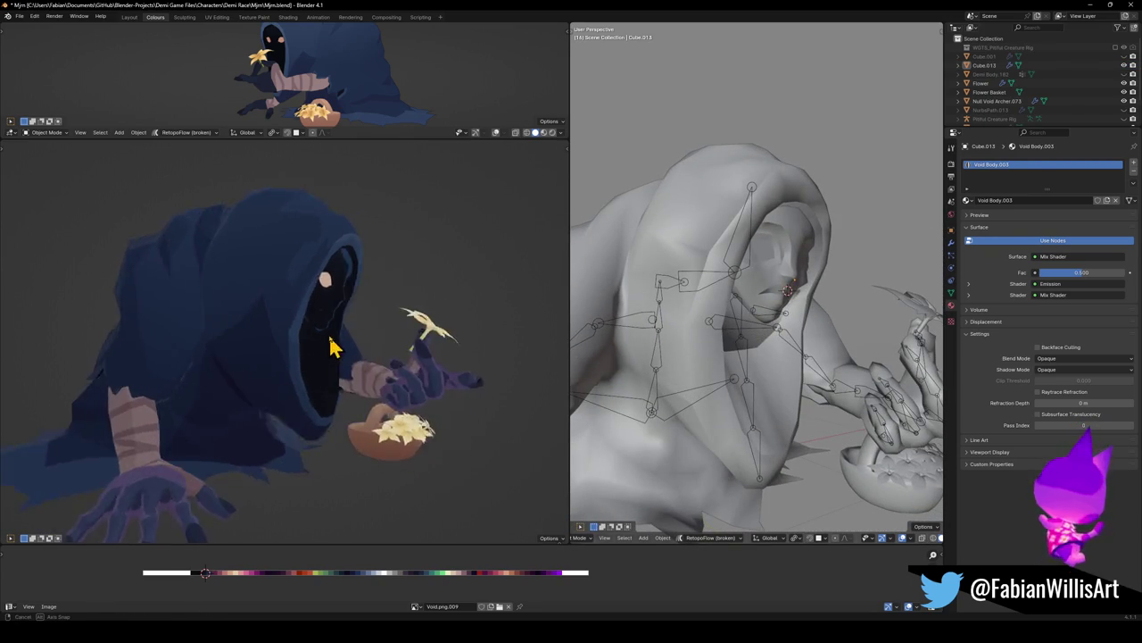
{"action": "middle_click_drag", "start_coordinate": [294, 352], "coordinate": [373, 320]}
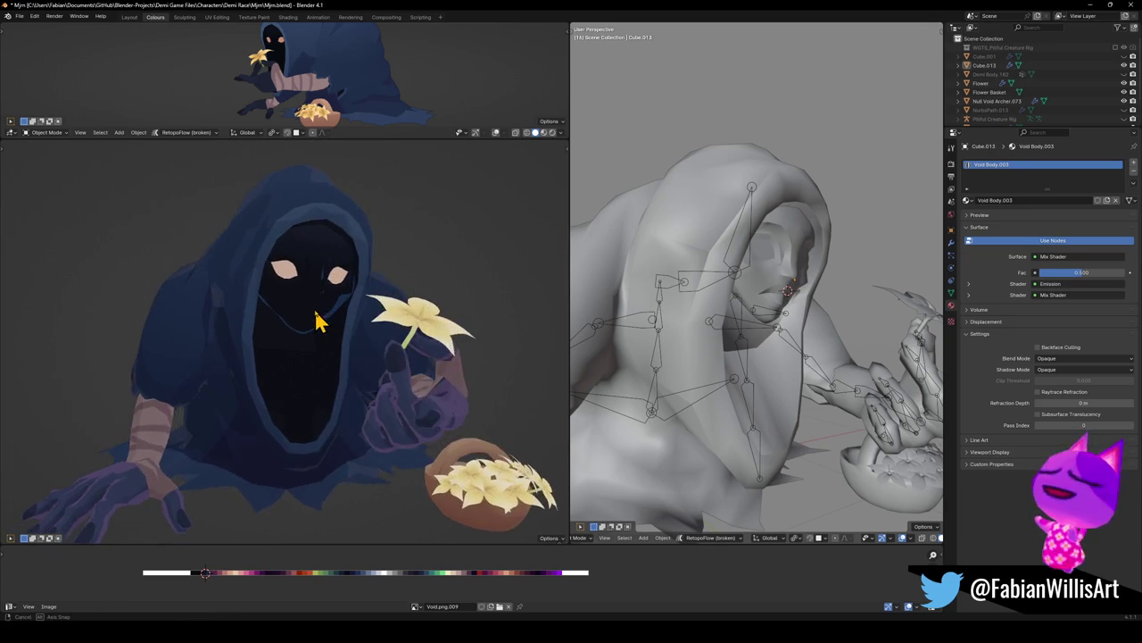
{"action": "scroll", "coordinate": [801, 276], "scroll_direction": "up", "scroll_amount": 3}
{"action": "scroll", "coordinate": [775, 288], "scroll_direction": "up", "scroll_amount": 3}
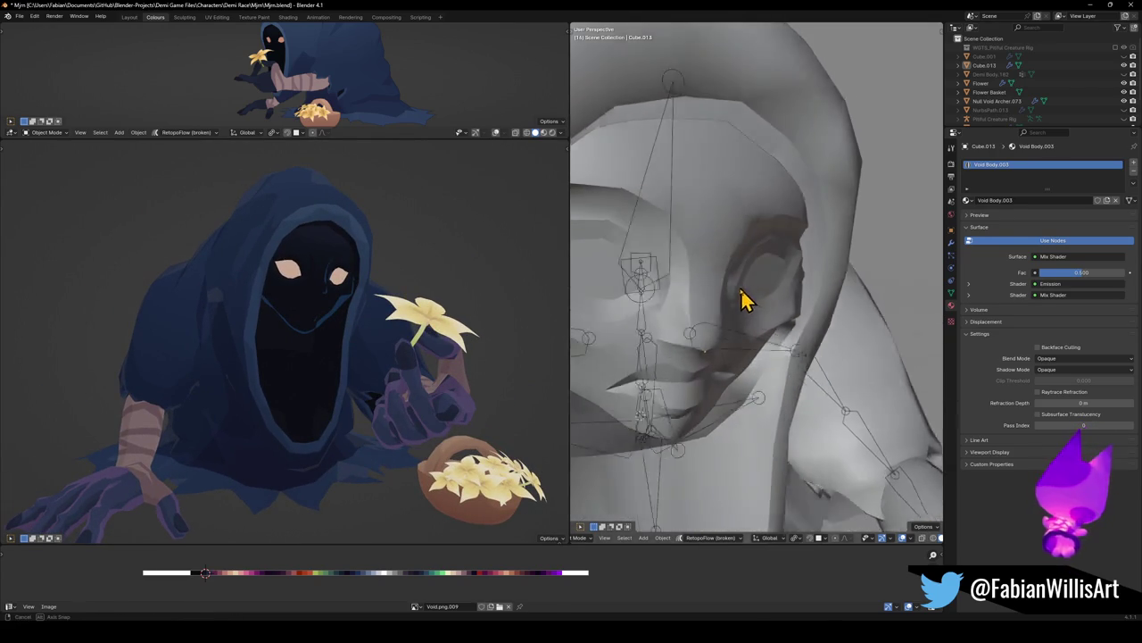
Select the eye faces and slide their UVs along X onto the white palette swatch
{"action": "key", "text": "Tab"}
{"action": "key", "text": "a"}
{"action": "key", "text": "alt+a"}
{"action": "key", "text": "3"}
{"action": "left_click", "coordinate": [755, 286]}
{"action": "left_click", "coordinate": [725, 321], "text": "alt+shift"}
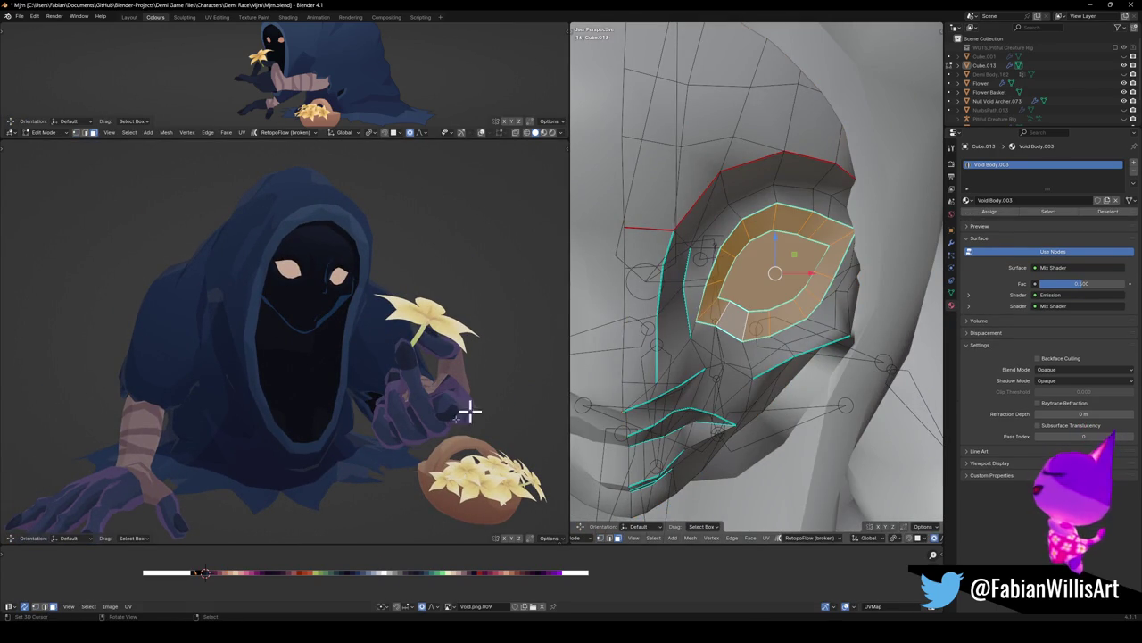
{"action": "key", "text": "g"}
{"action": "key", "text": "x"}
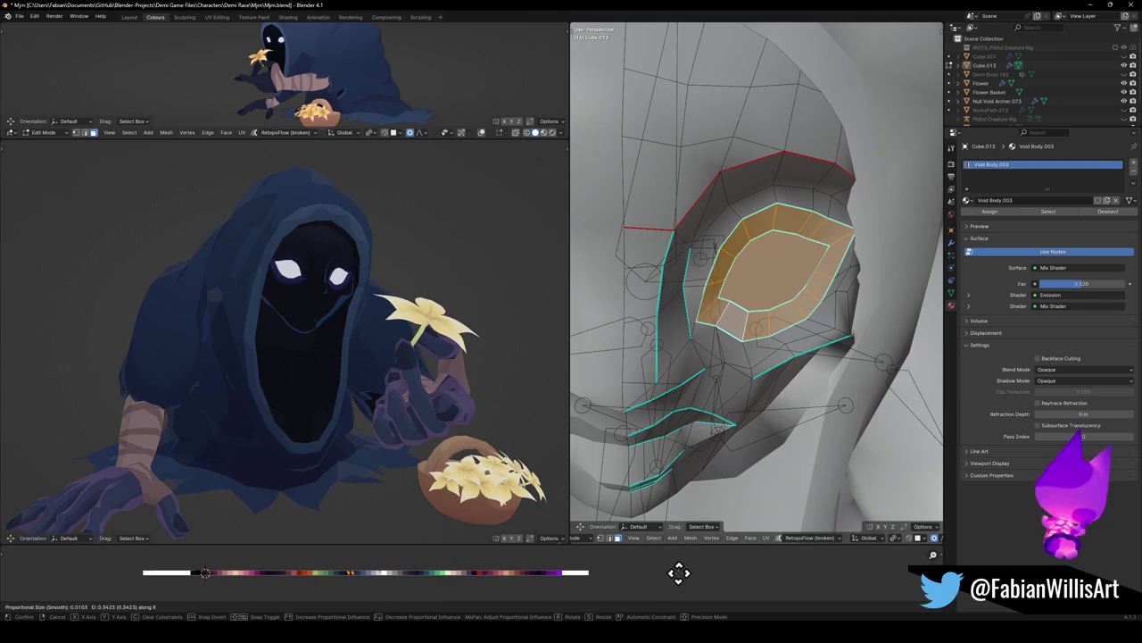
{"action": "left_click", "coordinate": [681, 572]}
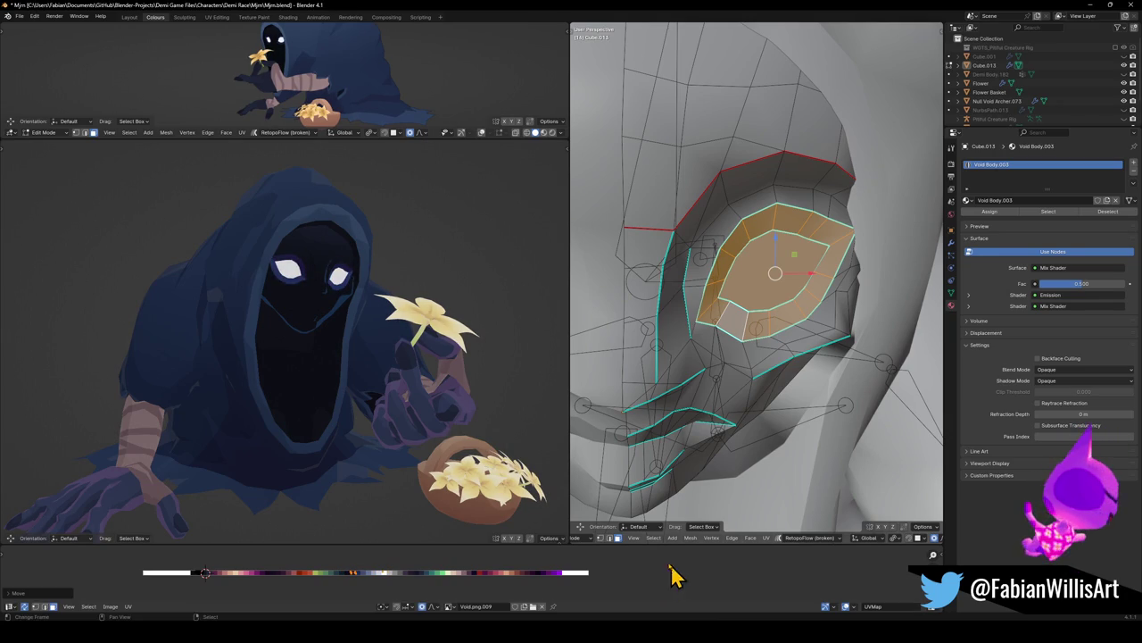
{"action": "scroll", "coordinate": [428, 324], "scroll_direction": "down", "scroll_amount": 2}
{"action": "scroll", "coordinate": [438, 319], "scroll_direction": "up", "scroll_amount": 5}
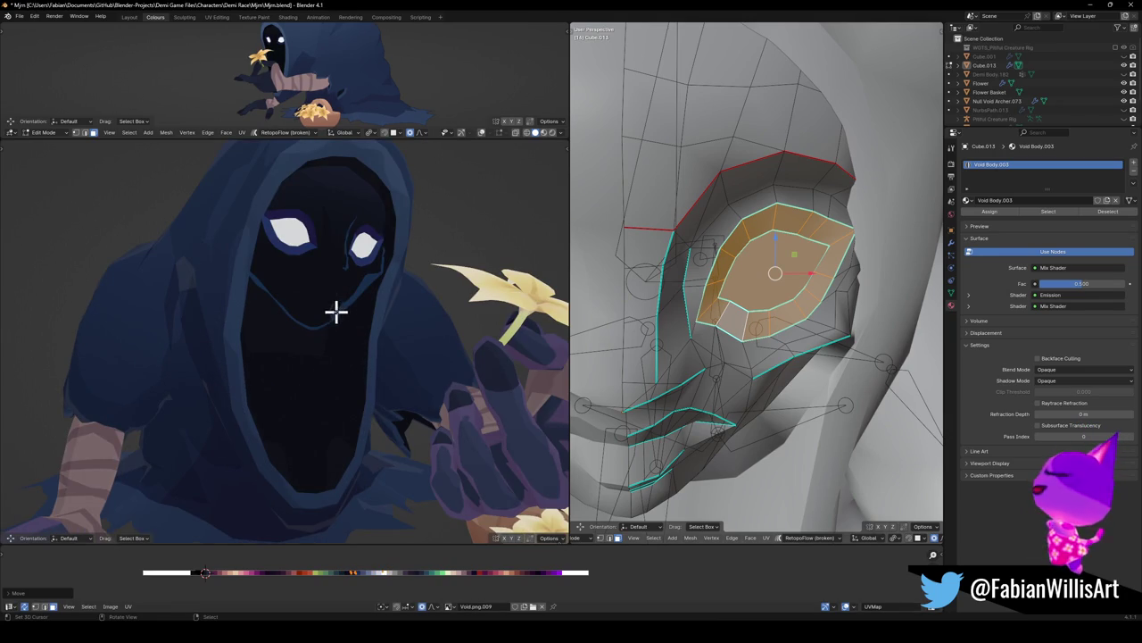
Select the inner eye face and its ring in front view and rotate them
{"action": "left_click", "coordinate": [752, 284]}
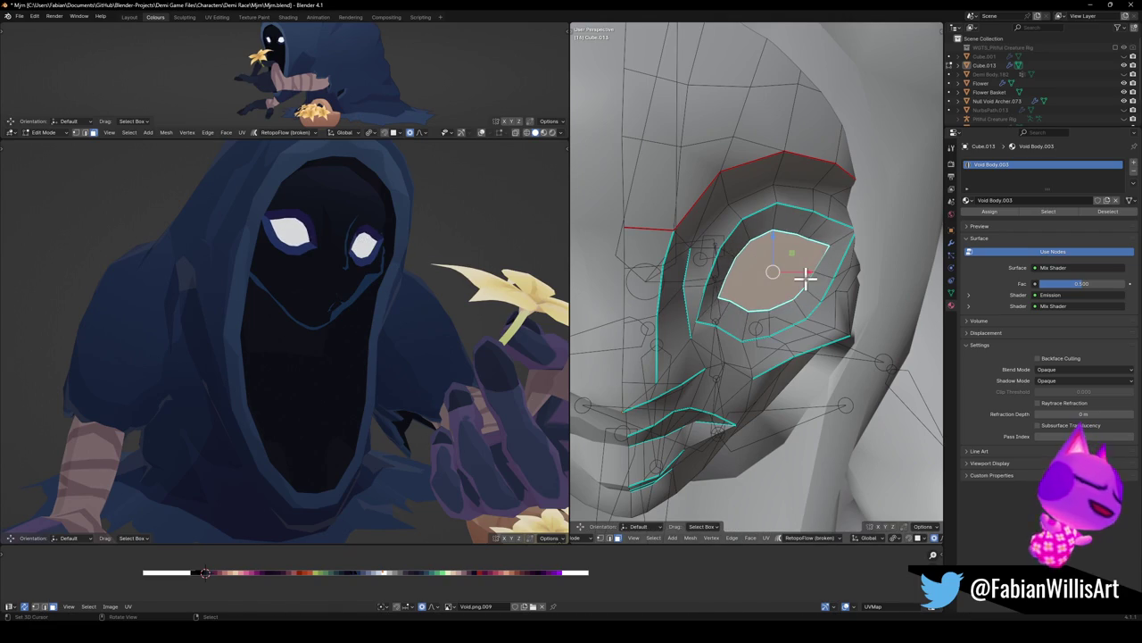
{"action": "key", "text": "KP_1"}
{"action": "left_click", "coordinate": [730, 312], "text": "alt+shift"}
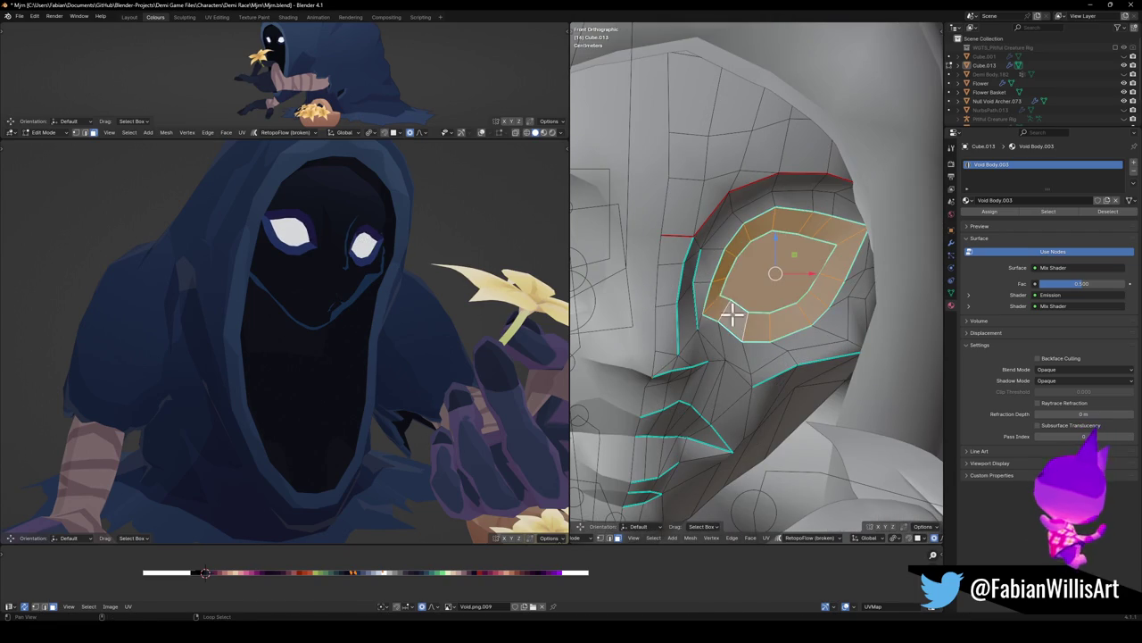
{"action": "key", "text": "r"}
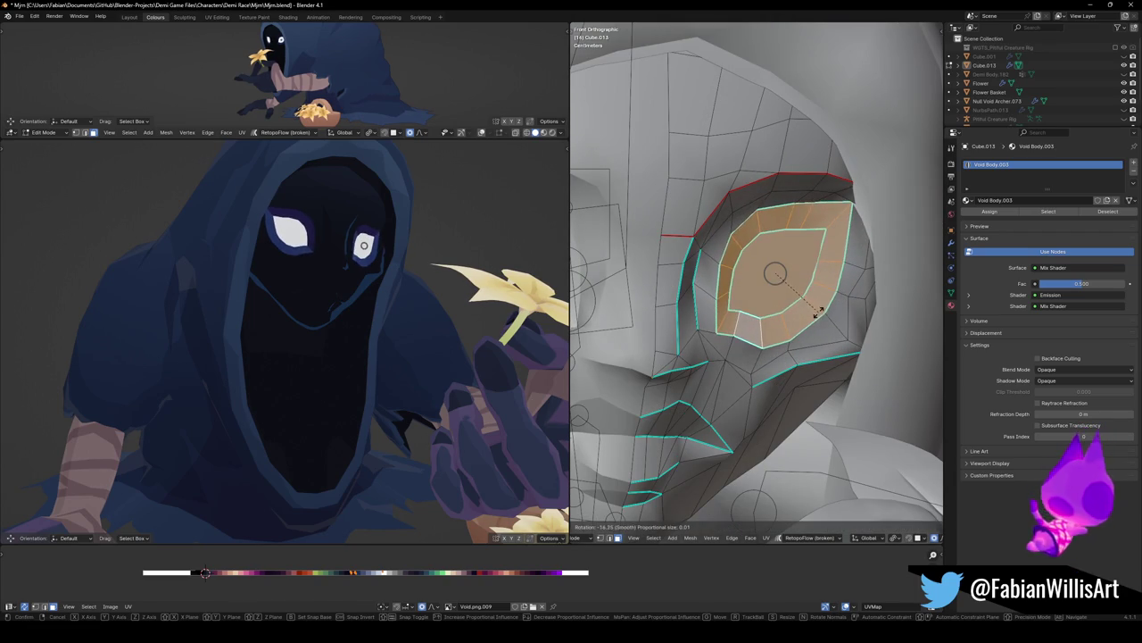
{"action": "left_click", "coordinate": [814, 304]}
{"action": "scroll", "coordinate": [343, 233], "scroll_direction": "down", "scroll_amount": 4}
{"action": "scroll", "coordinate": [407, 252], "scroll_direction": "up", "scroll_amount": 3}
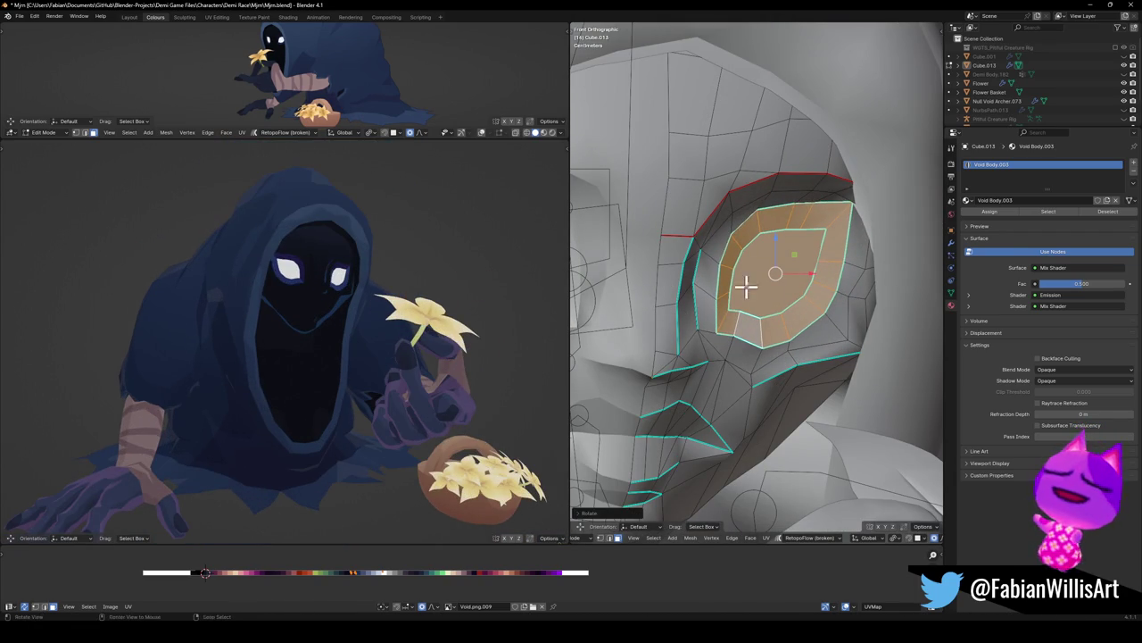
Enlarge the eye faces and shift them along X into an almond shape
{"action": "key", "text": "s"}
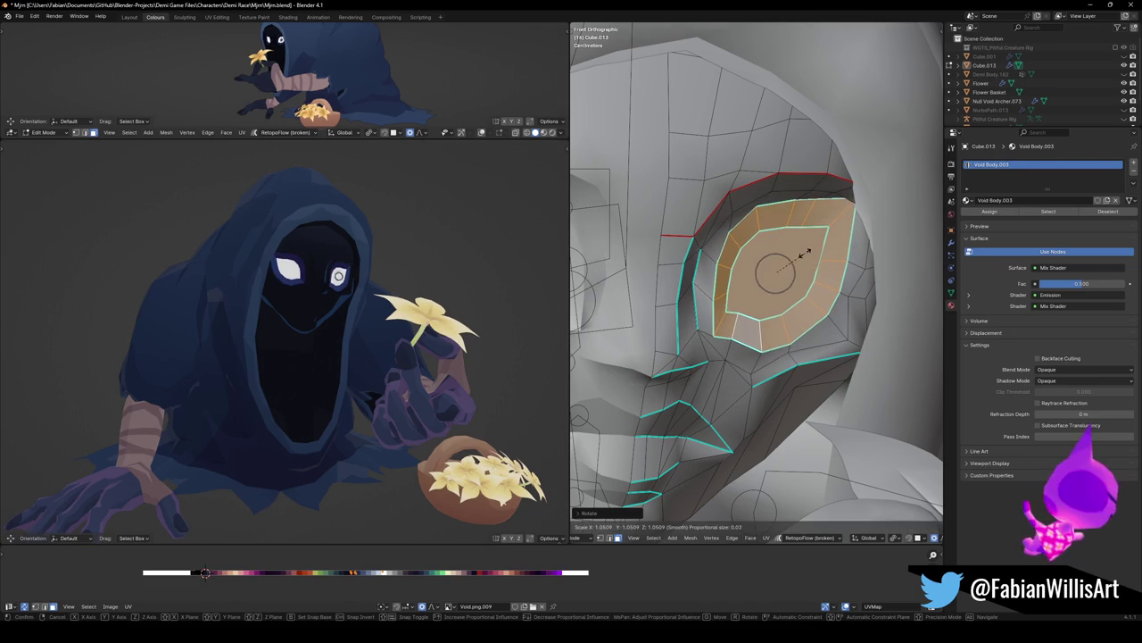
{"action": "scroll", "coordinate": [807, 252], "scroll_direction": "down", "scroll_amount": 8}
{"action": "scroll", "coordinate": [809, 248], "scroll_direction": "down", "scroll_amount": 9}
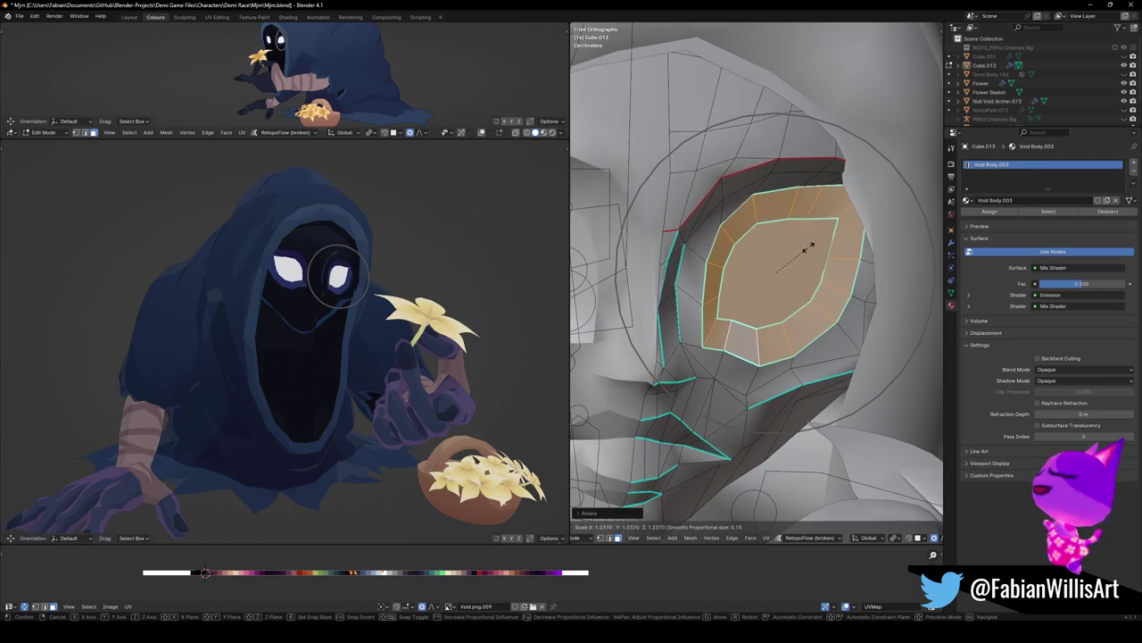
{"action": "left_click", "coordinate": [807, 250]}
{"action": "scroll", "coordinate": [396, 282], "scroll_direction": "down", "scroll_amount": 2}
{"action": "mouse_move", "coordinate": [395, 283]}
{"action": "middle_mouse_down"}
{"action": "mouse_move", "coordinate": [367, 288]}
{"action": "mouse_move", "coordinate": [407, 289]}
{"action": "middle_mouse_up"}
{"action": "key", "text": "g"}
{"action": "key", "text": "x"}
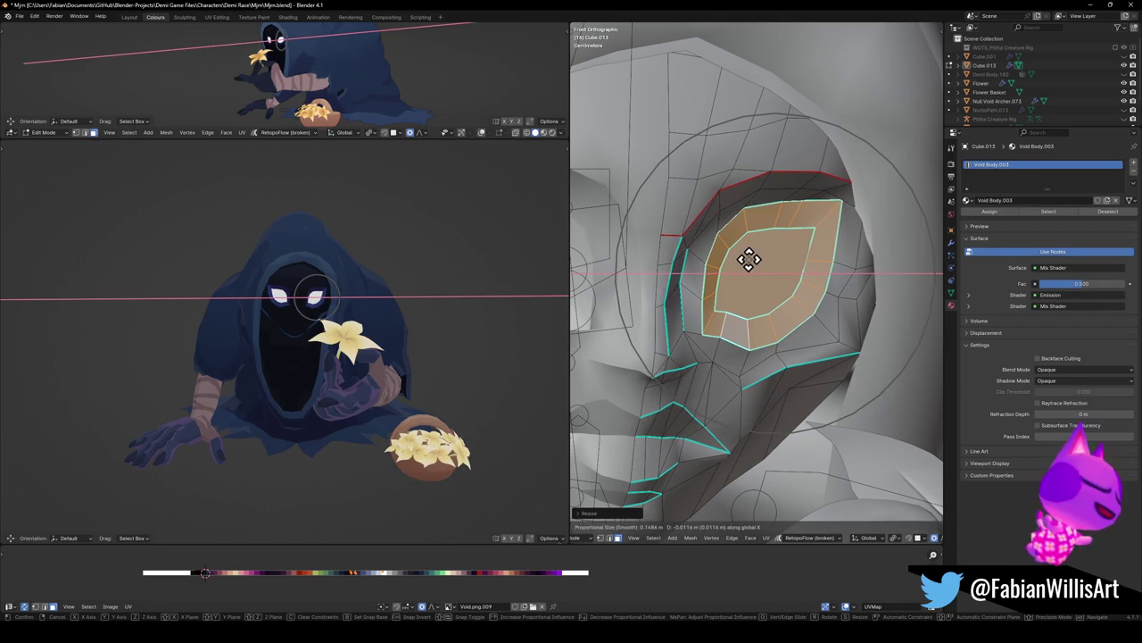
{"action": "left_click", "coordinate": [751, 257]}
{"action": "scroll", "coordinate": [339, 330], "scroll_direction": "up", "scroll_amount": 2}
{"action": "scroll", "coordinate": [331, 280], "scroll_direction": "down", "scroll_amount": 1}
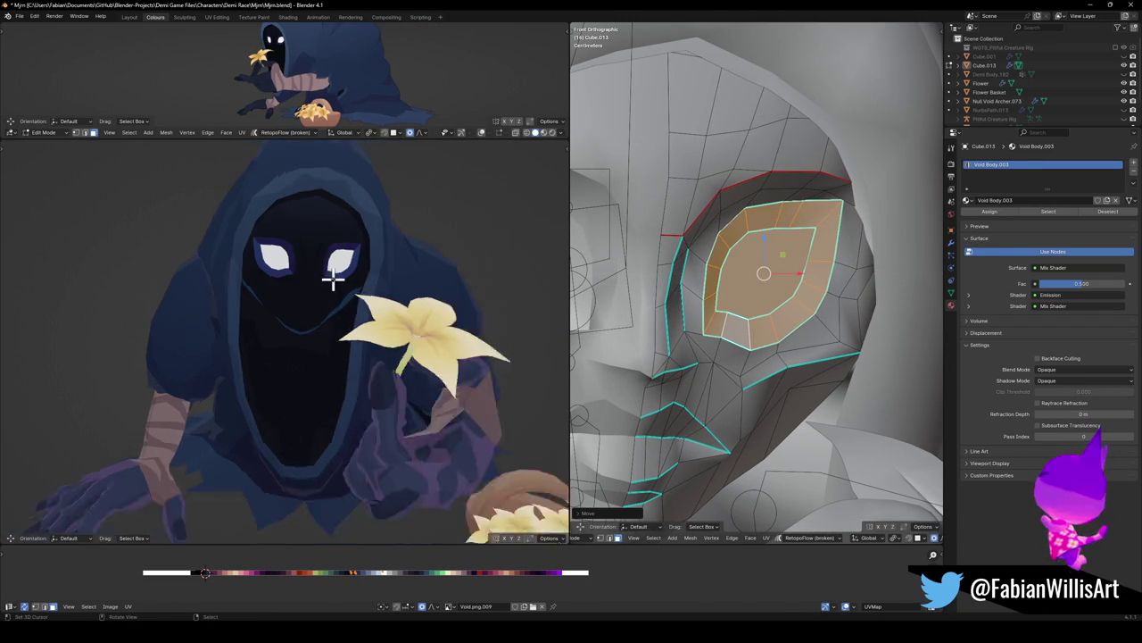
{"action": "scroll", "coordinate": [327, 294], "scroll_direction": "down", "scroll_amount": 2}
{"action": "scroll", "coordinate": [375, 282], "scroll_direction": "up", "scroll_amount": 3}
Delete the inner eye faces and move the eye ring along X
{"action": "key", "text": "x"}
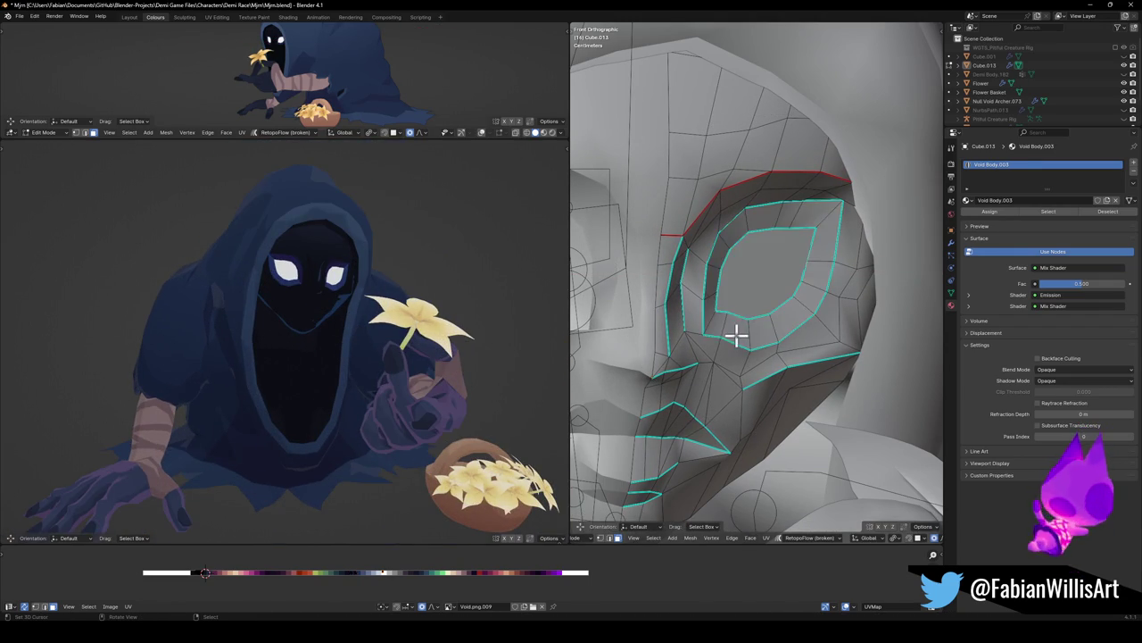
{"action": "key", "text": "g"}
{"action": "key", "text": "x"}
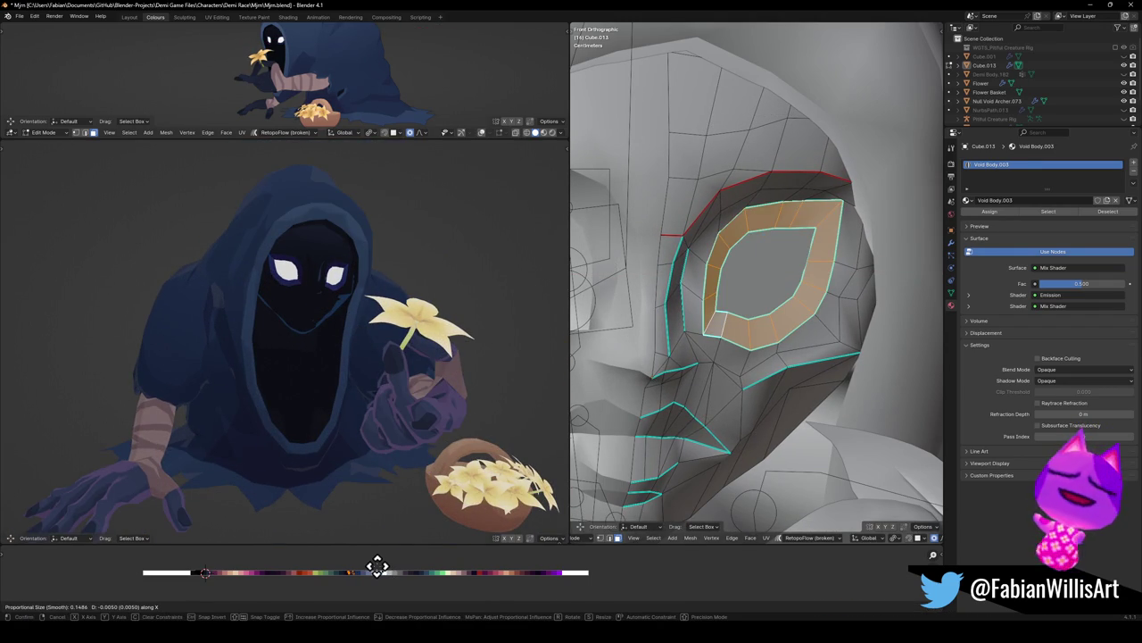
{"action": "left_click", "coordinate": [329, 560]}
Proportionally move a vertex beside the eye to soften the socket
{"action": "left_click", "coordinate": [706, 339]}
{"action": "key", "text": "g"}
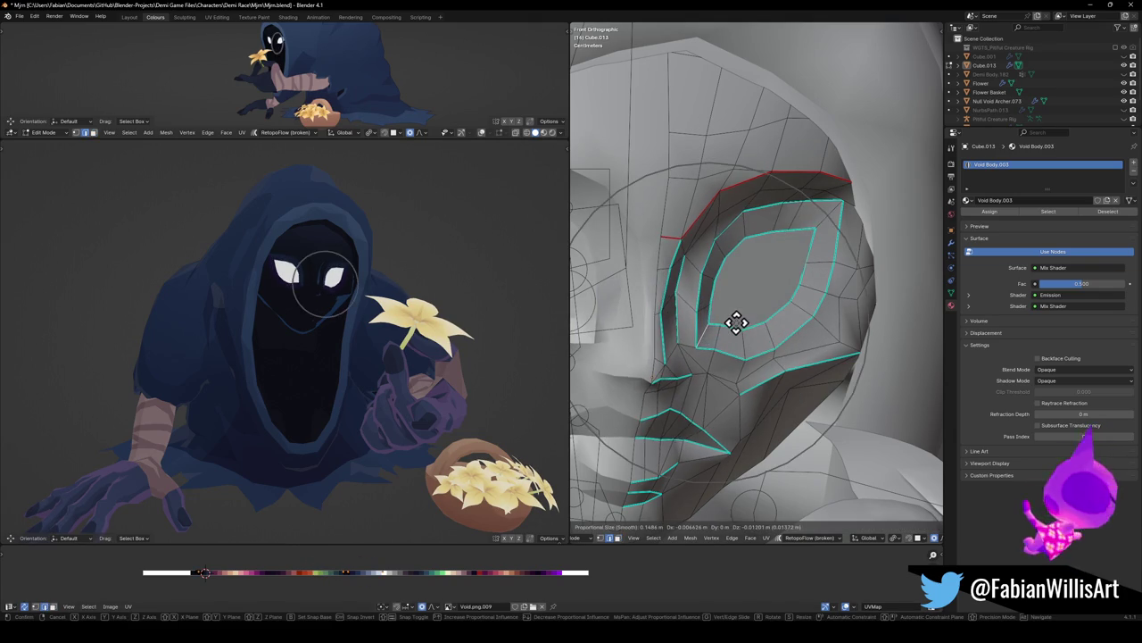
{"action": "scroll", "coordinate": [736, 326], "scroll_direction": "up", "scroll_amount": 3}
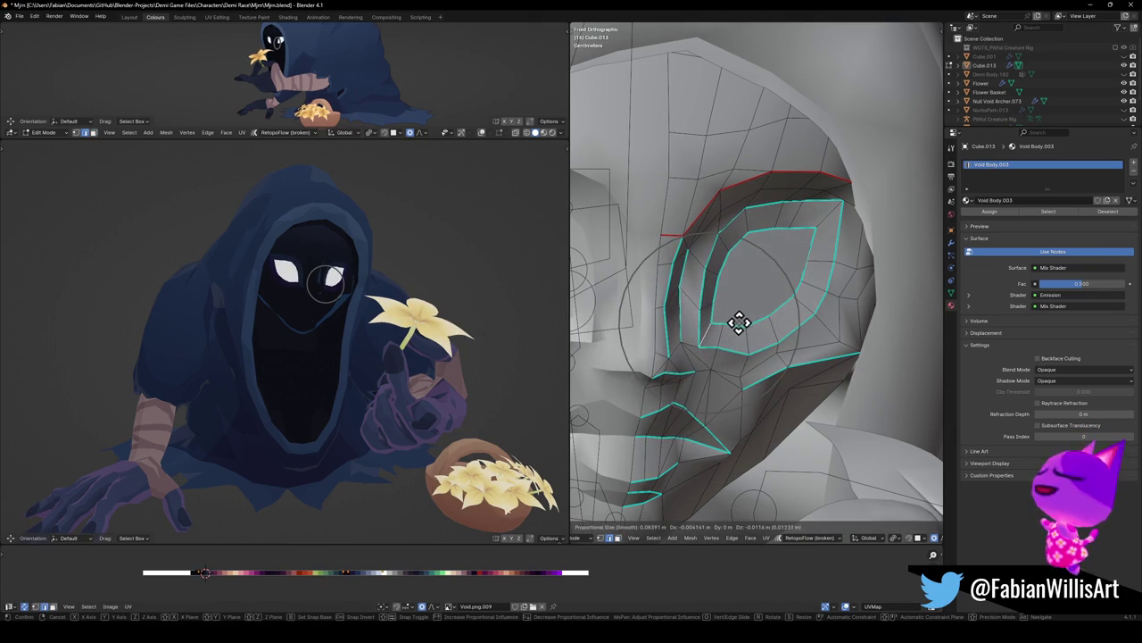
{"action": "left_click", "coordinate": [736, 326]}
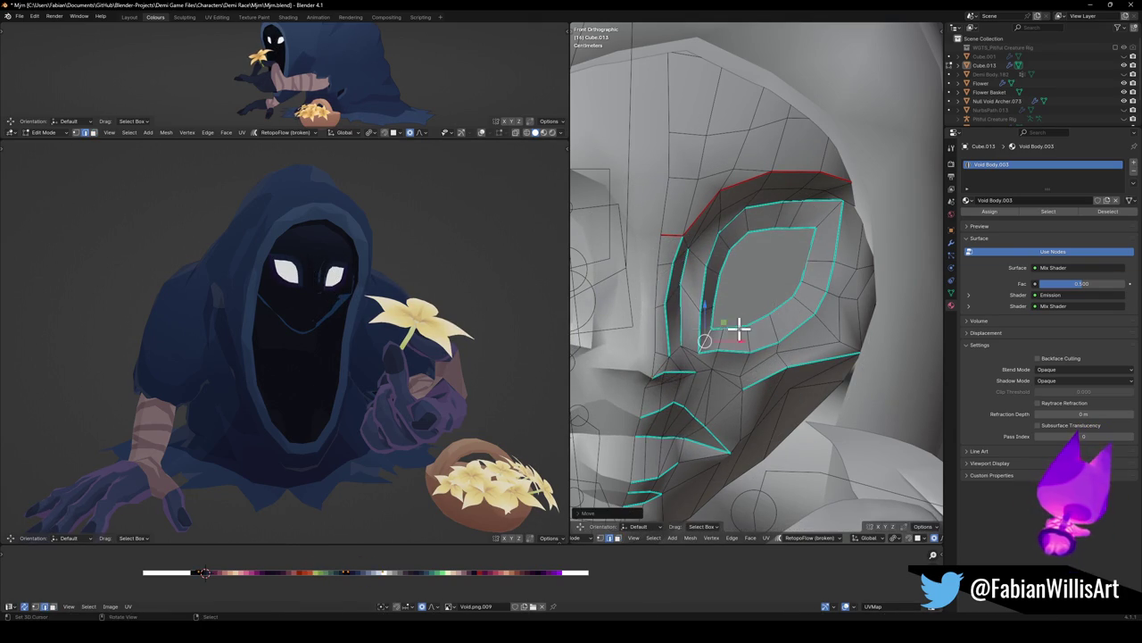
{"action": "scroll", "coordinate": [412, 284], "scroll_direction": "up", "scroll_amount": 2}
{"action": "middle_click_drag", "start_coordinate": [413, 284], "coordinate": [382, 293]}
Select the eye ring's top corner vertex and nudge it up and left
{"action": "left_click", "coordinate": [830, 257]}
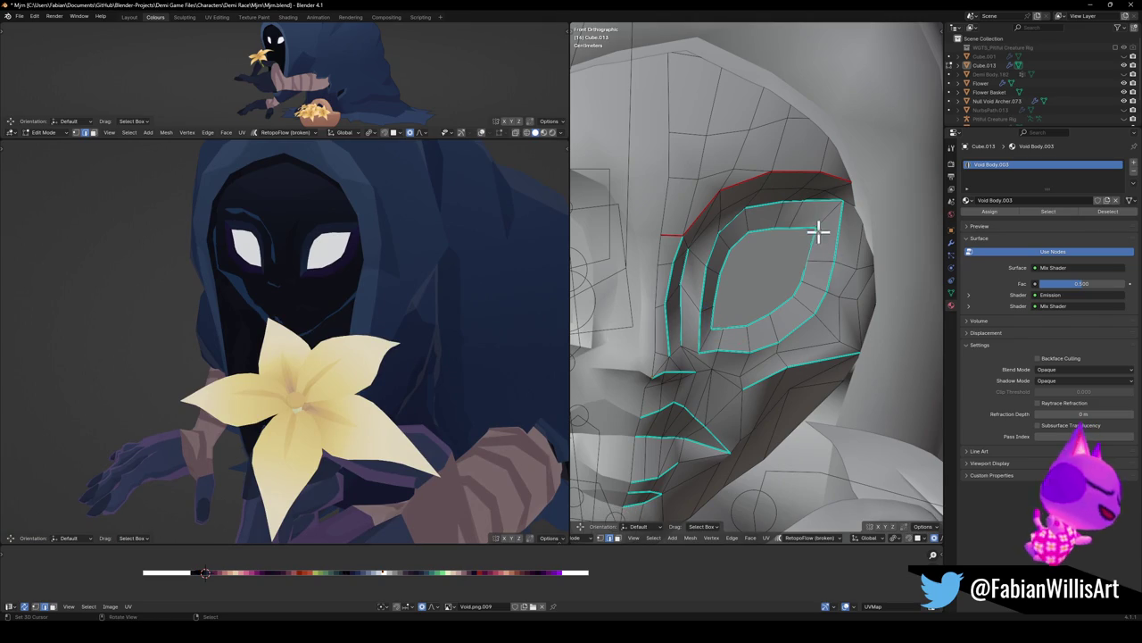
{"action": "left_click_drag", "start_coordinate": [830, 212], "coordinate": [826, 208]}
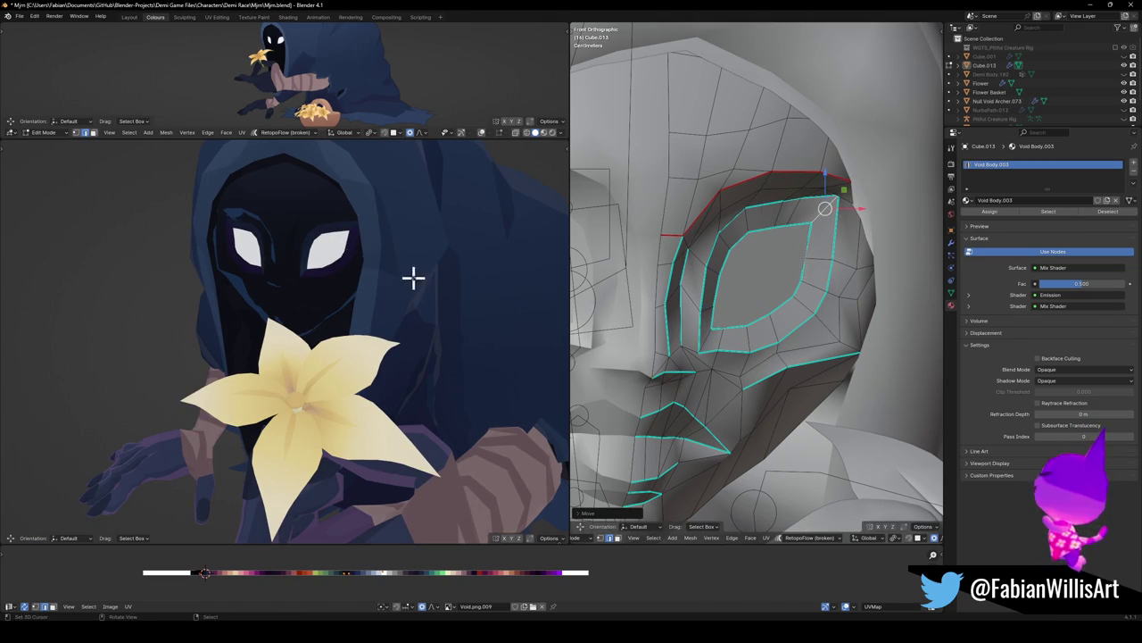
{"action": "scroll", "coordinate": [414, 276], "scroll_direction": "down", "scroll_amount": 5}
{"action": "middle_click_drag", "start_coordinate": [413, 276], "coordinate": [331, 324]}
{"action": "scroll", "coordinate": [331, 324], "scroll_direction": "up", "scroll_amount": 5}
{"action": "mouse_move", "coordinate": [390, 303]}
{"action": "middle_mouse_down"}
{"action": "mouse_move", "coordinate": [434, 296]}
{"action": "mouse_move", "coordinate": [377, 307]}
{"action": "middle_mouse_up"}
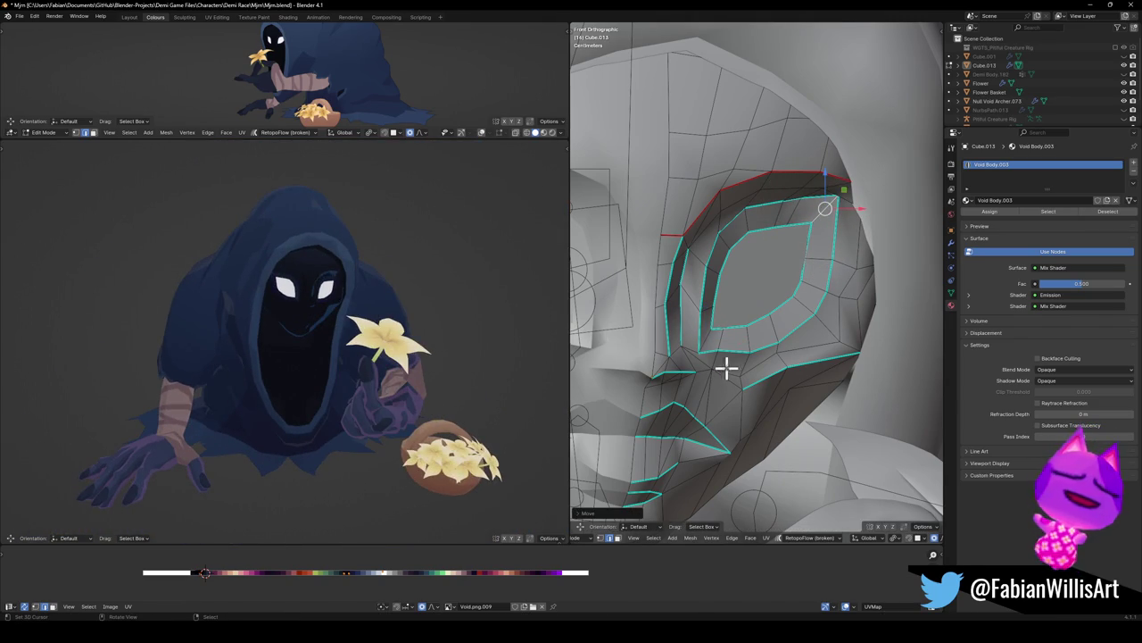
{"action": "scroll", "coordinate": [725, 365], "scroll_direction": "down", "scroll_amount": 3}
Move the vertex vertically, undo it, cancel a retry, and leave Edit Mode
{"action": "key", "text": "g"}
{"action": "key", "text": "z"}
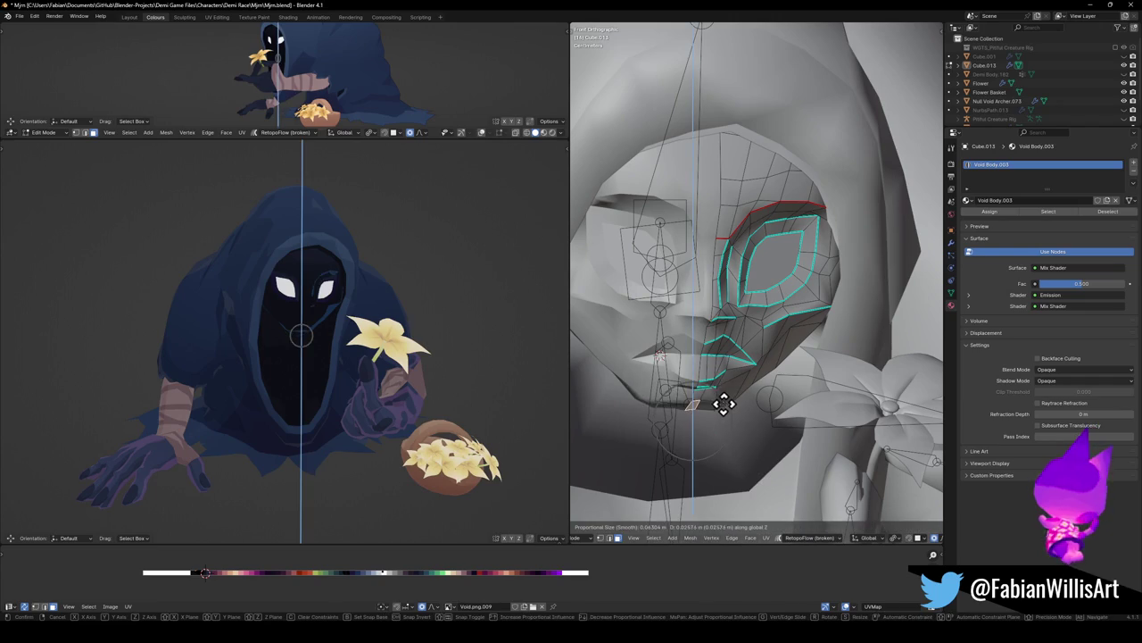
{"action": "scroll", "coordinate": [728, 396], "scroll_direction": "down", "scroll_amount": 3}
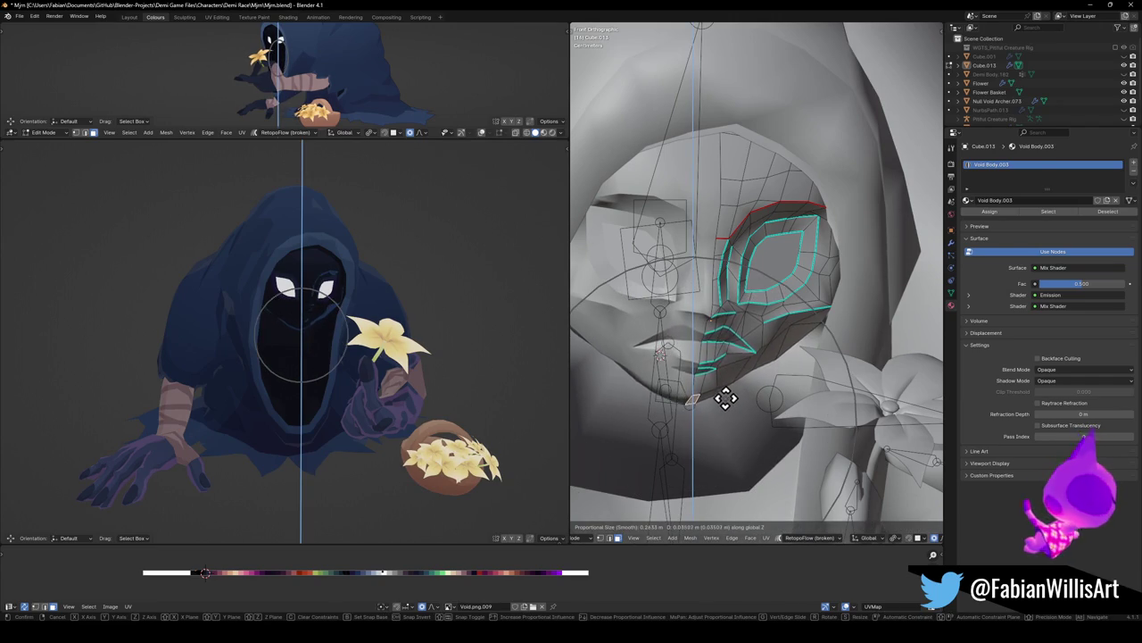
{"action": "left_click", "coordinate": [725, 395]}
{"action": "scroll", "coordinate": [385, 310], "scroll_direction": "up", "scroll_amount": 4}
{"action": "middle_click_drag", "start_coordinate": [386, 309], "coordinate": [423, 306]}
{"action": "scroll", "coordinate": [426, 291], "scroll_direction": "down", "scroll_amount": 5}
{"action": "key", "text": "ctrl+z"}
{"action": "key", "text": "g"}
{"action": "key", "text": "z"}
{"action": "right_click", "coordinate": [755, 335]}
{"action": "key", "text": "Tab"}
Unhide all hidden objects and orbit the view over to the hooded figure and basket
{"action": "key", "text": "alt+a"}
{"action": "key", "text": "alt+h"}
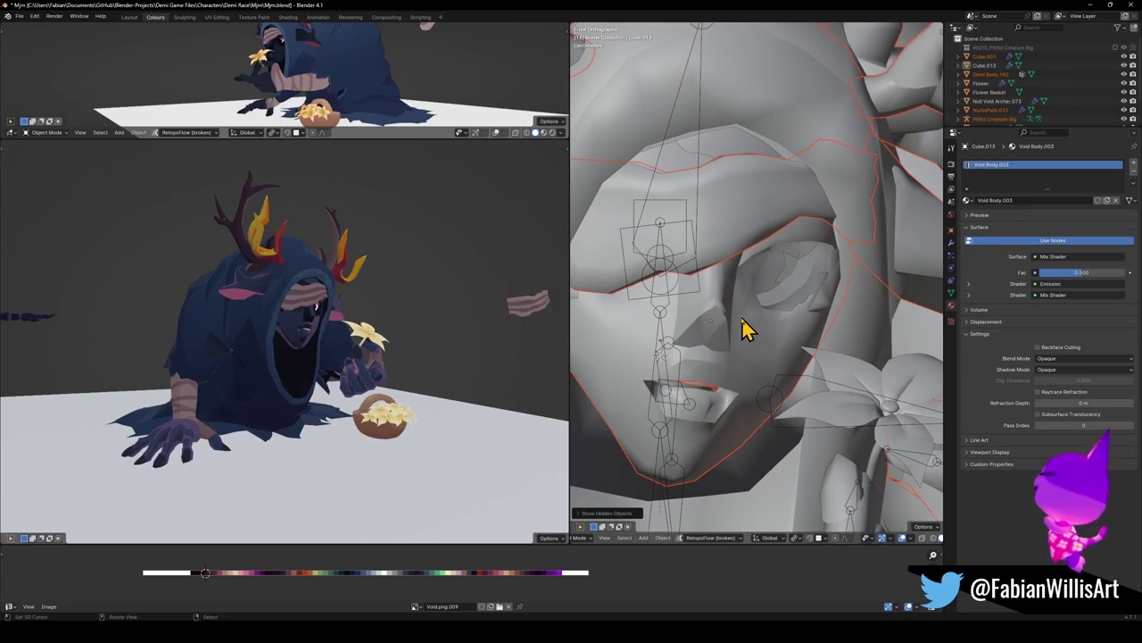
{"action": "scroll", "coordinate": [306, 324], "scroll_direction": "up", "scroll_amount": 2}
{"action": "scroll", "coordinate": [326, 327], "scroll_direction": "up", "scroll_amount": 2}
{"action": "scroll", "coordinate": [319, 331], "scroll_direction": "up", "scroll_amount": 2}
{"action": "middle_click_drag", "start_coordinate": [319, 331], "coordinate": [327, 331]}
{"action": "mouse_move", "coordinate": [66, 299]}
{"action": "middle_mouse_down"}
{"action": "mouse_move", "coordinate": [345, 319]}
{"action": "mouse_move", "coordinate": [176, 277]}
{"action": "middle_mouse_up"}
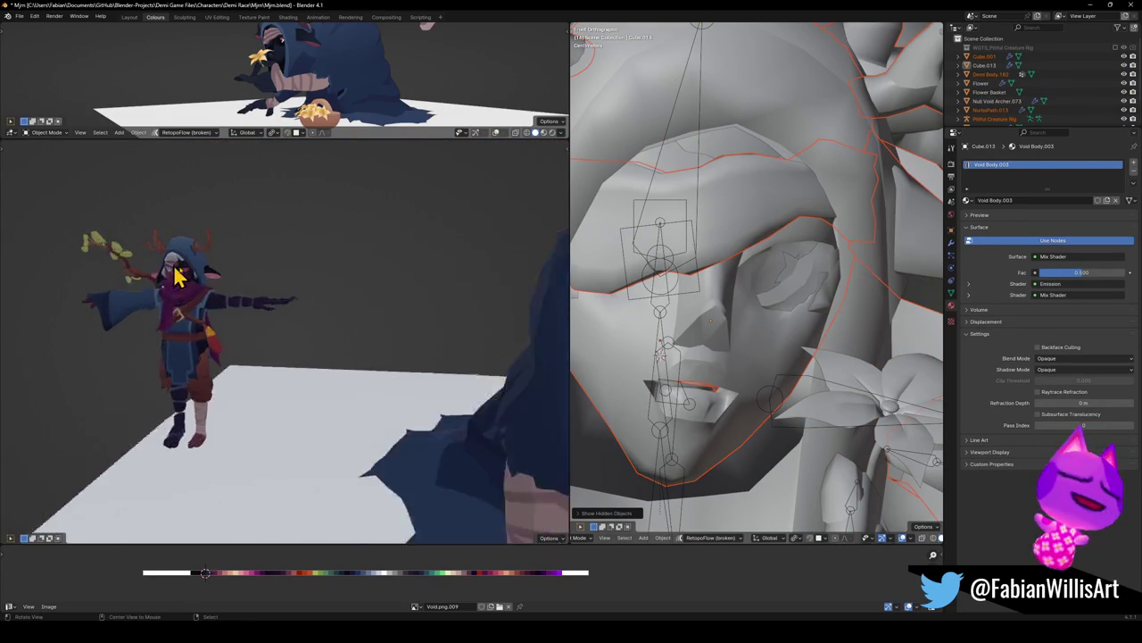
{"action": "scroll", "coordinate": [176, 276], "scroll_direction": "up", "scroll_amount": 5}
{"action": "scroll", "coordinate": [393, 321], "scroll_direction": "down", "scroll_amount": 3}
{"action": "mouse_move", "coordinate": [392, 322]}
{"action": "middle_mouse_down", "text": "shift"}
{"action": "mouse_move", "coordinate": [438, 345]}
{"action": "mouse_move", "coordinate": [438, 357]}
{"action": "mouse_move", "coordinate": [175, 313]}
{"action": "mouse_move", "coordinate": [248, 297]}
{"action": "middle_mouse_up", "text": "shift"}
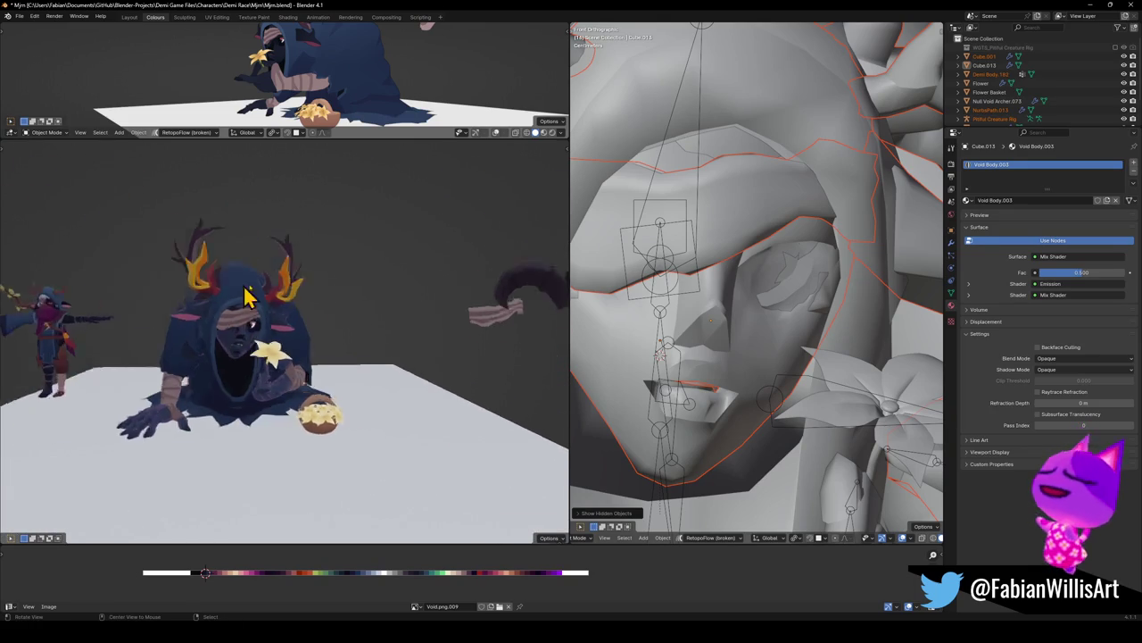
{"action": "scroll", "coordinate": [248, 296], "scroll_direction": "up", "scroll_amount": 4}
Select the hooded body, floor plane, eye mesh Cube.013 and Demi Body.003 in turn to inspect them
{"action": "left_click", "coordinate": [339, 288]}
{"action": "scroll", "coordinate": [326, 333], "scroll_direction": "up", "scroll_amount": 3}
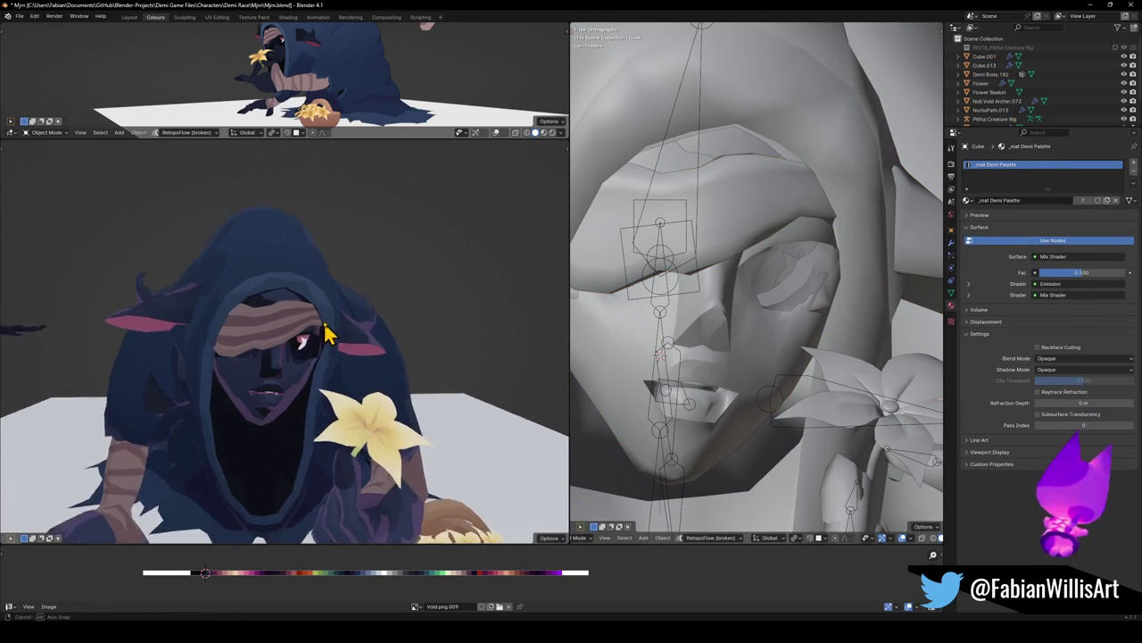
{"action": "middle_click_drag", "start_coordinate": [325, 333], "coordinate": [304, 339]}
{"action": "left_click", "coordinate": [304, 339]}
{"action": "left_click", "coordinate": [284, 336]}
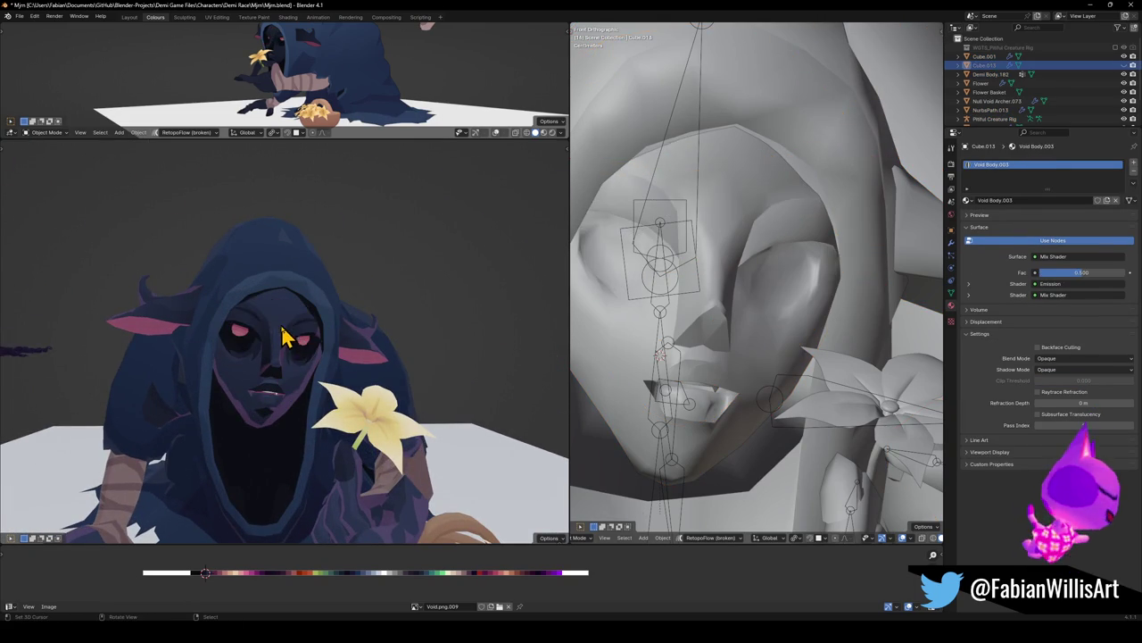
{"action": "scroll", "coordinate": [278, 417], "scroll_direction": "down", "scroll_amount": 2}
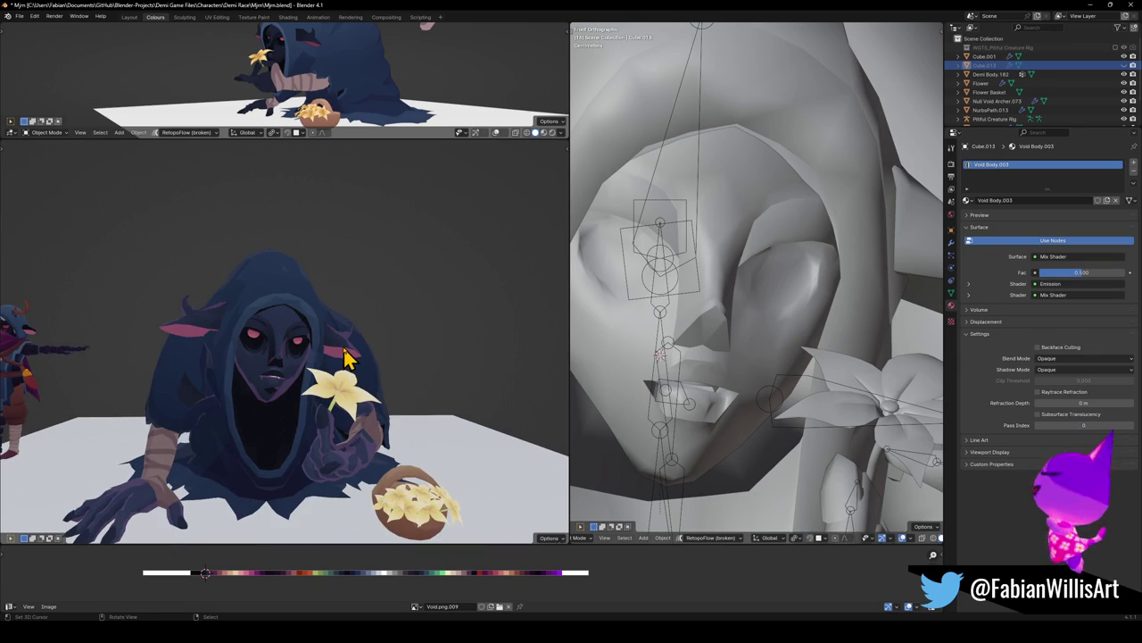
{"action": "left_click", "coordinate": [347, 363]}
Select the arm piece Null Blunt.001 and grab the floating arm pieces to move them away
{"action": "mouse_move", "coordinate": [338, 366]}
{"action": "middle_mouse_down"}
{"action": "mouse_move", "coordinate": [134, 401]}
{"action": "mouse_move", "coordinate": [138, 413]}
{"action": "mouse_move", "coordinate": [242, 362]}
{"action": "middle_mouse_up"}
{"action": "left_click", "coordinate": [134, 401]}
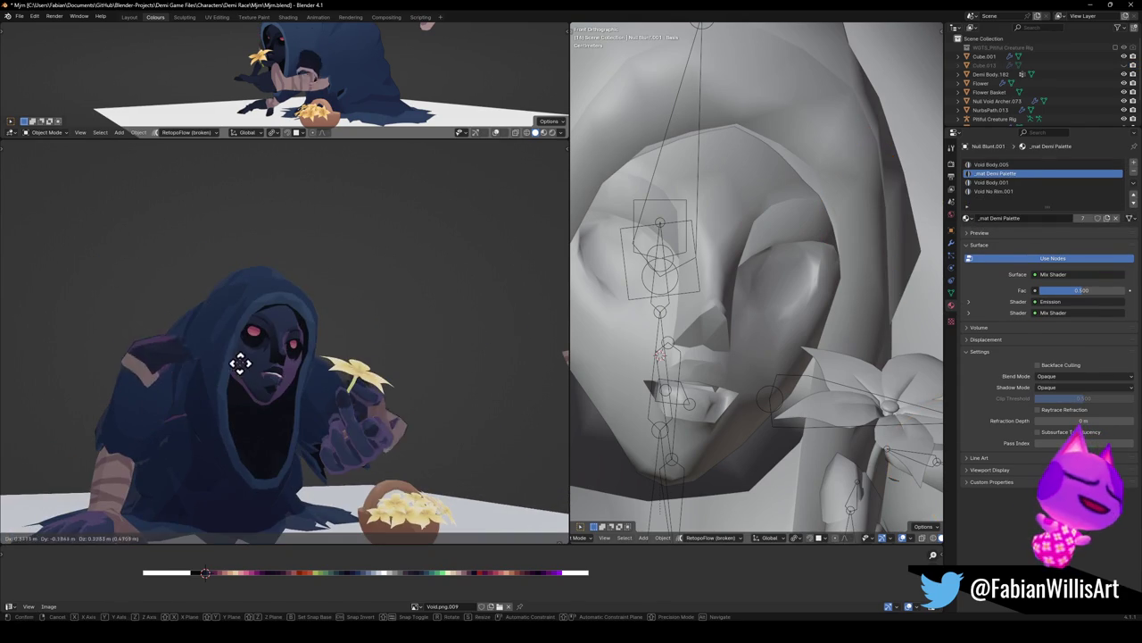
{"action": "key", "text": "g"}
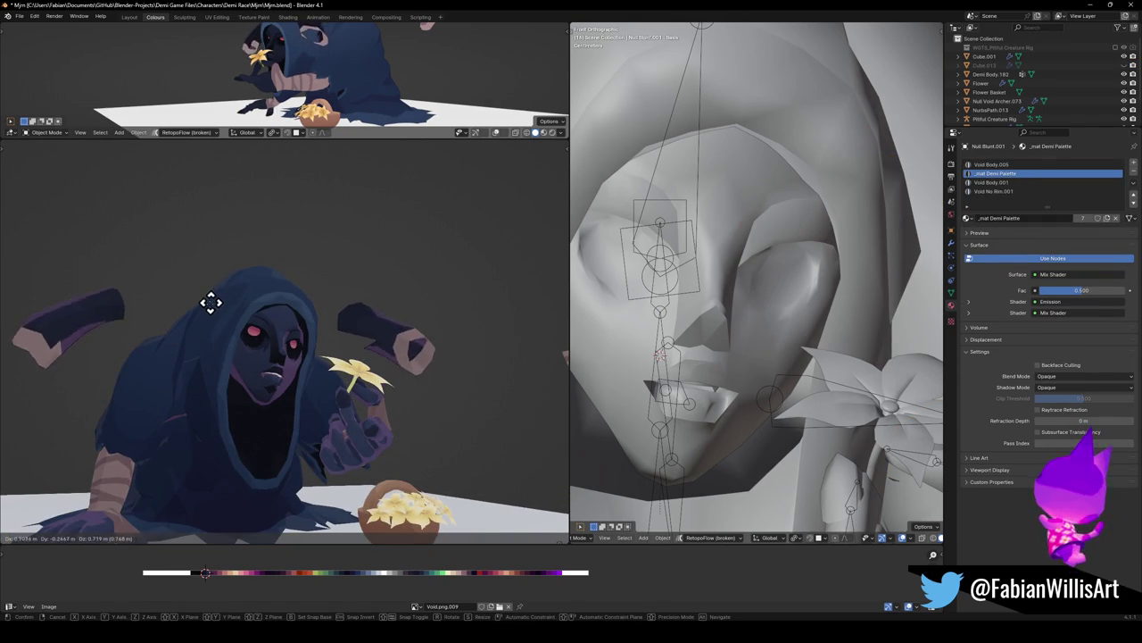
{"action": "key", "text": "Escape"}
Enter Edit Mode on the hooded figure's Demi Body.002 face mesh
{"action": "mouse_move", "coordinate": [245, 348]}
{"action": "middle_mouse_down"}
{"action": "mouse_move", "coordinate": [247, 438]}
{"action": "mouse_move", "coordinate": [224, 438]}
{"action": "mouse_move", "coordinate": [233, 432]}
{"action": "middle_mouse_up"}
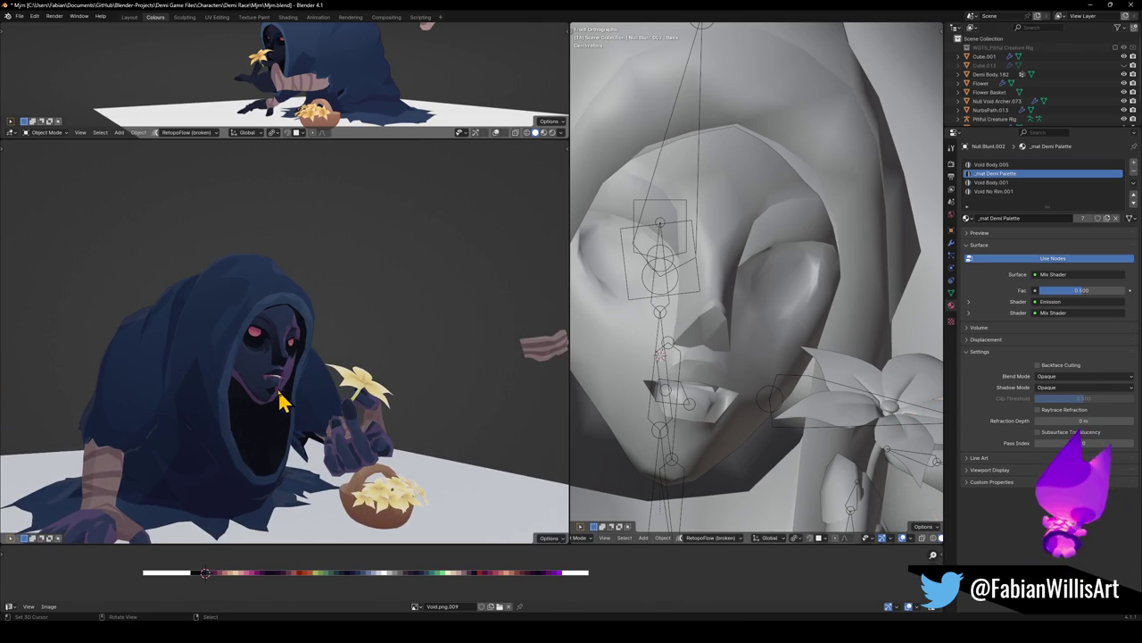
{"action": "left_click", "coordinate": [279, 353]}
{"action": "key", "text": "Tab"}
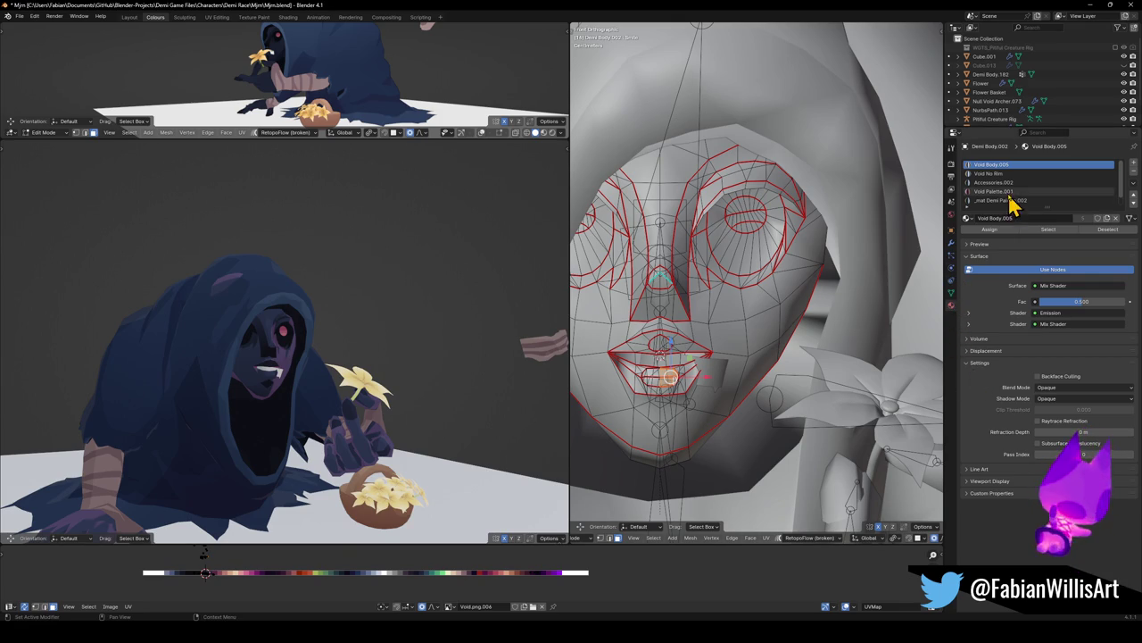
Turn on the Armature modifier's edit-mode display and preview the rig-deformed face
{"action": "left_click", "coordinate": [952, 243]}
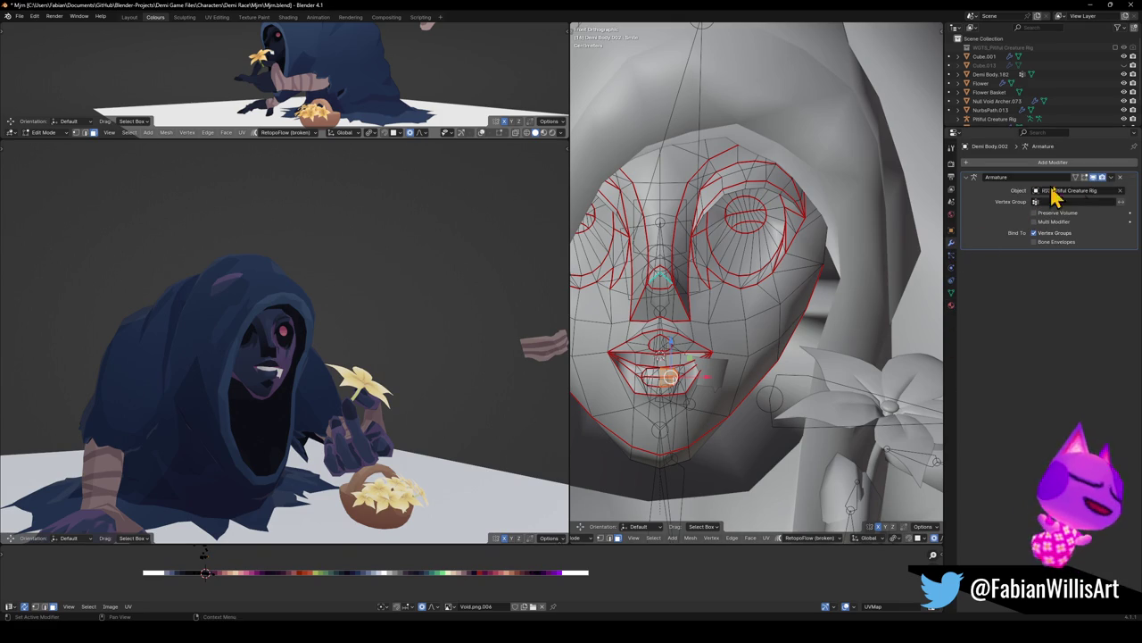
{"action": "left_click", "coordinate": [1084, 178]}
{"action": "left_click", "coordinate": [1082, 180]}
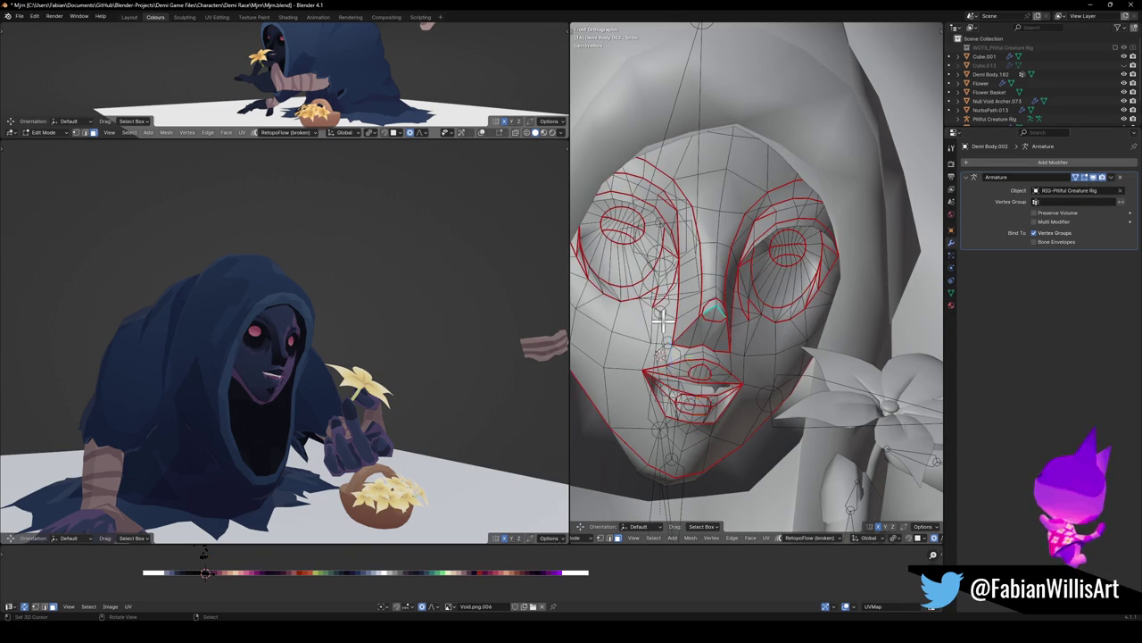
{"action": "key", "text": "a"}
{"action": "scroll", "coordinate": [425, 374], "scroll_direction": "up", "scroll_amount": 3}
{"action": "middle_click_drag", "start_coordinate": [375, 372], "coordinate": [348, 370]}
{"action": "key", "text": "Tab"}
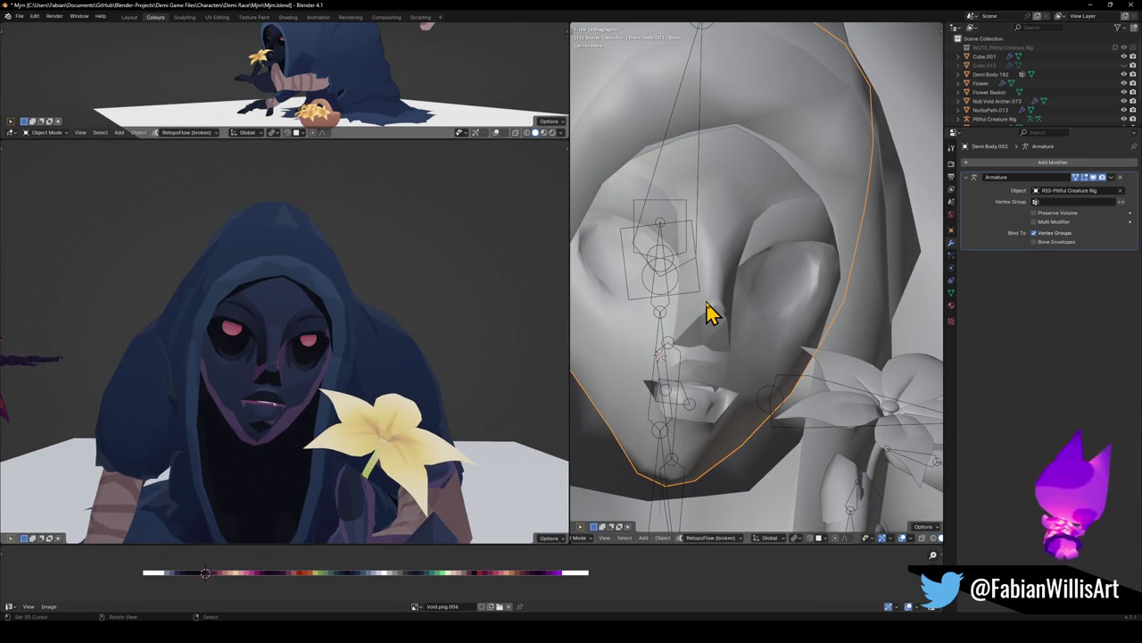
{"action": "key", "text": "Tab"}
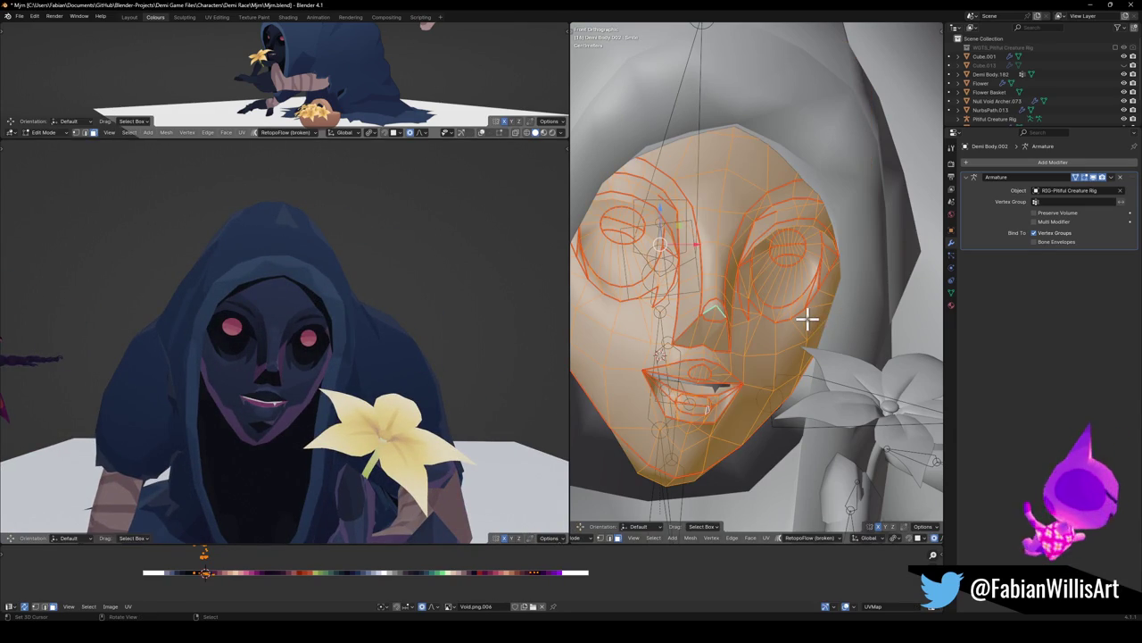
{"action": "key", "text": "Tab"}
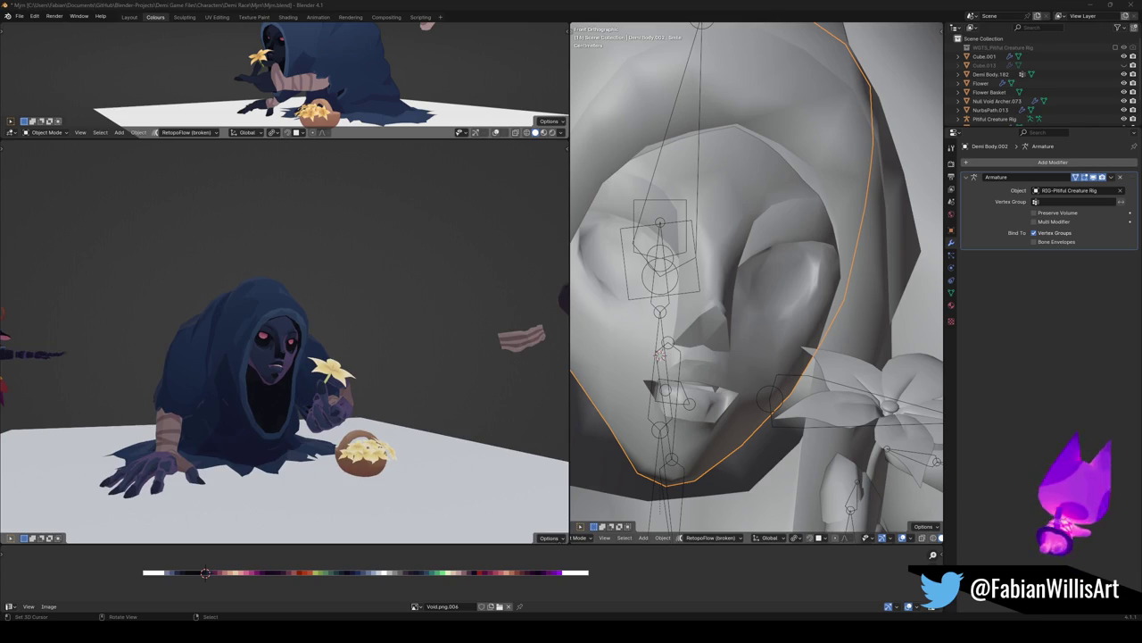
In vertex mode, select both eyes and move their UVs to a new palette colour
{"action": "scroll", "coordinate": [352, 325], "scroll_direction": "up", "scroll_amount": 2}
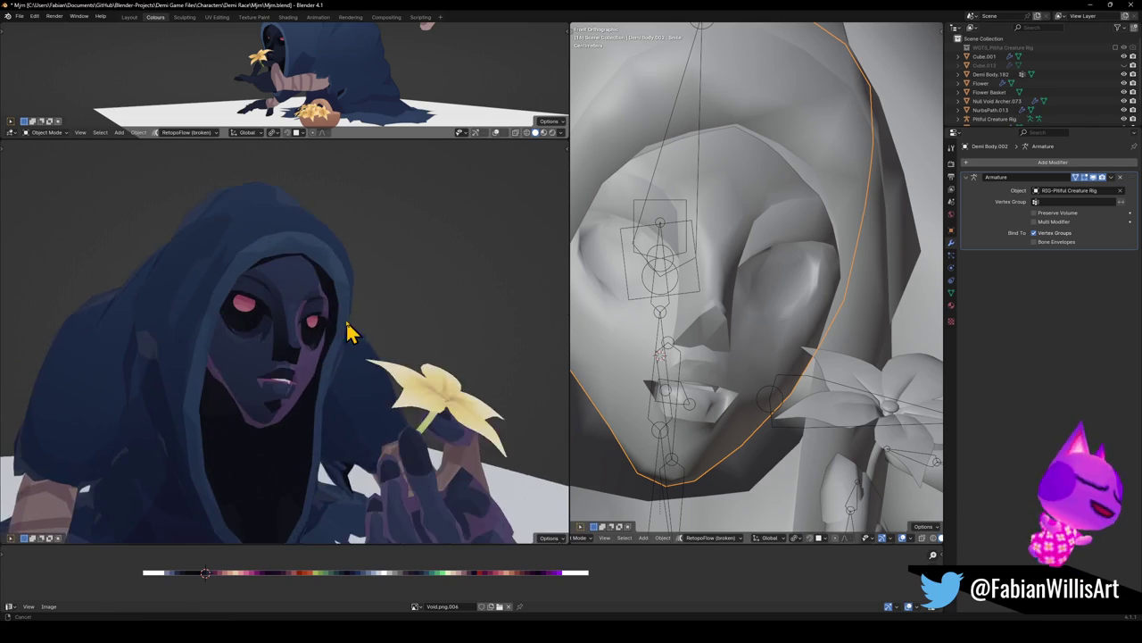
{"action": "scroll", "coordinate": [348, 326], "scroll_direction": "up", "scroll_amount": 2}
{"action": "scroll", "coordinate": [346, 325], "scroll_direction": "up", "scroll_amount": 2}
{"action": "scroll", "coordinate": [510, 312], "scroll_direction": "down", "scroll_amount": 4}
{"action": "scroll", "coordinate": [258, 339], "scroll_direction": "up", "scroll_amount": 3}
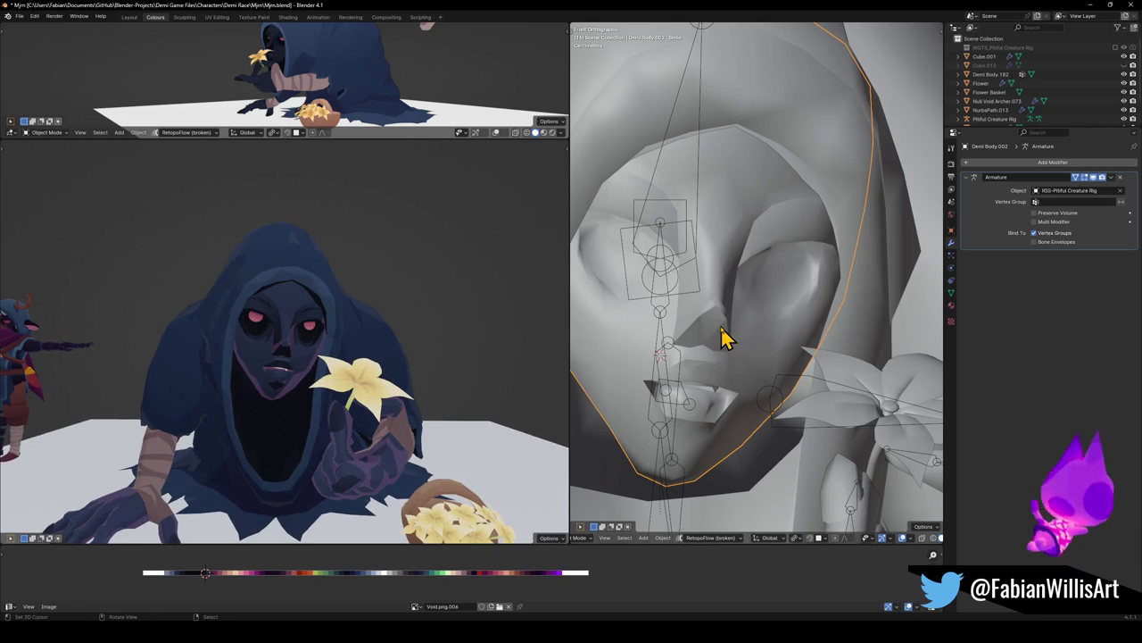
{"action": "mouse_move", "coordinate": [321, 330]}
{"action": "middle_mouse_down"}
{"action": "mouse_move", "coordinate": [323, 351]}
{"action": "mouse_move", "coordinate": [390, 339]}
{"action": "mouse_move", "coordinate": [326, 337]}
{"action": "middle_mouse_up"}
{"action": "scroll", "coordinate": [357, 337], "scroll_direction": "down", "scroll_amount": 4}
{"action": "scroll", "coordinate": [312, 337], "scroll_direction": "up", "scroll_amount": 4}
{"action": "key", "text": "Tab"}
{"action": "key", "text": "alt+a"}
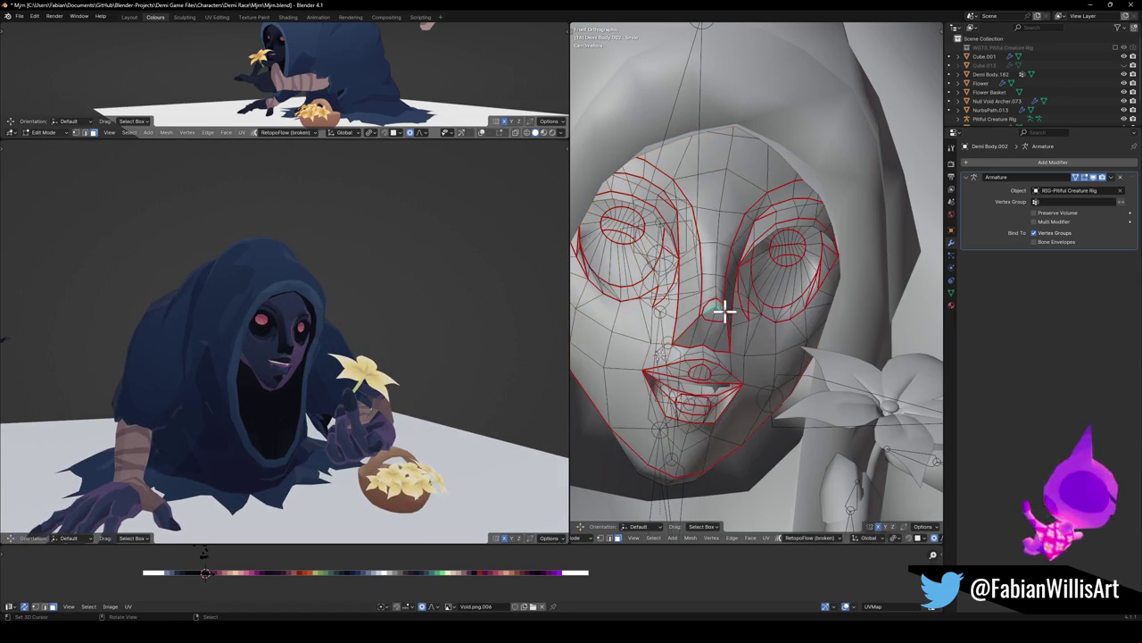
{"action": "key", "text": "1"}
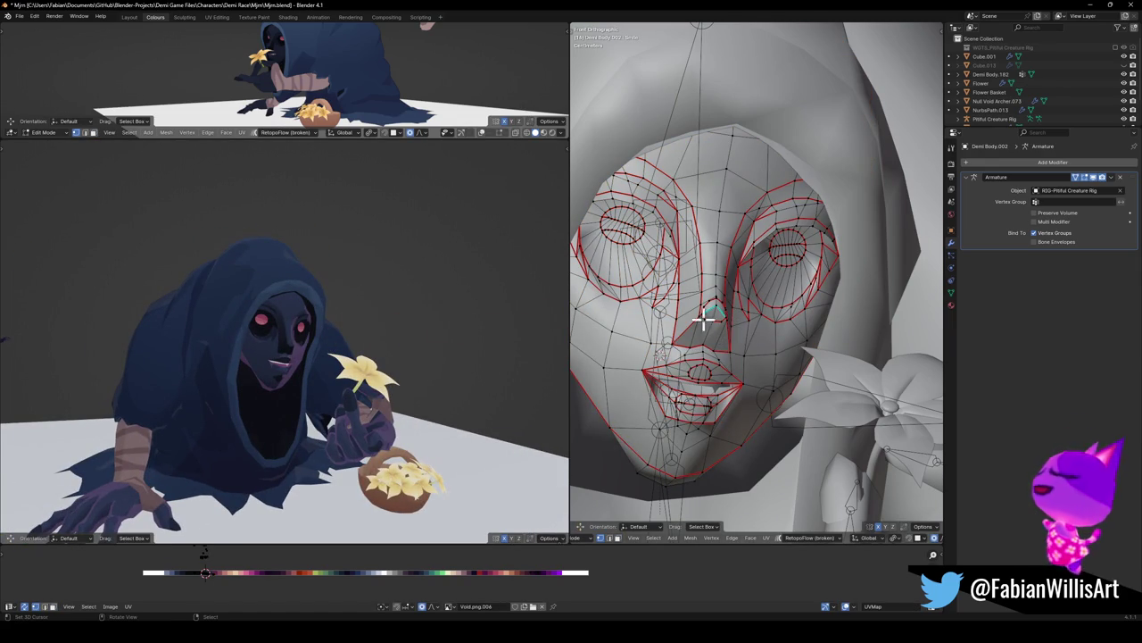
{"action": "key", "text": "a"}
{"action": "key", "text": "alt+a"}
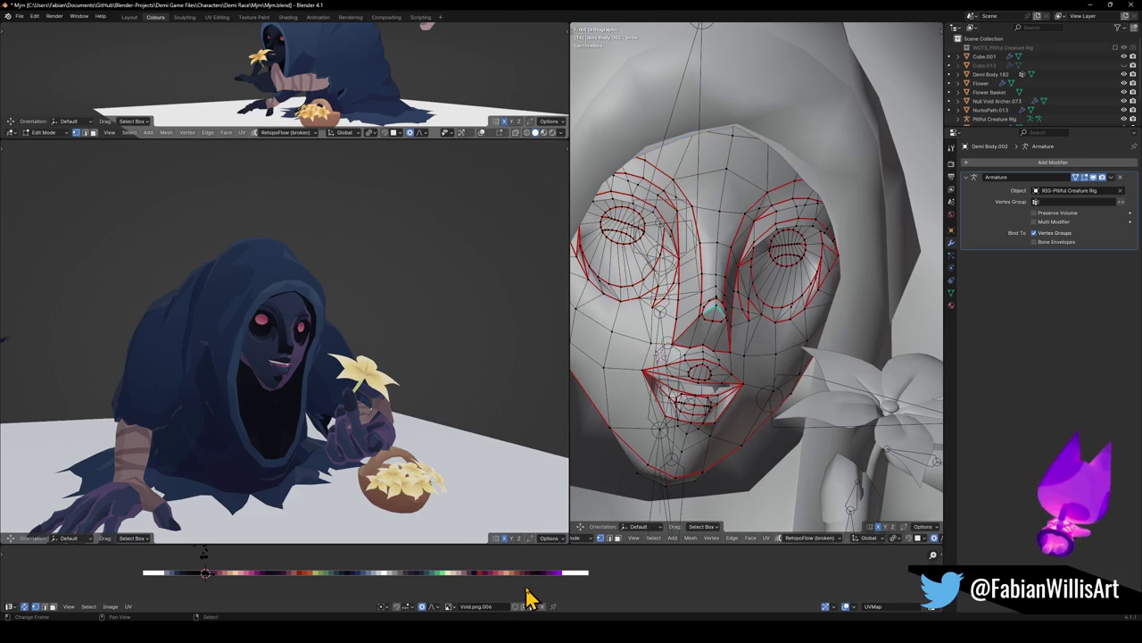
{"action": "key", "text": "l"}
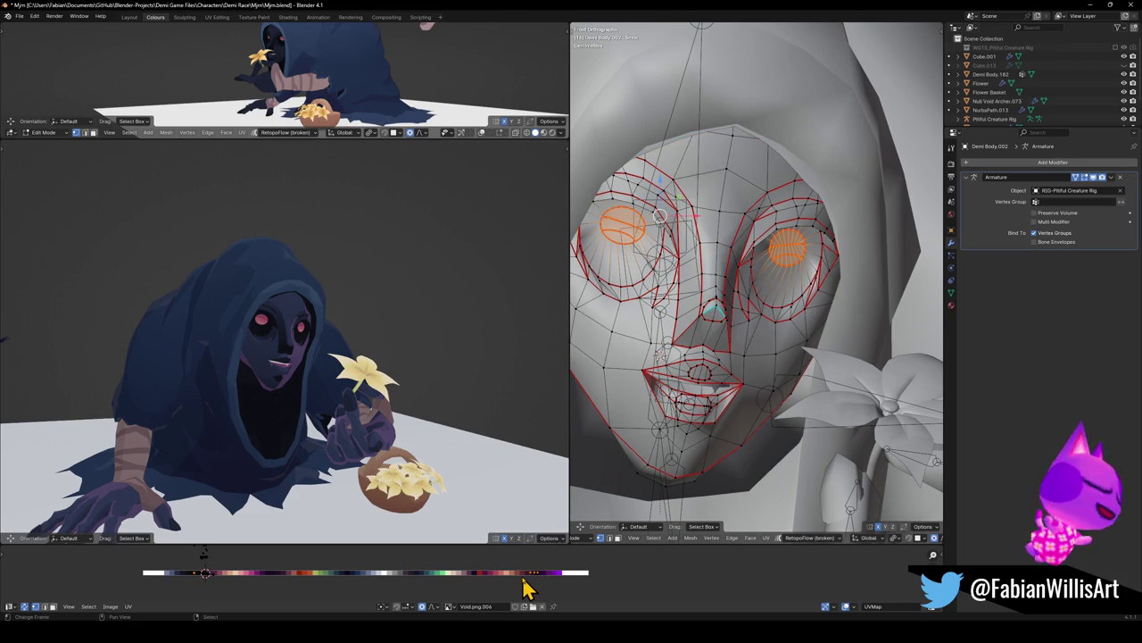
{"action": "left_click", "coordinate": [531, 574]}
Invert the selection to the rest of the face, scale its UVs on the palette, then undo
{"action": "key", "text": "ctrl+i"}
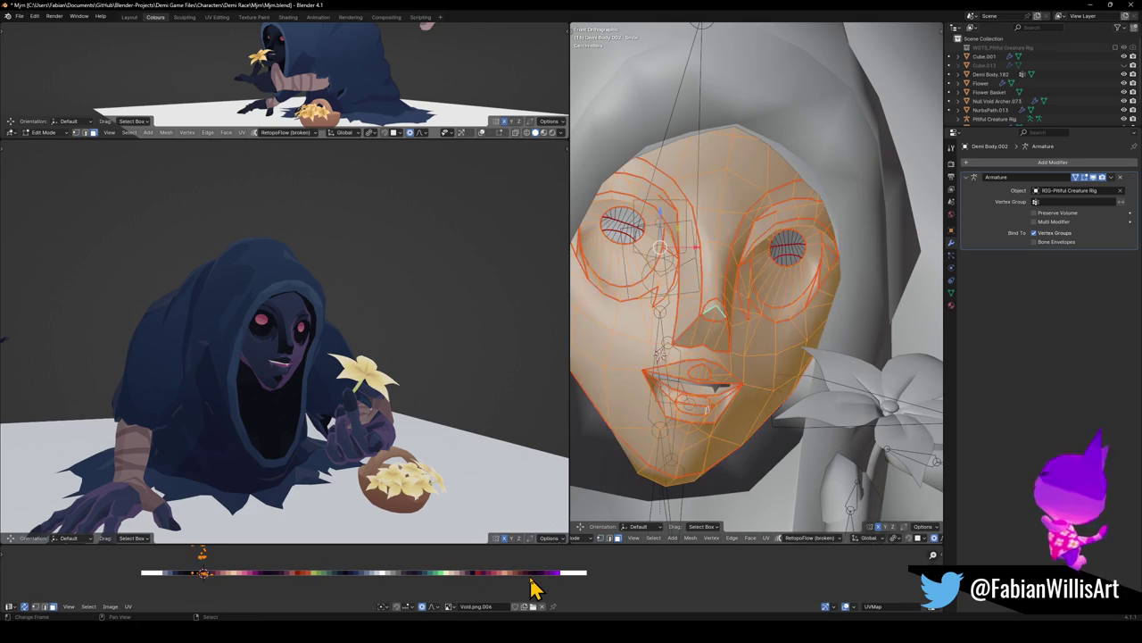
{"action": "key", "text": "s"}
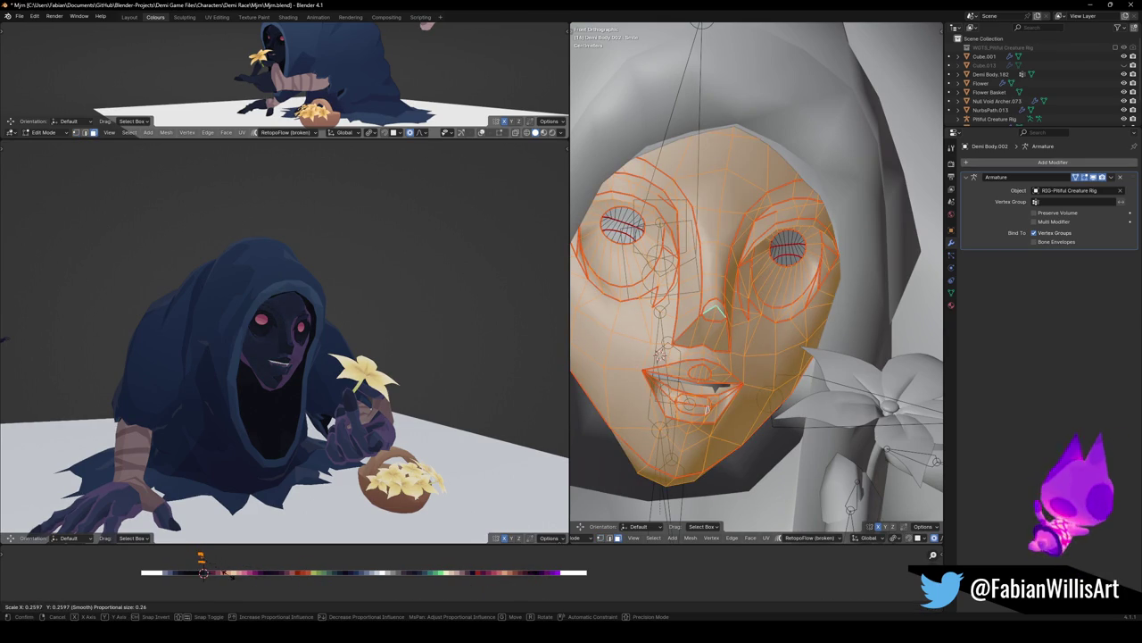
{"action": "left_click", "coordinate": [274, 574]}
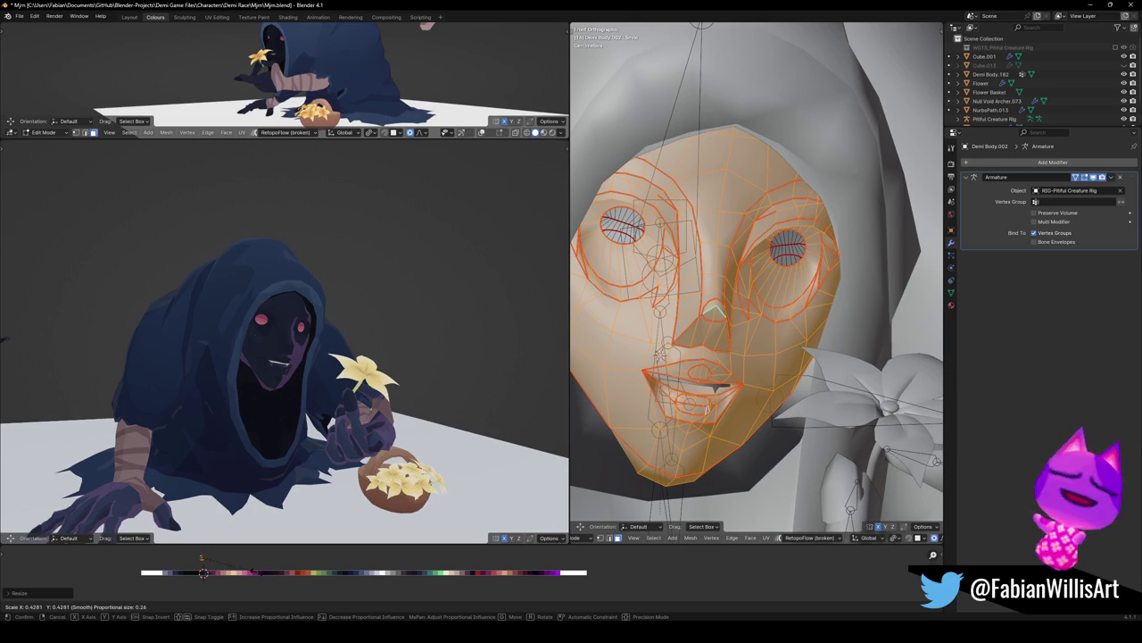
{"action": "left_click", "coordinate": [257, 580]}
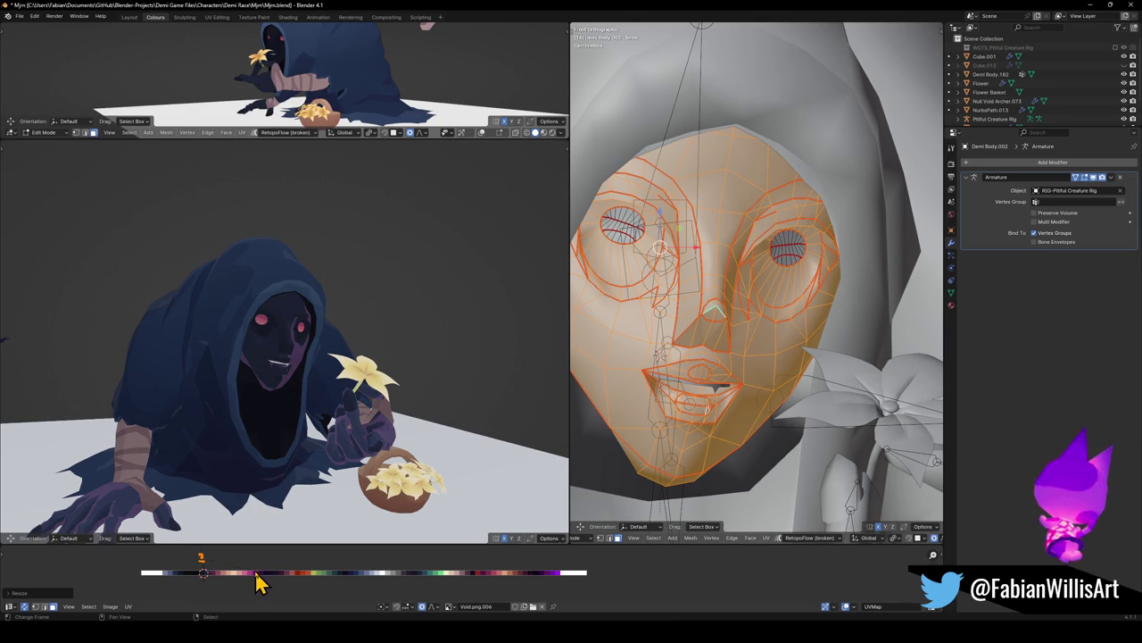
{"action": "key", "text": "ctrl+z"}
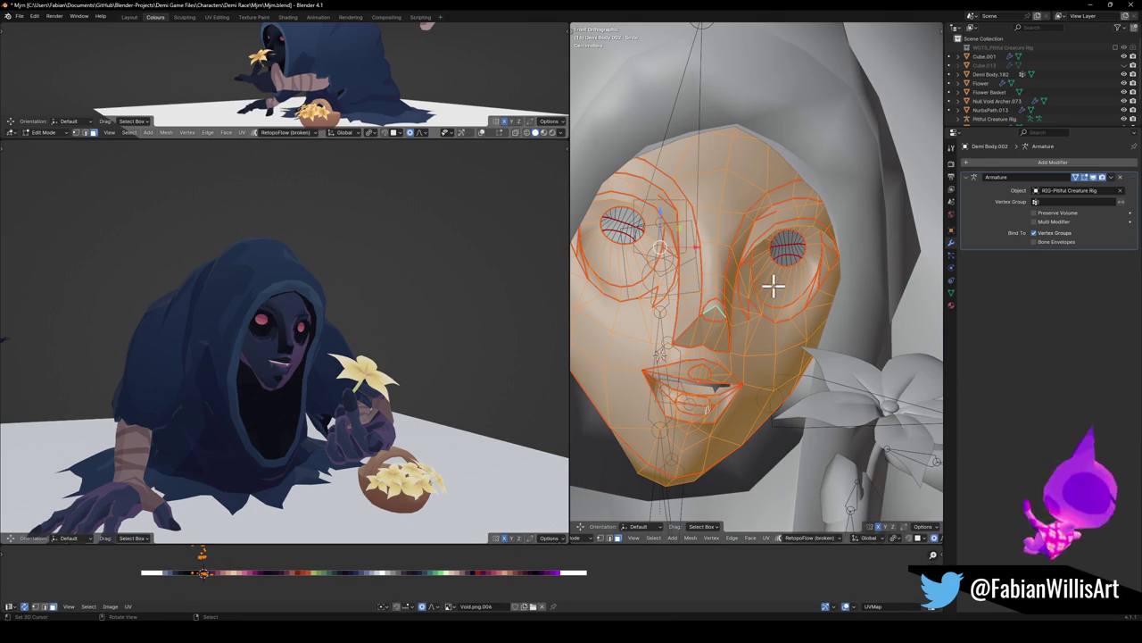
Refine the eye-socket selection and shrink those UVs on the palette, then leave Edit Mode
{"action": "key", "text": "l"}
{"action": "key", "text": "shift+l"}
{"action": "key", "text": "shift+l"}
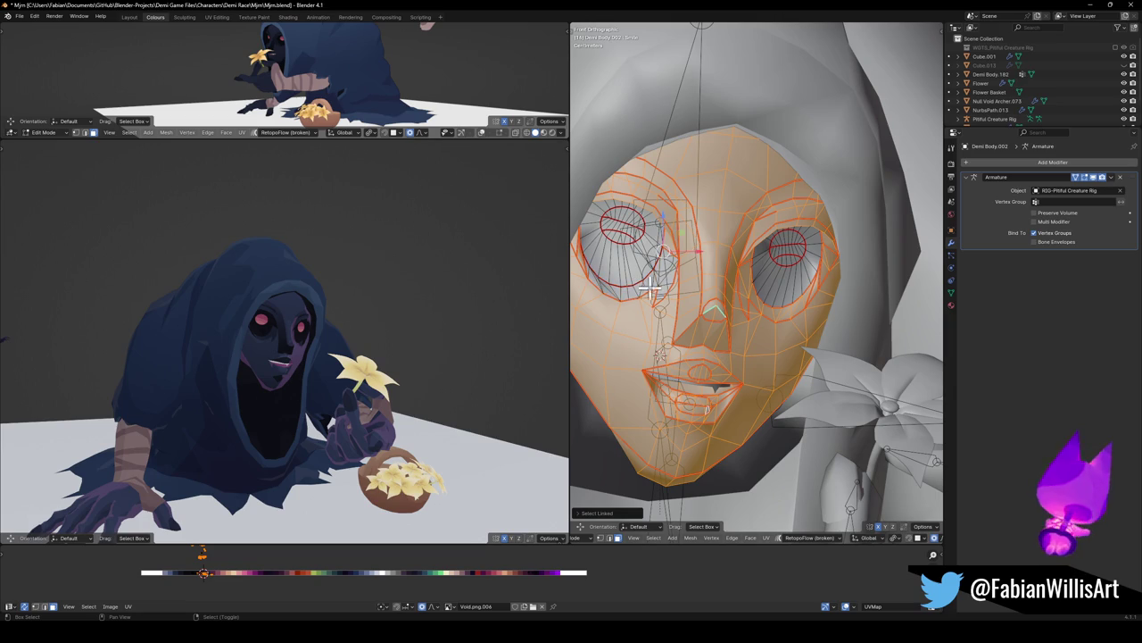
{"action": "key", "text": "shift+l"}
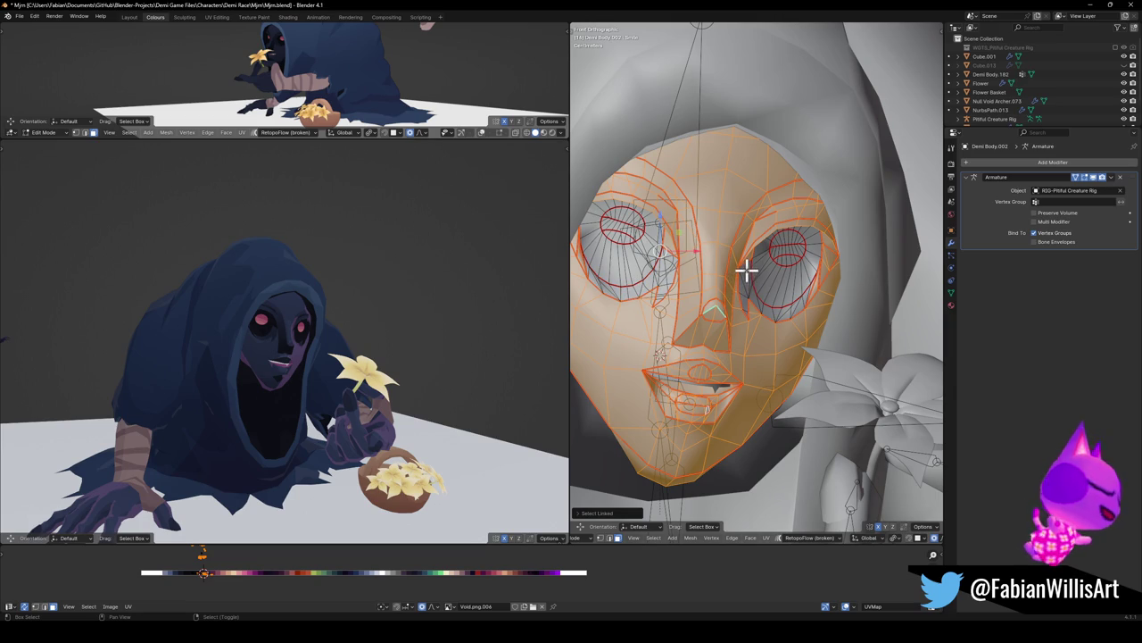
{"action": "key", "text": "s"}
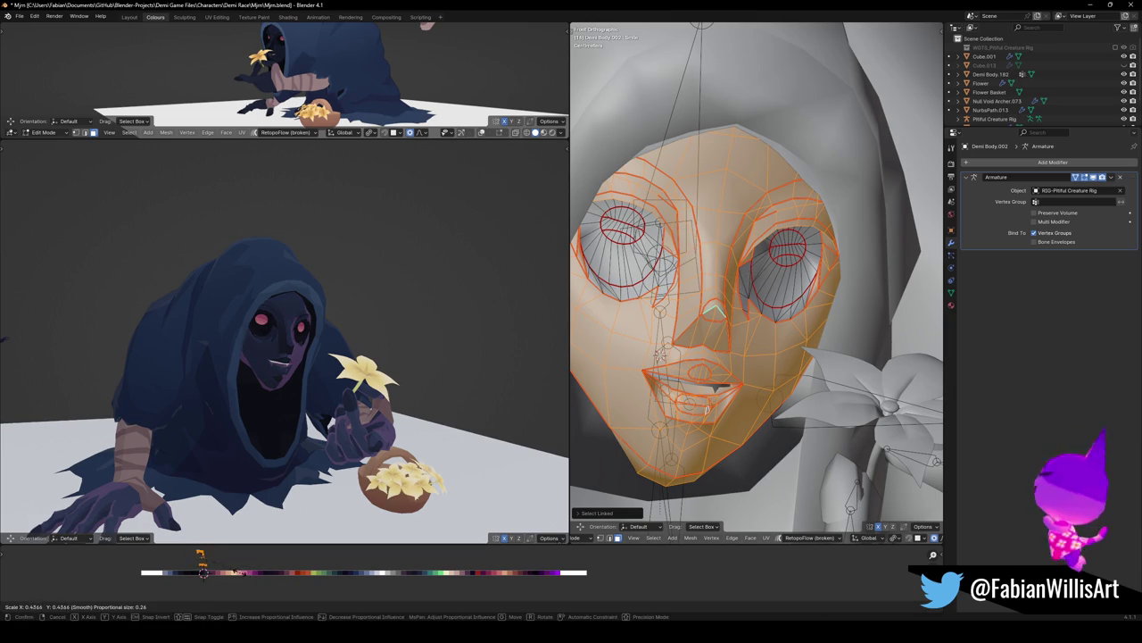
{"action": "left_click", "coordinate": [204, 572]}
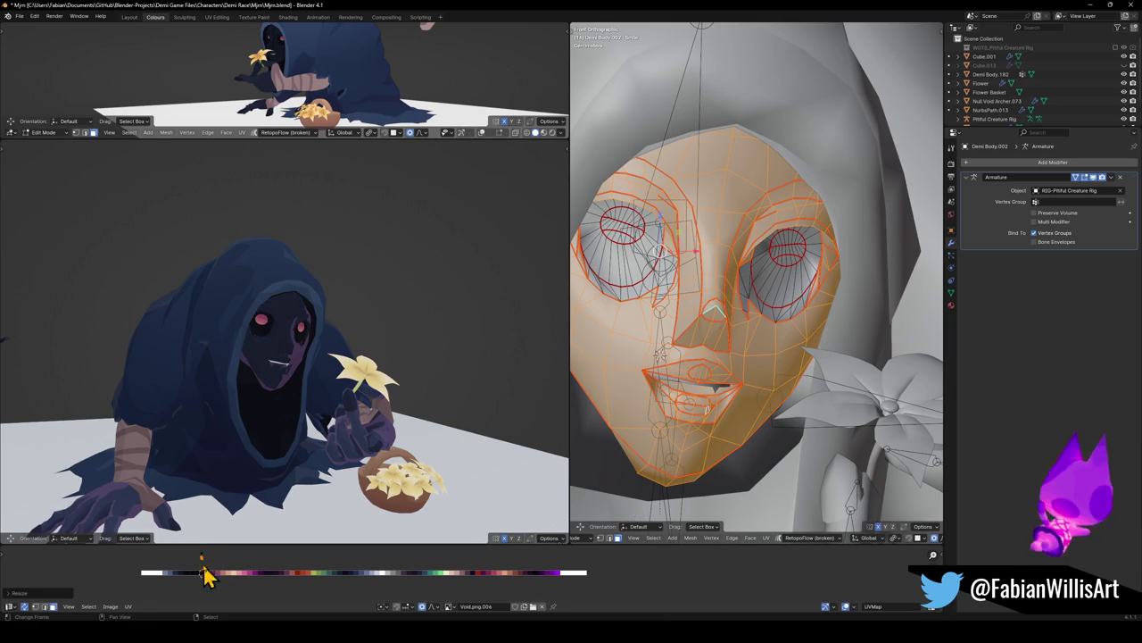
{"action": "key", "text": "Tab"}
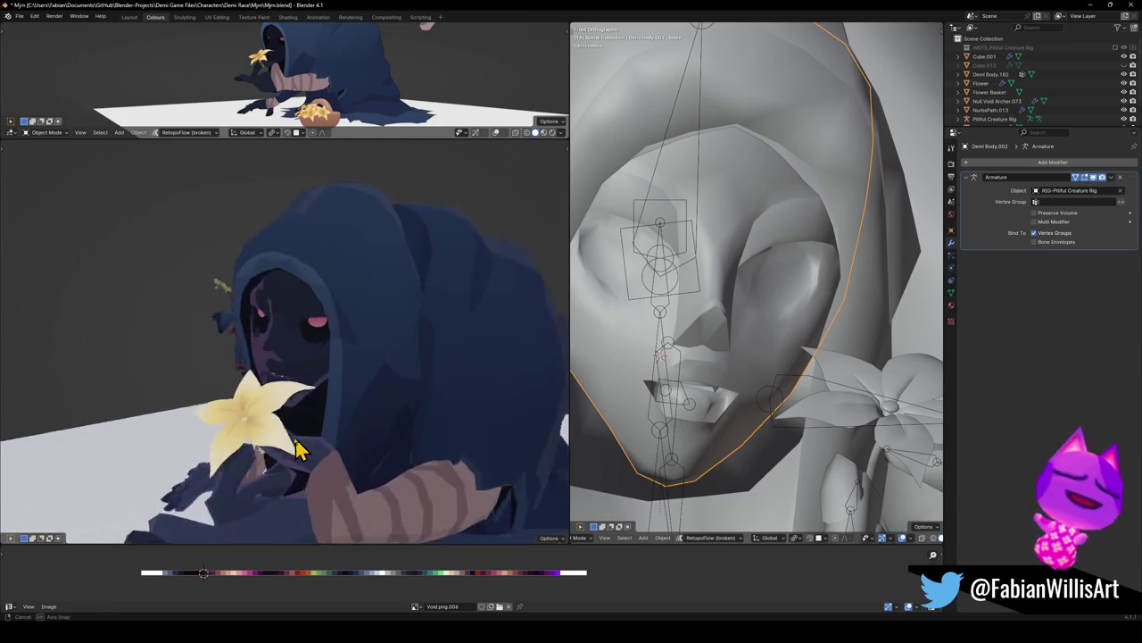
Inspect the recoloured face from several angles in Object Mode, then select the scarf piece Plane.002
{"action": "scroll", "coordinate": [338, 447], "scroll_direction": "down", "scroll_amount": 3}
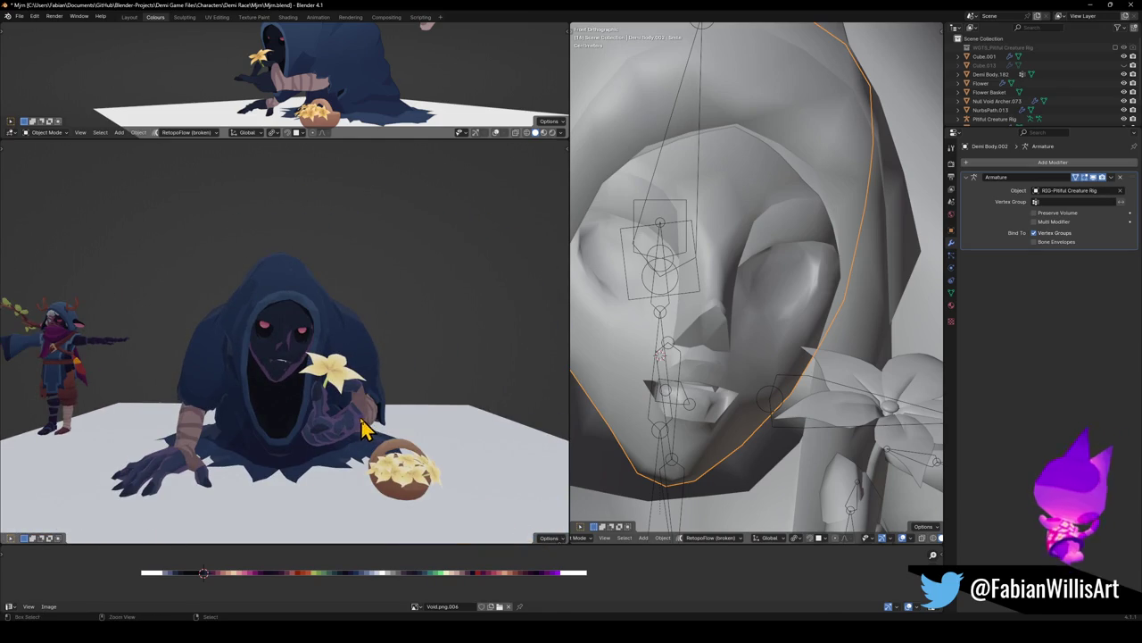
{"action": "key", "text": "Tab"}
{"action": "scroll", "coordinate": [342, 415], "scroll_direction": "up", "scroll_amount": 3}
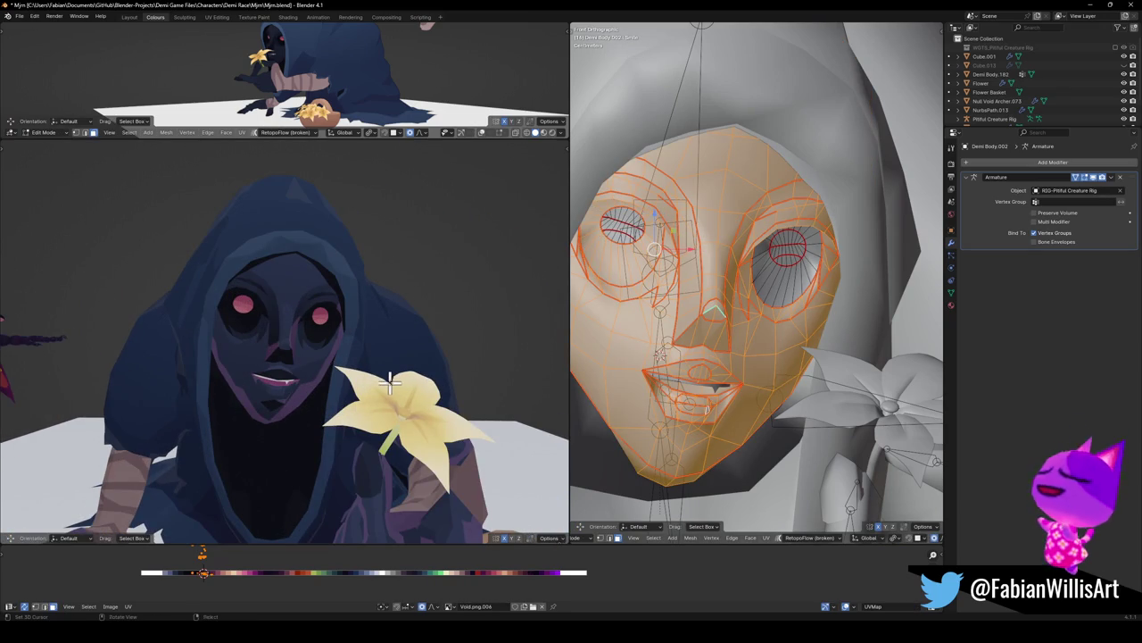
{"action": "key", "text": "Tab"}
{"action": "scroll", "coordinate": [302, 378], "scroll_direction": "down", "scroll_amount": 3}
{"action": "mouse_move", "coordinate": [326, 375]}
{"action": "middle_mouse_down"}
{"action": "mouse_move", "coordinate": [401, 369]}
{"action": "mouse_move", "coordinate": [311, 387]}
{"action": "mouse_move", "coordinate": [455, 357]}
{"action": "middle_mouse_up"}
{"action": "scroll", "coordinate": [375, 382], "scroll_direction": "up", "scroll_amount": 4}
{"action": "scroll", "coordinate": [311, 388], "scroll_direction": "down", "scroll_amount": 2}
{"action": "scroll", "coordinate": [317, 389], "scroll_direction": "down", "scroll_amount": 2}
{"action": "scroll", "coordinate": [458, 355], "scroll_direction": "down", "scroll_amount": 2}
{"action": "left_click", "coordinate": [494, 344]}
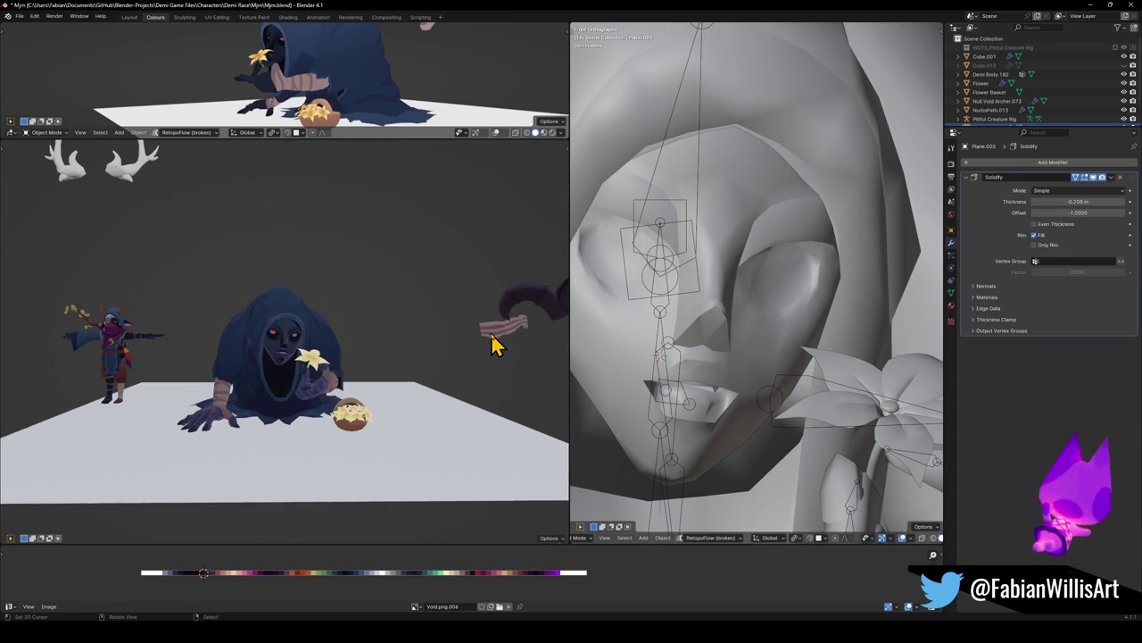
{"action": "scroll", "coordinate": [779, 357], "scroll_direction": "down", "scroll_amount": 3}
Snap the scarf Plane.002 to the 3D cursor, then reveal and re-hide the antler pieces
{"action": "key", "text": "shift+s"}
{"action": "left_click", "coordinate": [750, 349]}
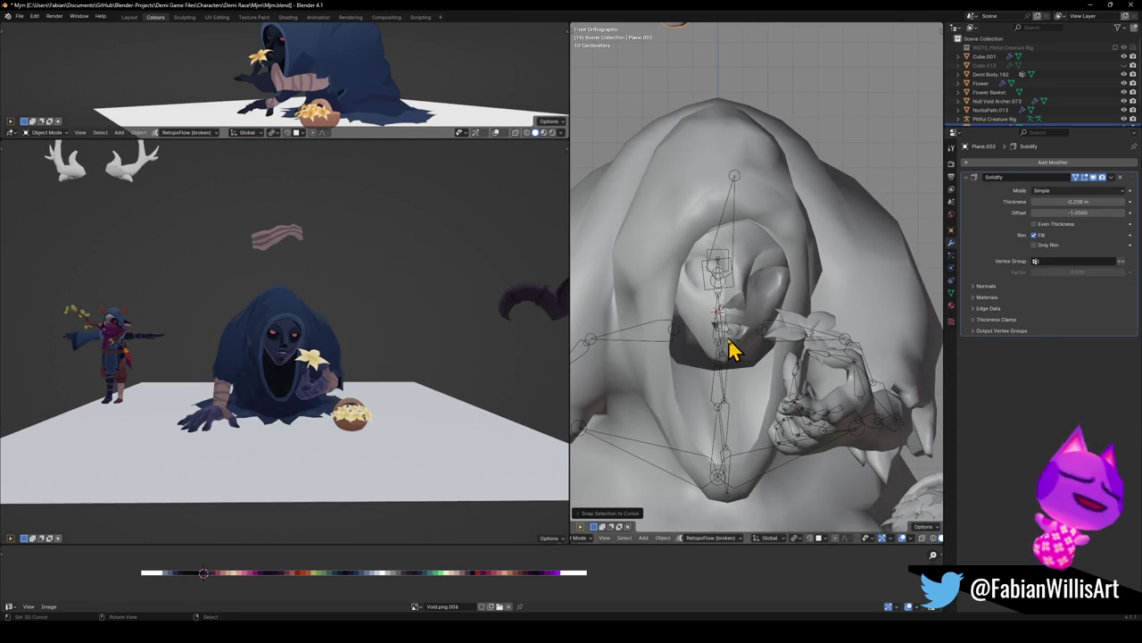
{"action": "key", "text": "alt+h"}
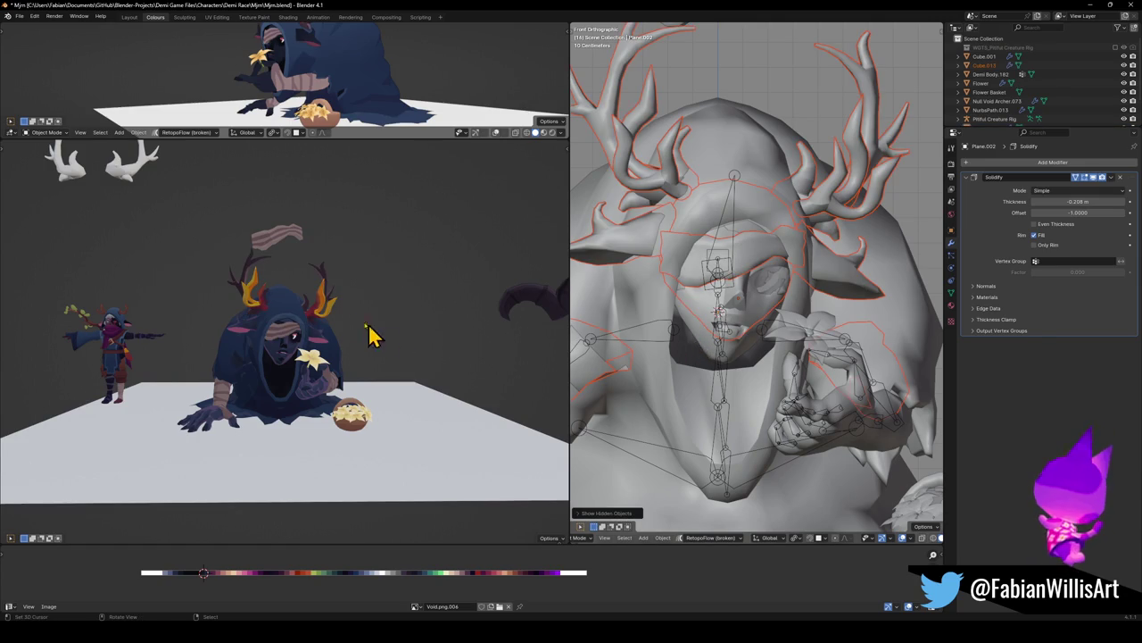
{"action": "scroll", "coordinate": [371, 334], "scroll_direction": "up", "scroll_amount": 4}
{"action": "left_click", "coordinate": [356, 287]}
{"action": "key", "text": "h"}
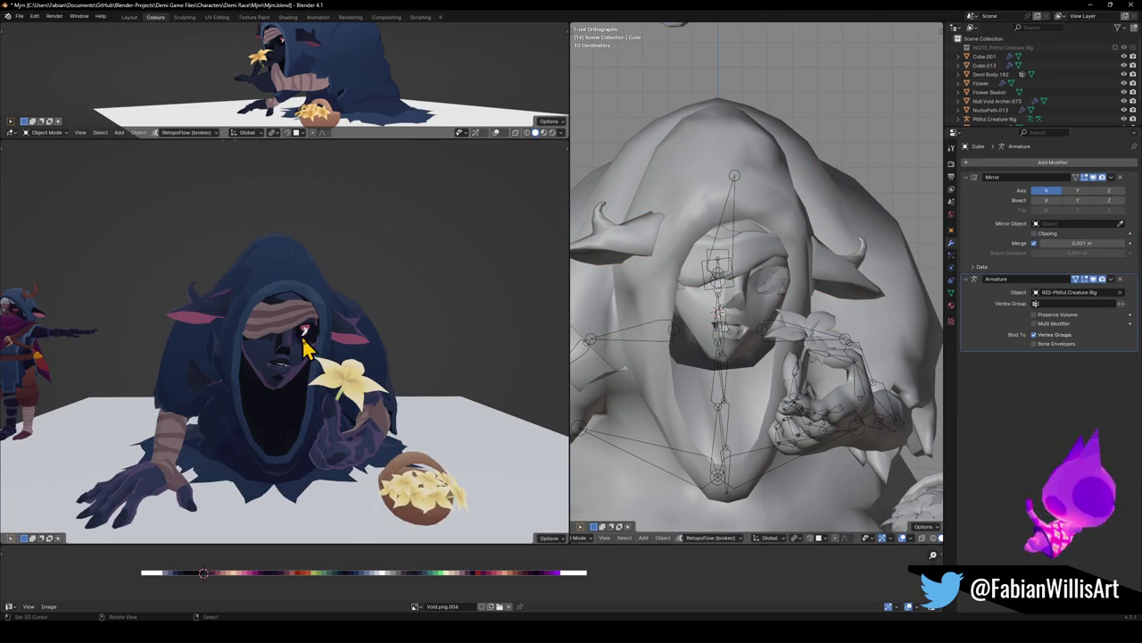
Switch the right view to material shading, select the white eye highlight Cube.013 and delete it
{"action": "scroll", "coordinate": [325, 325], "scroll_direction": "up", "scroll_amount": 3}
{"action": "left_click", "coordinate": [325, 323]}
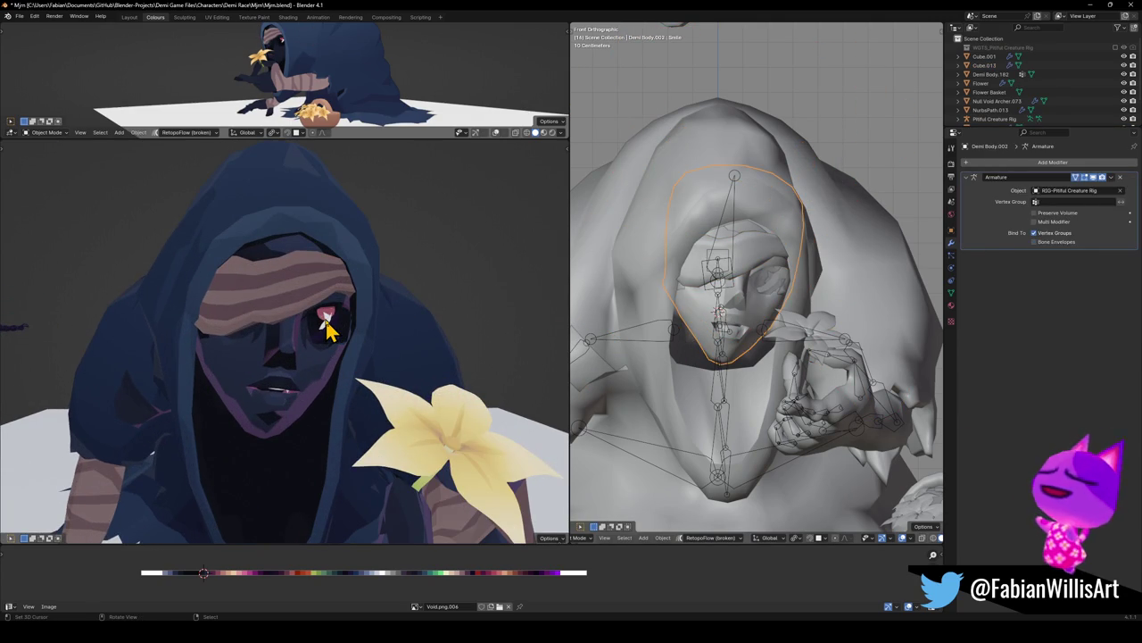
{"action": "scroll", "coordinate": [790, 348], "scroll_direction": "up", "scroll_amount": 4}
{"action": "key", "text": "z"}
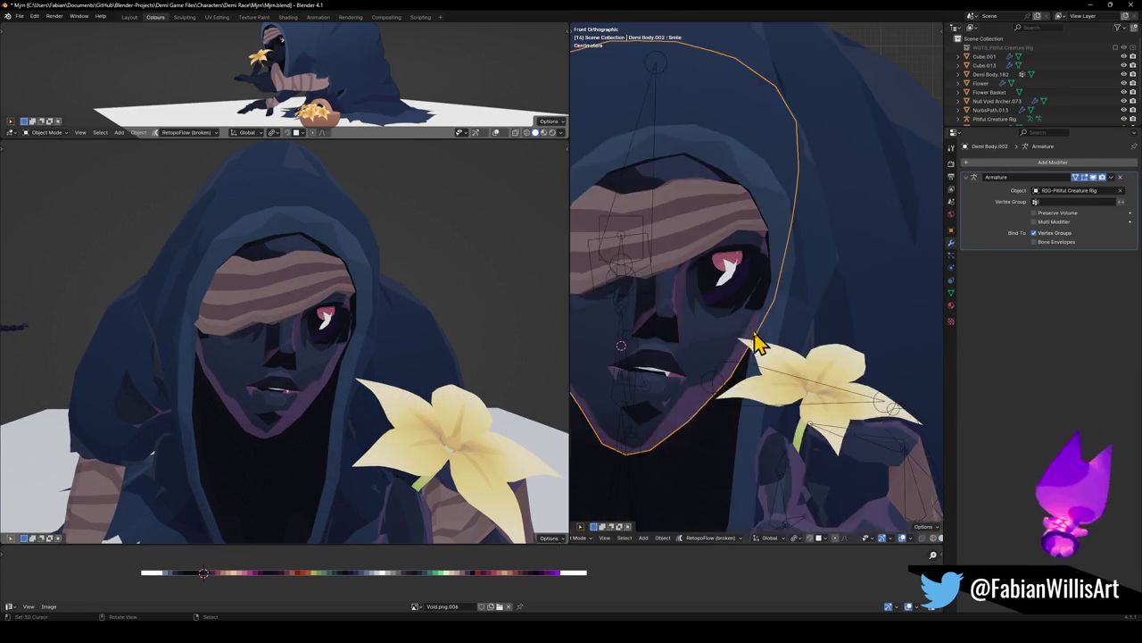
{"action": "middle_click_drag", "start_coordinate": [756, 343], "coordinate": [721, 298]}
{"action": "left_click", "coordinate": [722, 294]}
{"action": "left_click", "coordinate": [721, 296]}
{"action": "left_click", "coordinate": [721, 296]}
{"action": "key", "text": "g"}
{"action": "right_click", "coordinate": [754, 287]}
{"action": "key", "text": "Delete"}
{"action": "scroll", "coordinate": [669, 317], "scroll_direction": "down", "scroll_amount": 5}
{"action": "scroll", "coordinate": [677, 332], "scroll_direction": "down", "scroll_amount": 1}
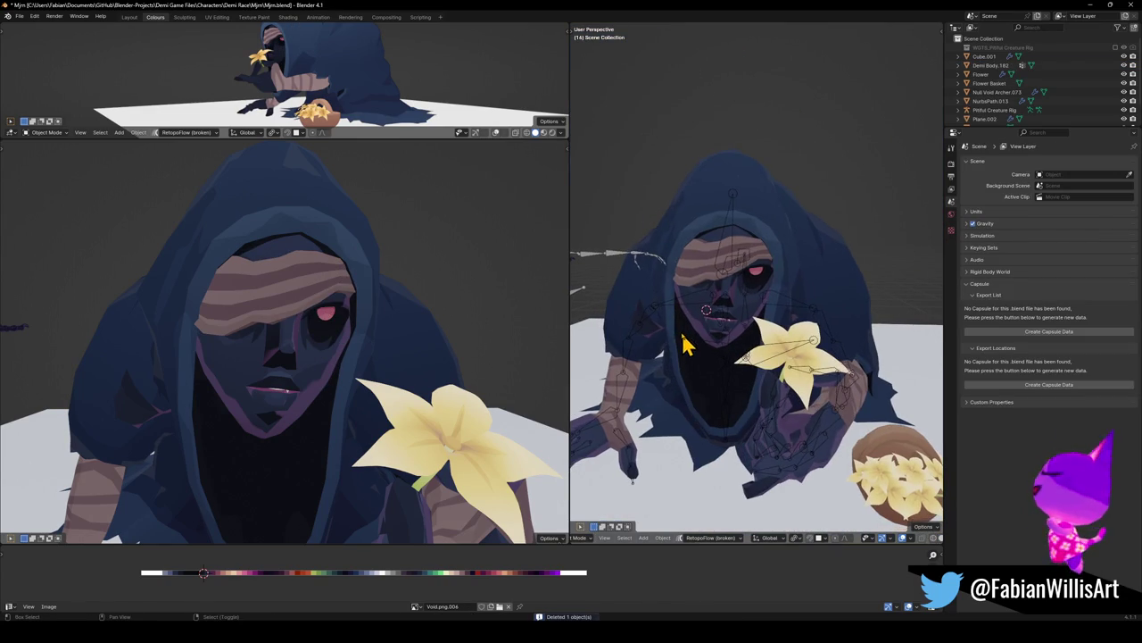
Give the forehead headband a level-1 Subdivision Surface modifier using Ctrl+1
{"action": "scroll", "coordinate": [385, 303], "scroll_direction": "down", "scroll_amount": 4}
{"action": "left_click", "coordinate": [686, 268]}
{"action": "key", "text": "ctrl+1"}
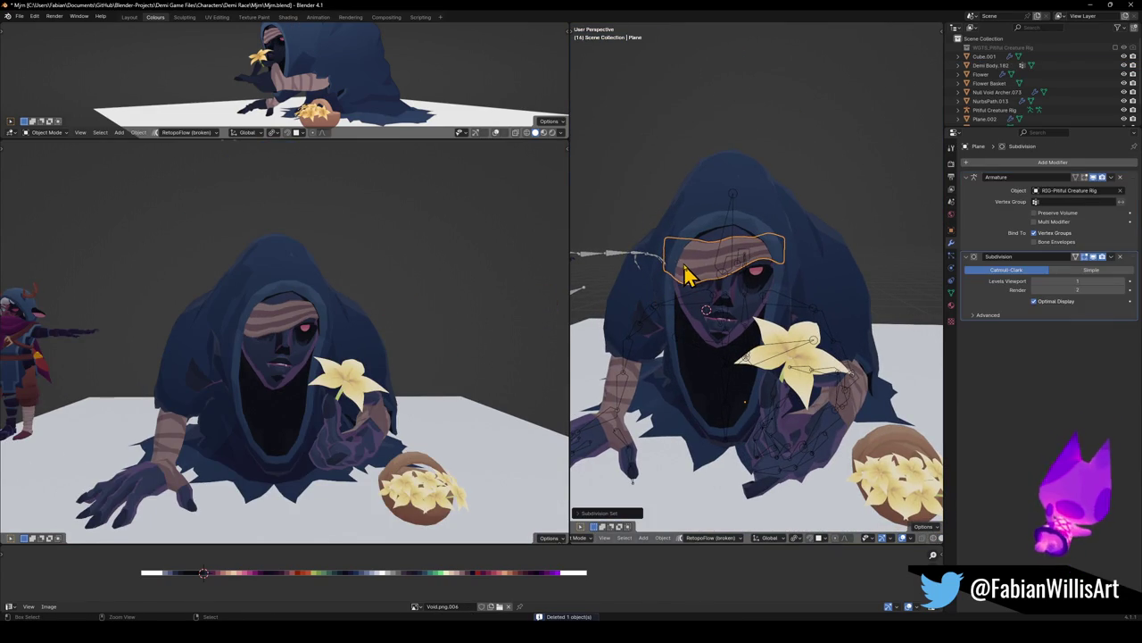
{"action": "scroll", "coordinate": [330, 317], "scroll_direction": "up", "scroll_amount": 3}
{"action": "scroll", "coordinate": [374, 318], "scroll_direction": "down", "scroll_amount": 4}
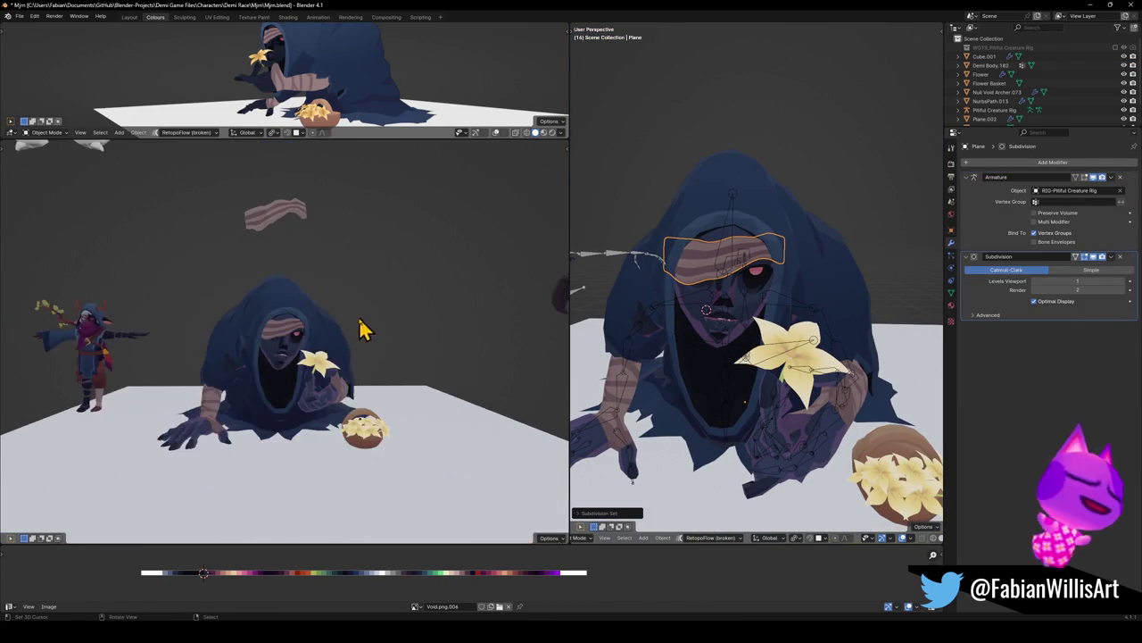
Slide the floating headband copy along X to the left, then orbit to a frontal view
{"action": "middle_click_drag", "start_coordinate": [357, 327], "coordinate": [298, 224]}
{"action": "left_click", "coordinate": [298, 221]}
{"action": "key", "text": "g"}
{"action": "key", "text": "x"}
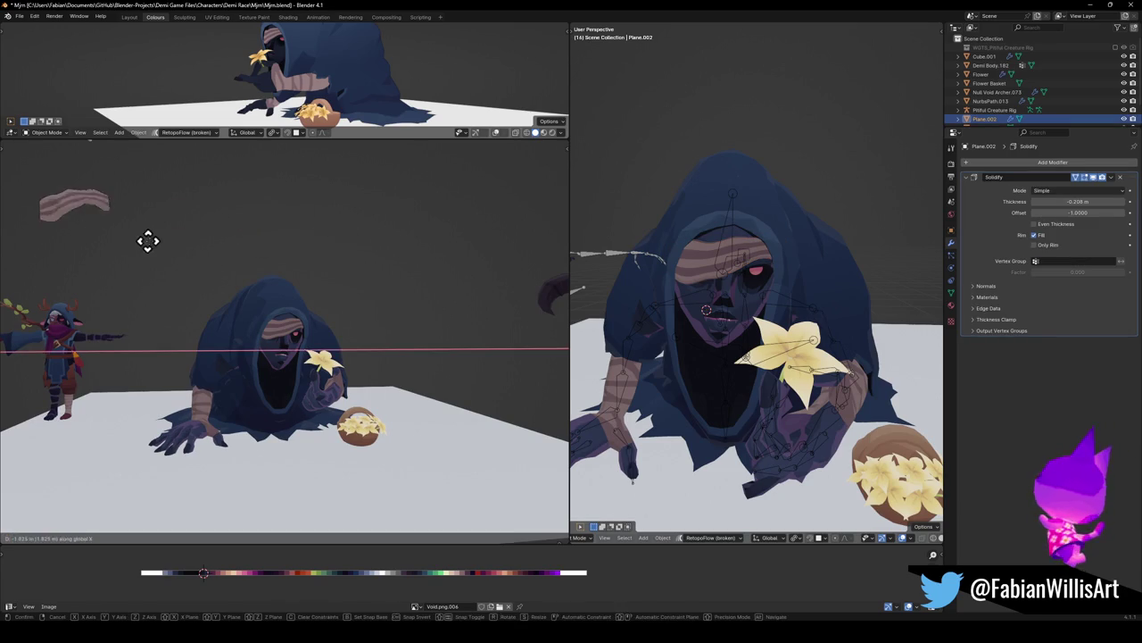
{"action": "left_click", "coordinate": [115, 263]}
{"action": "scroll", "coordinate": [375, 327], "scroll_direction": "up", "scroll_amount": 3}
{"action": "middle_click_drag", "start_coordinate": [375, 327], "coordinate": [366, 331]}
{"action": "scroll", "coordinate": [366, 330], "scroll_direction": "up", "scroll_amount": 2}
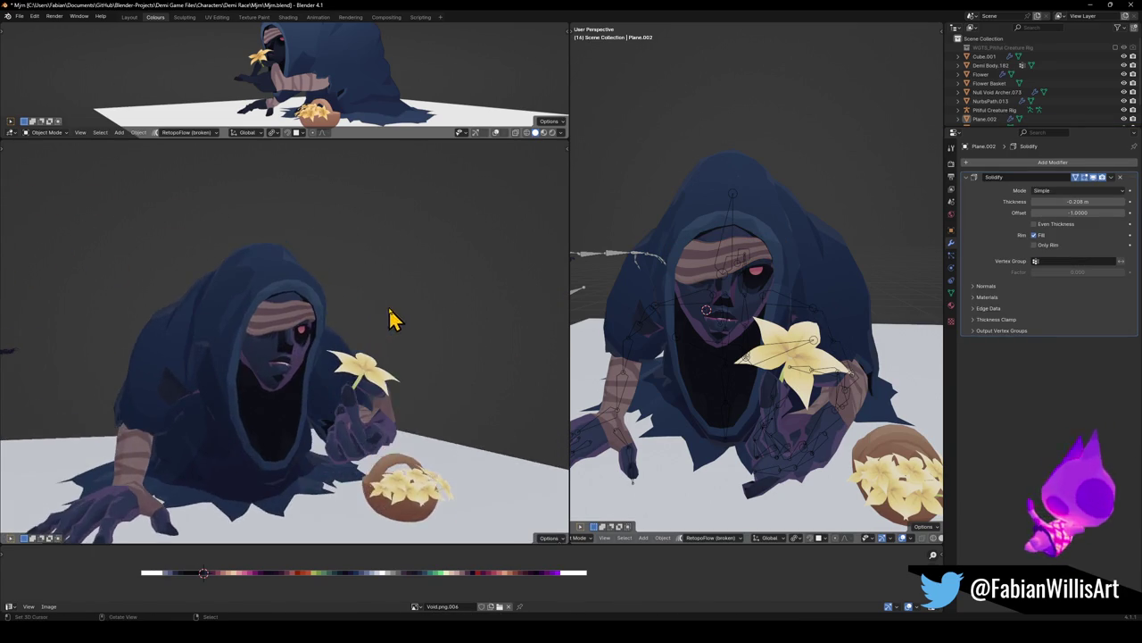
{"action": "scroll", "coordinate": [390, 322], "scroll_direction": "up", "scroll_amount": 3}
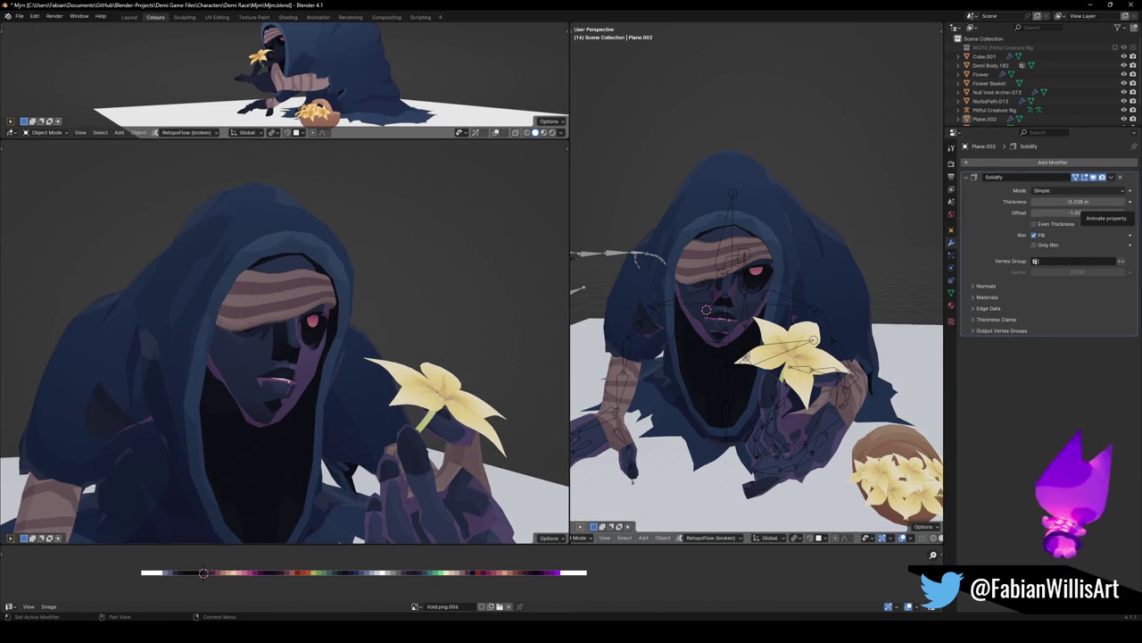
{"action": "scroll", "coordinate": [393, 397], "scroll_direction": "down", "scroll_amount": 5}
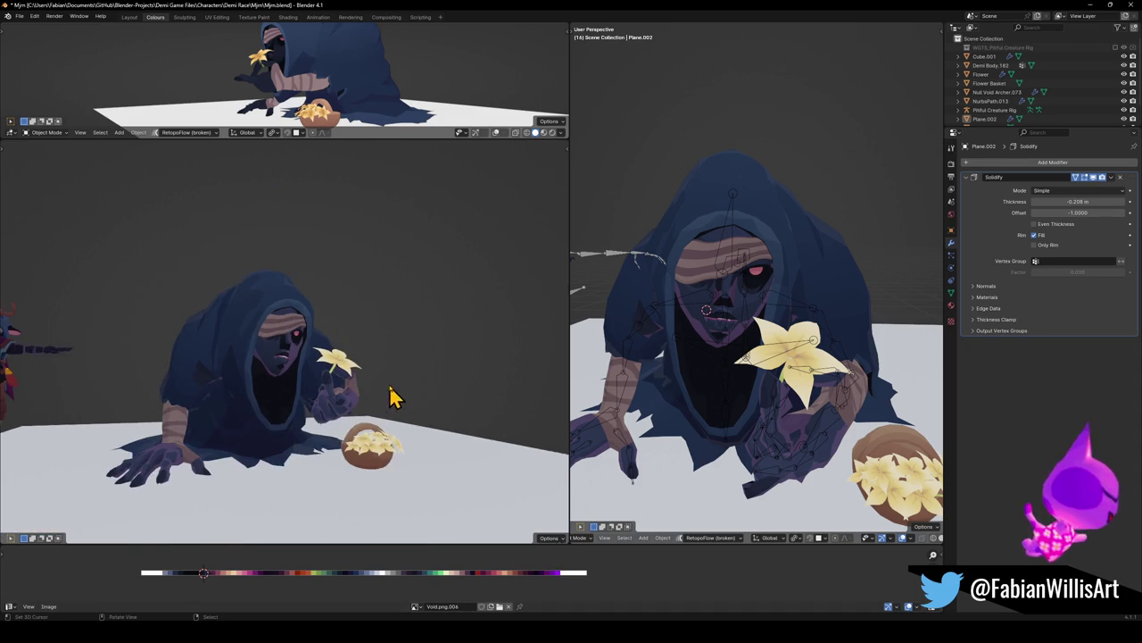
{"action": "middle_click_drag", "start_coordinate": [410, 392], "coordinate": [332, 331]}
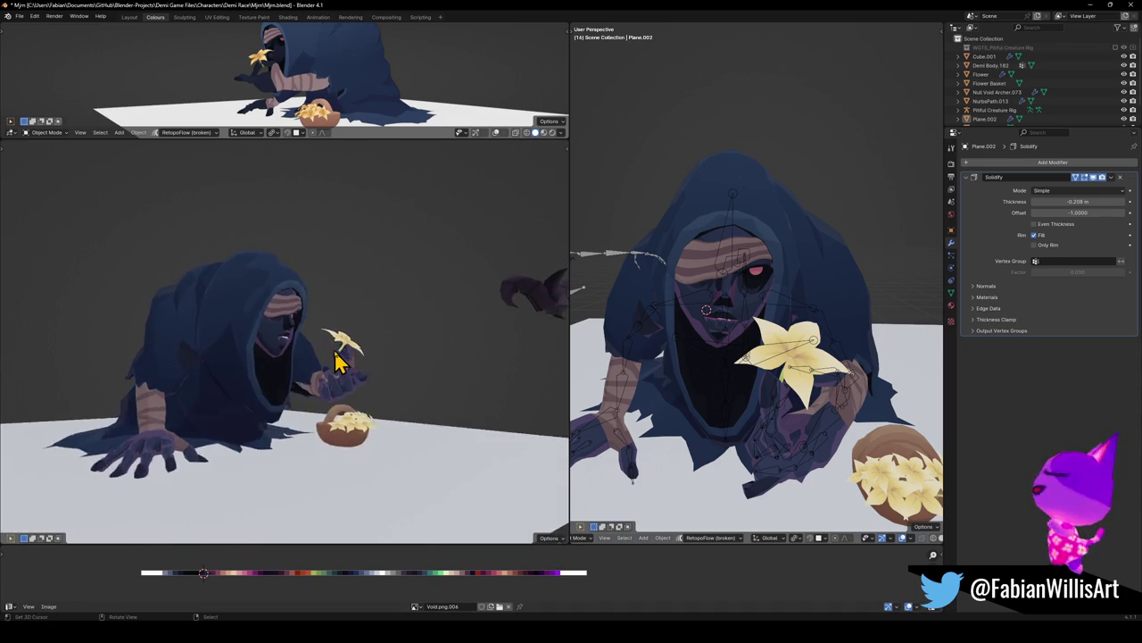
{"action": "scroll", "coordinate": [342, 373], "scroll_direction": "up", "scroll_amount": 3}
{"action": "mouse_move", "coordinate": [342, 373]}
{"action": "middle_mouse_down"}
{"action": "mouse_move", "coordinate": [323, 357]}
{"action": "mouse_move", "coordinate": [352, 356]}
{"action": "middle_mouse_up"}
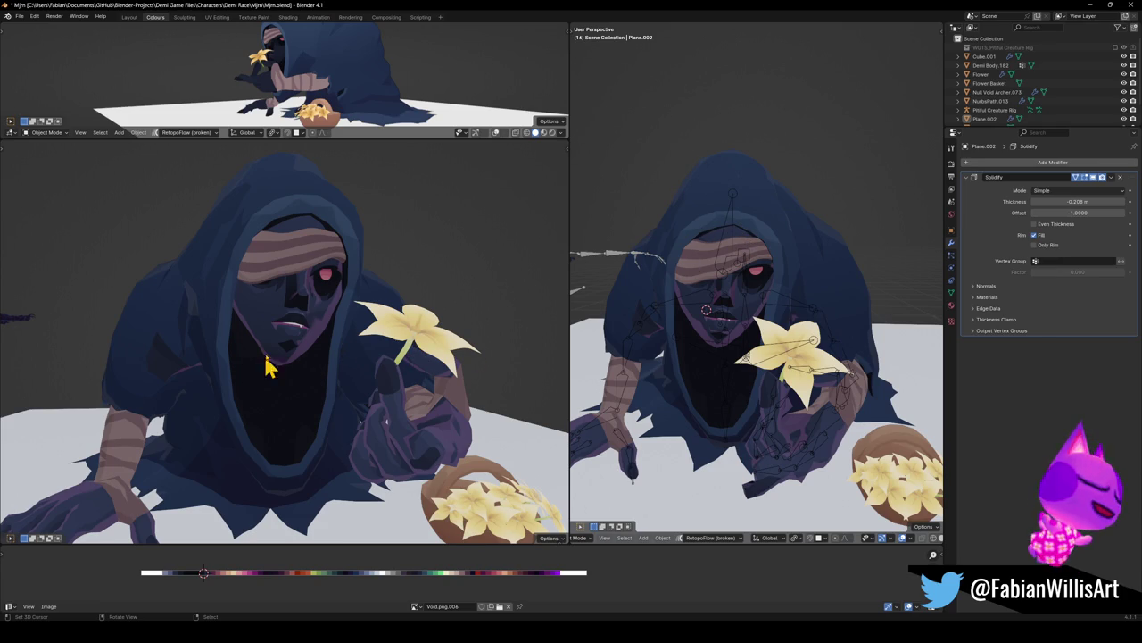
{"action": "left_click", "coordinate": [789, 274]}
{"action": "key", "text": "Tab"}
Select all robe faces, toggle the modifier edit-mode displays, and slide the UVs horizontally onto blue
{"action": "key", "text": "a"}
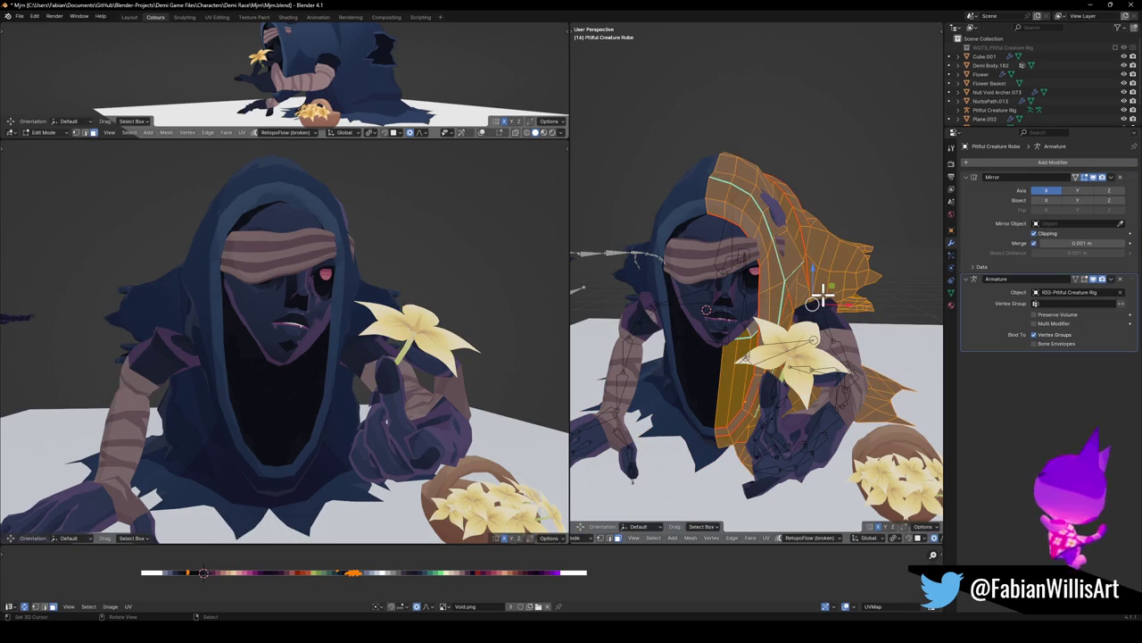
{"action": "left_click", "coordinate": [1076, 177]}
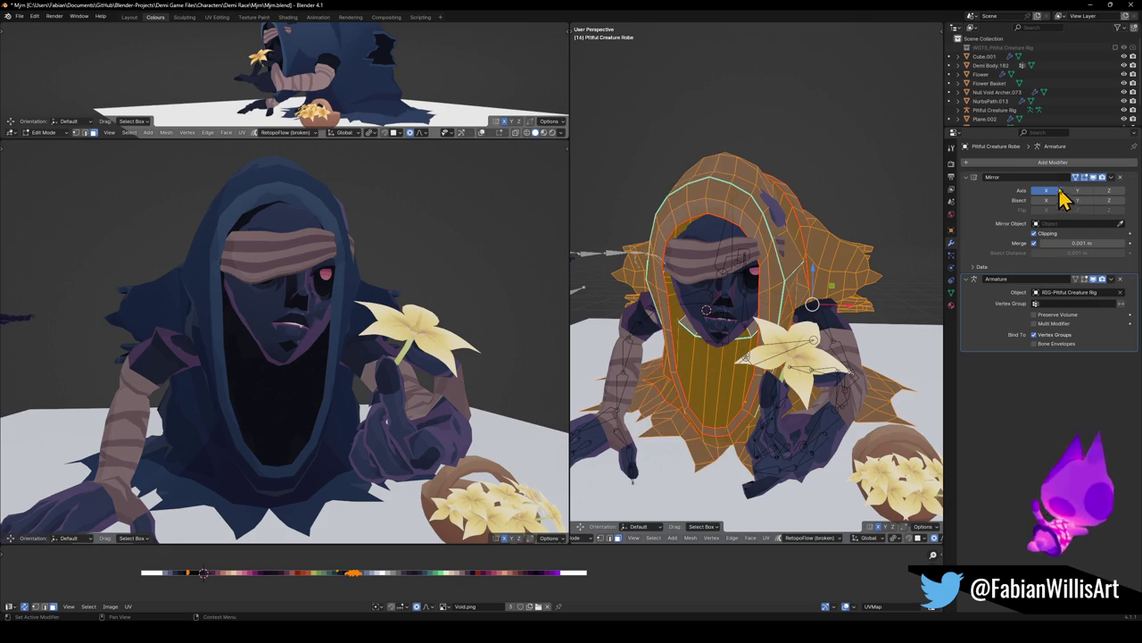
{"action": "left_click", "coordinate": [1085, 280]}
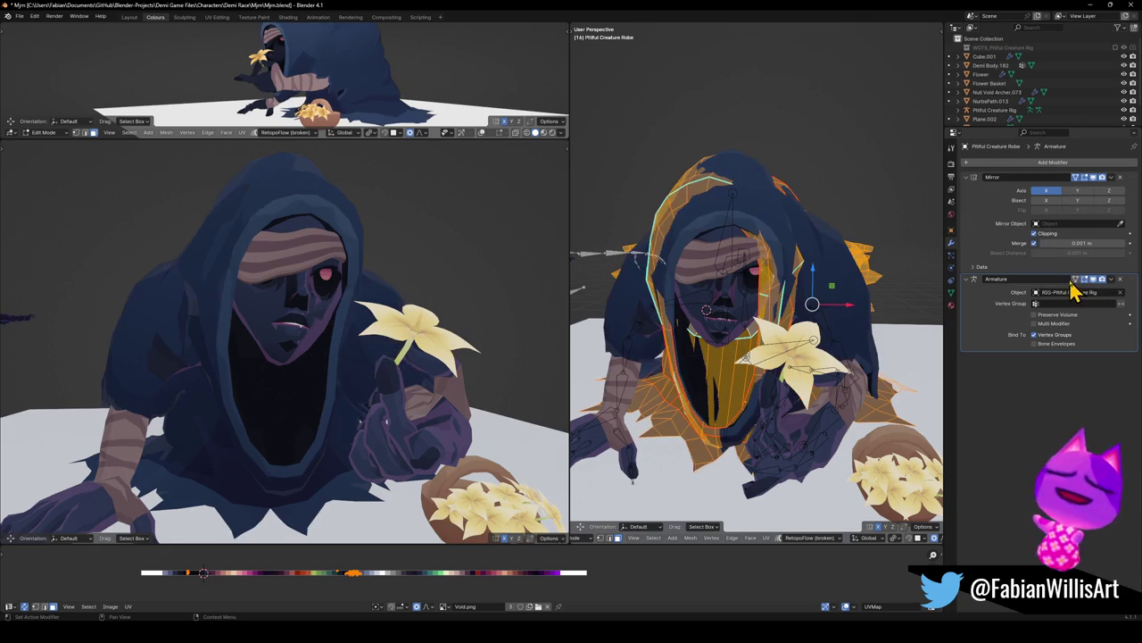
{"action": "left_click", "coordinate": [1085, 279]}
{"action": "key", "text": "alt+a"}
{"action": "key", "text": "a"}
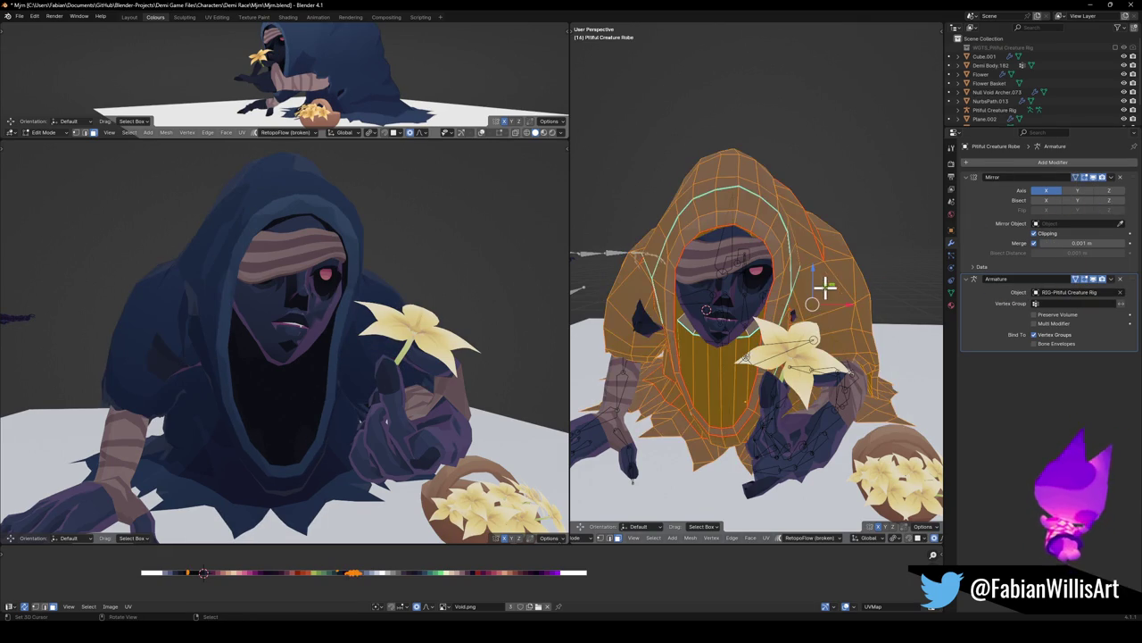
{"action": "key", "text": "g"}
{"action": "key", "text": "x"}
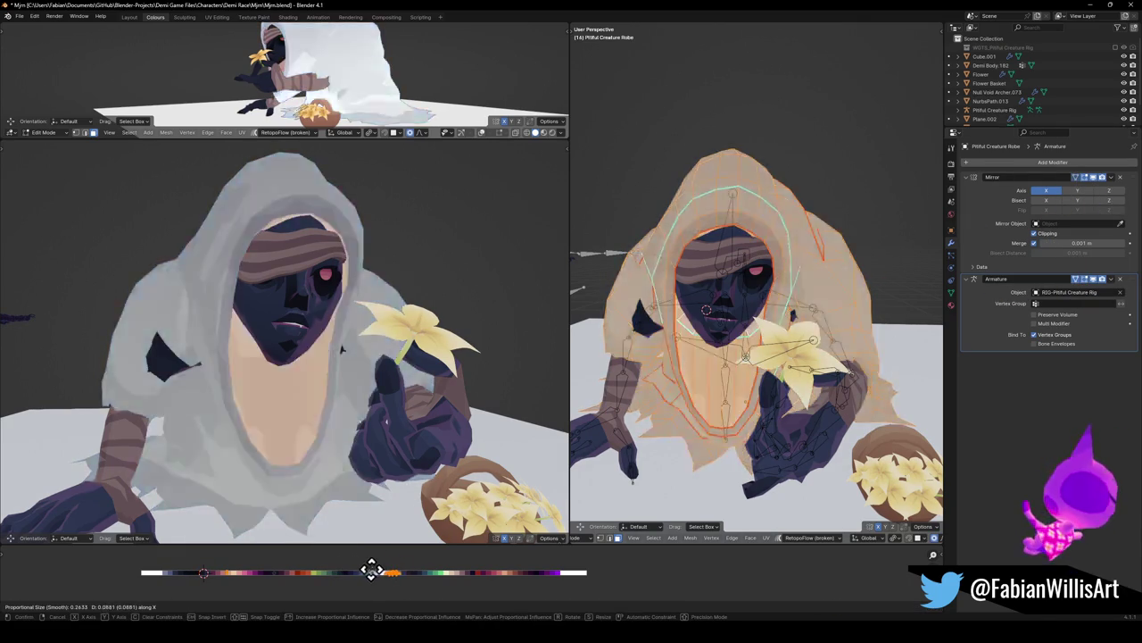
{"action": "left_click", "coordinate": [397, 576]}
Slide the robe's UVs horizontally onto the deep crimson palette colour and return to Object Mode
{"action": "key", "text": "alt+a"}
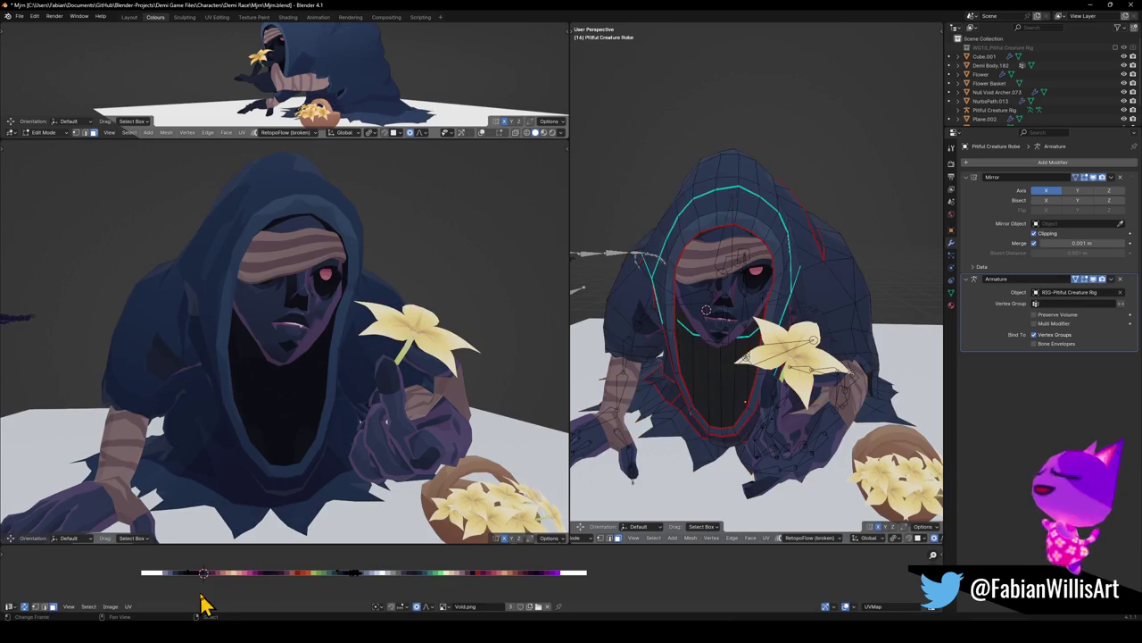
{"action": "key", "text": "a"}
{"action": "key", "text": "a"}
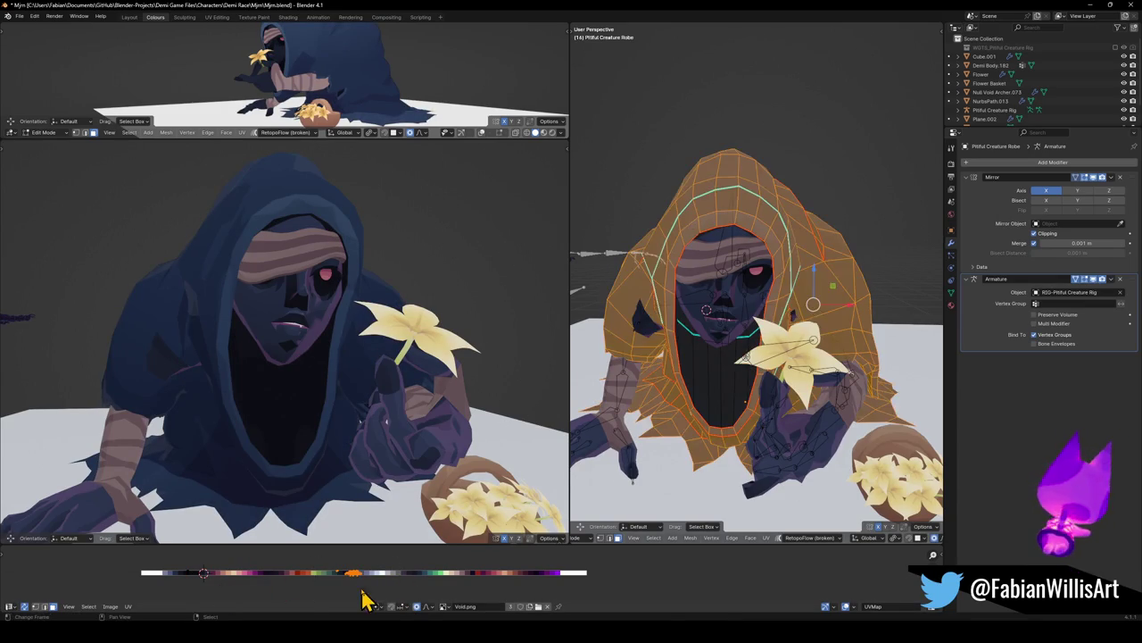
{"action": "key", "text": "g"}
{"action": "key", "text": "x"}
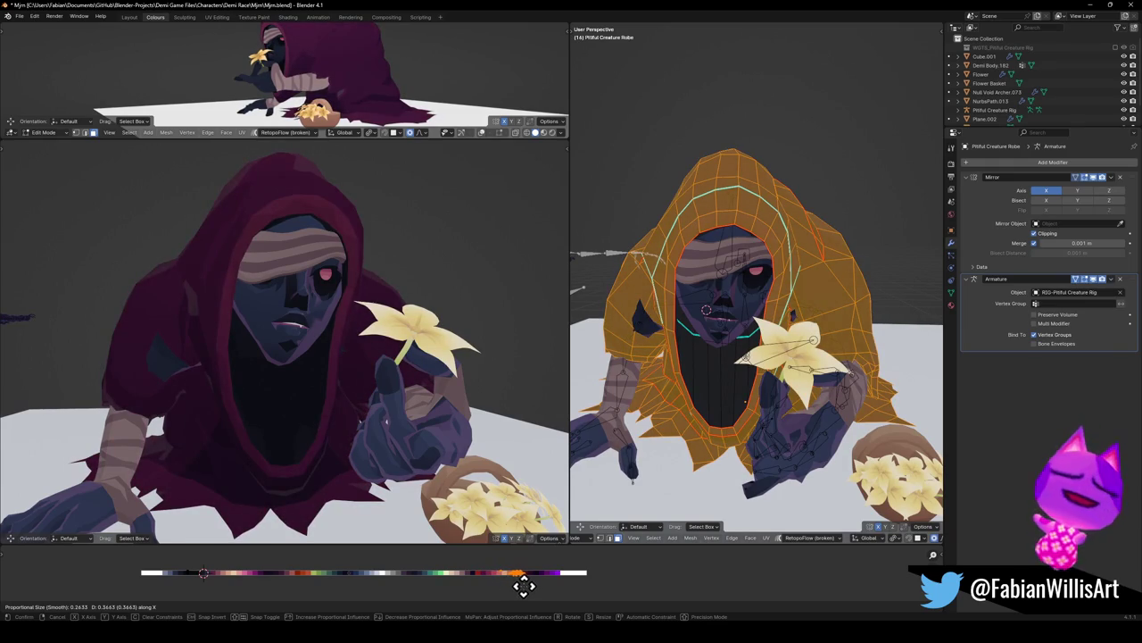
{"action": "left_click", "coordinate": [523, 584]}
{"action": "key", "text": "Tab"}
{"action": "key", "text": "Delete"}
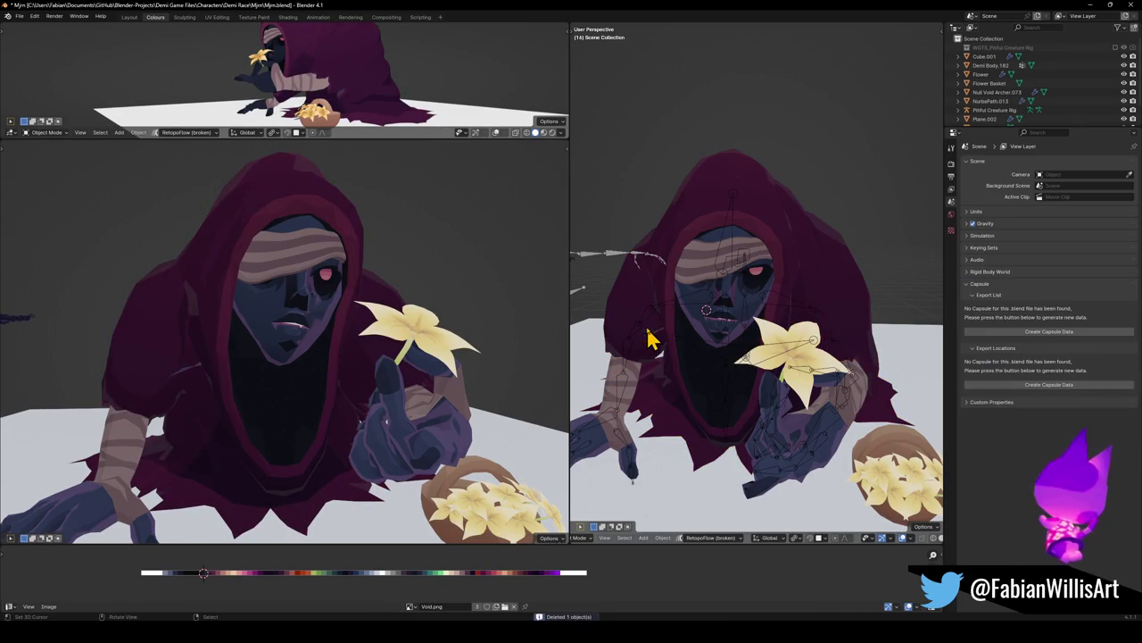
Orbit the left view and toggle solid and material preview shading to inspect the eyes
{"action": "scroll", "coordinate": [224, 375], "scroll_direction": "down", "scroll_amount": 3}
{"action": "mouse_move", "coordinate": [268, 357]}
{"action": "middle_mouse_down"}
{"action": "mouse_move", "coordinate": [324, 362]}
{"action": "mouse_move", "coordinate": [289, 315]}
{"action": "middle_mouse_up"}
{"action": "key", "text": "z"}
{"action": "left_click", "coordinate": [283, 362]}
{"action": "key", "text": "z"}
{"action": "scroll", "coordinate": [294, 365], "scroll_direction": "down", "scroll_amount": 3}
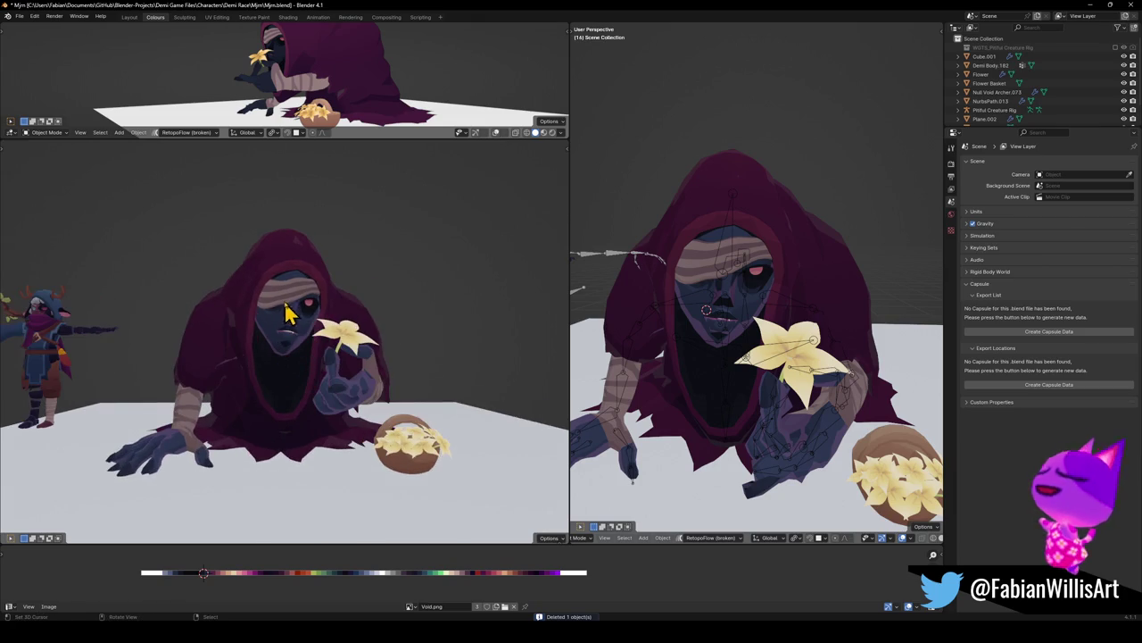
Edit the Demi Body.002 face mesh and select one eye's connected faces
{"action": "left_click", "coordinate": [311, 330]}
{"action": "left_click", "coordinate": [705, 277]}
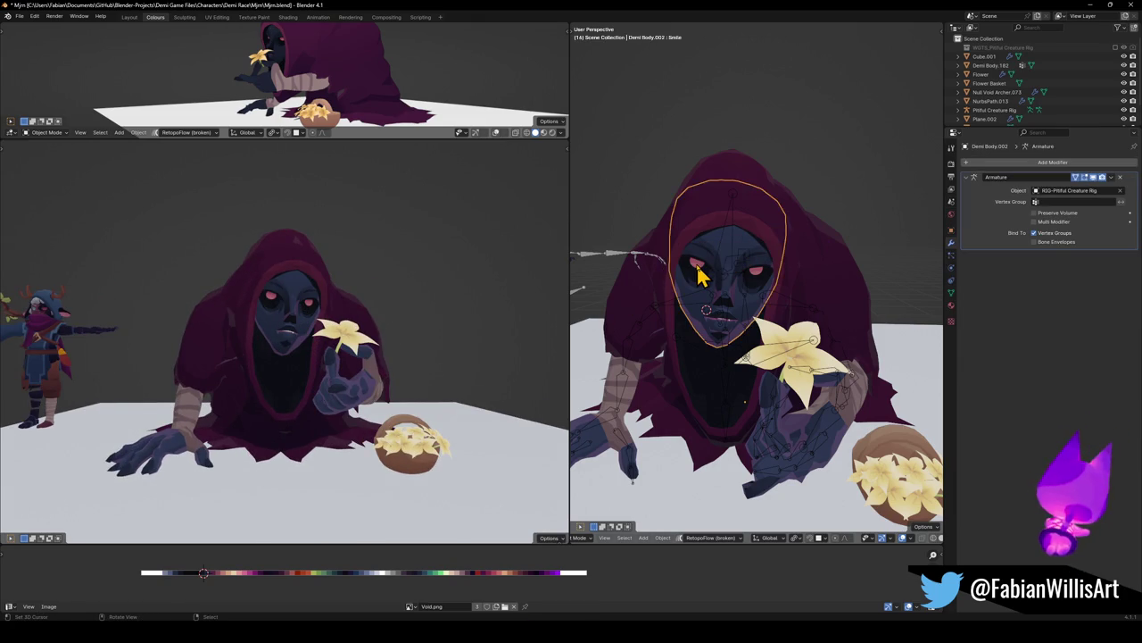
{"action": "key", "text": "Tab"}
{"action": "scroll", "coordinate": [754, 287], "scroll_direction": "up", "scroll_amount": 4}
{"action": "key", "text": "alt+a"}
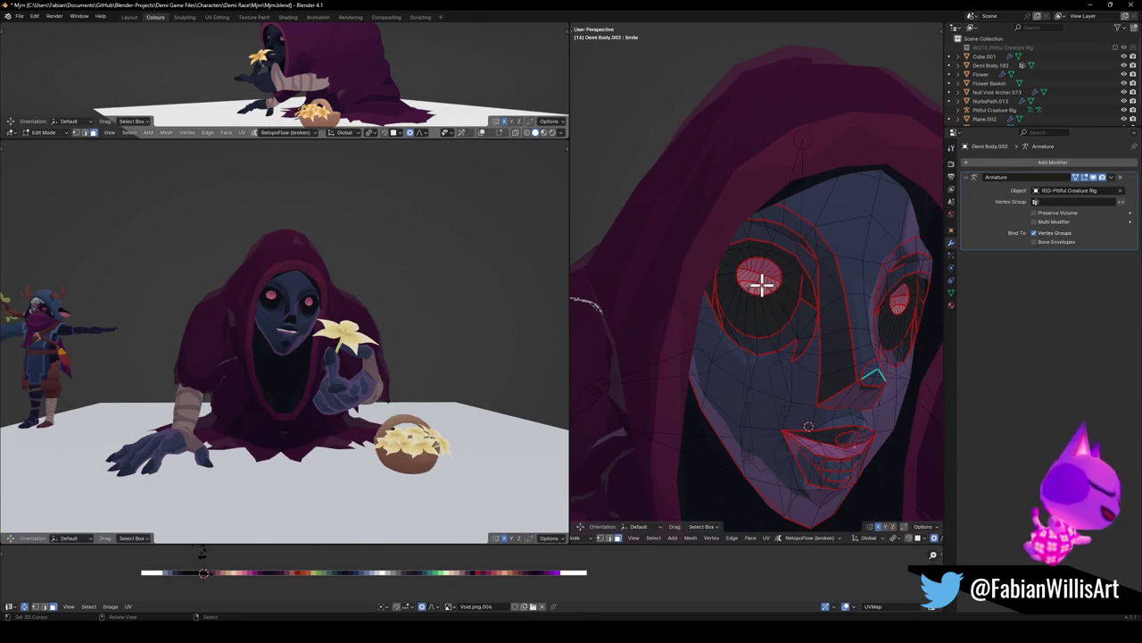
{"action": "key", "text": "l"}
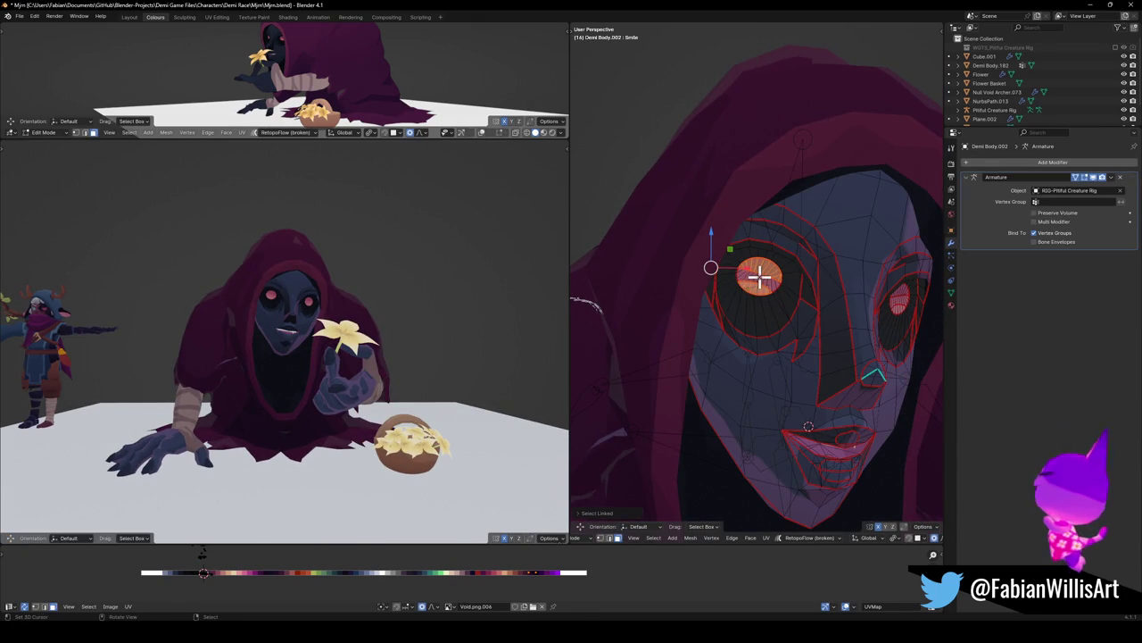
Shrink that eye's UVs and slide them along X onto a dark palette colour
{"action": "key", "text": "s"}
{"action": "left_click", "coordinate": [395, 556]}
{"action": "scroll", "coordinate": [357, 265], "scroll_direction": "up", "scroll_amount": 5}
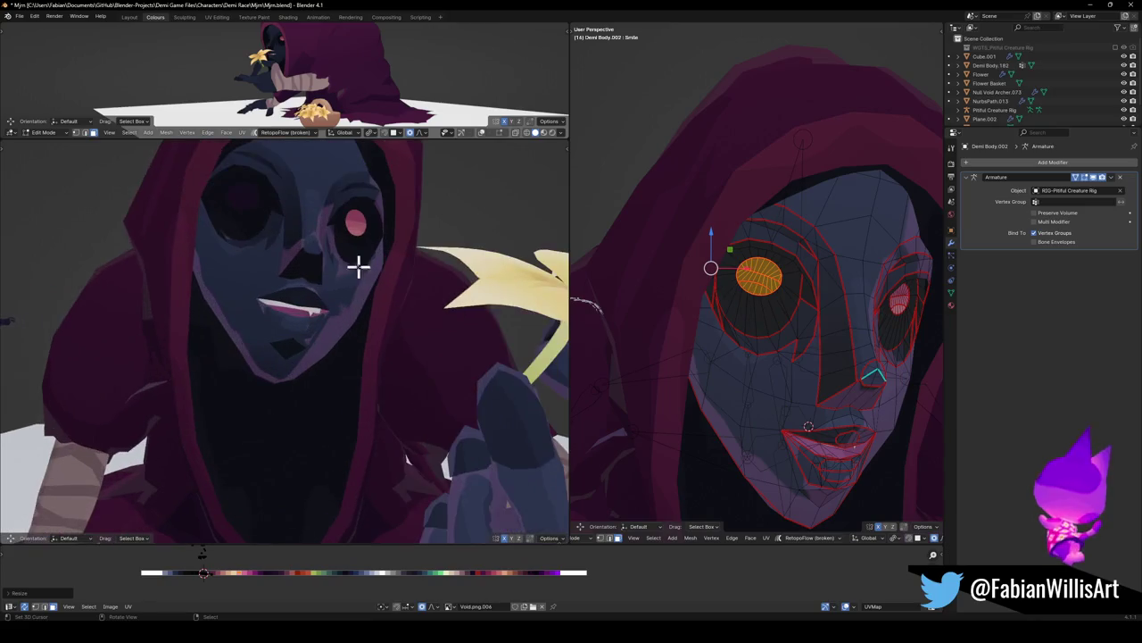
{"action": "middle_click_drag", "start_coordinate": [357, 265], "coordinate": [369, 324]}
{"action": "key", "text": "g"}
{"action": "key", "text": "x"}
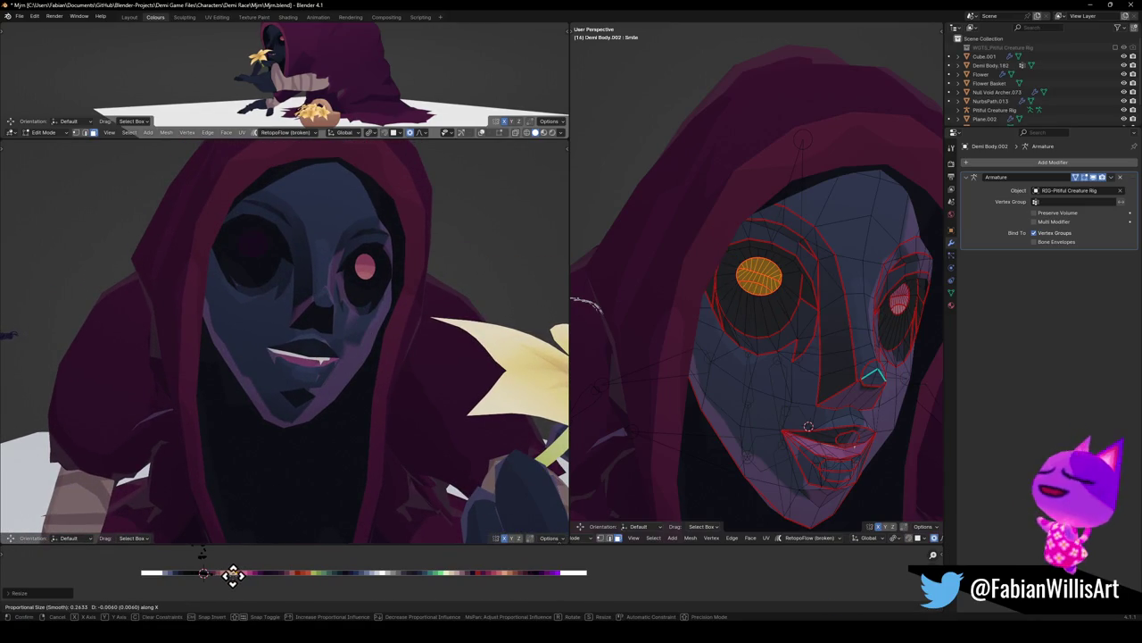
{"action": "left_click", "coordinate": [229, 574]}
{"action": "key", "text": "Tab"}
{"action": "scroll", "coordinate": [351, 366], "scroll_direction": "down", "scroll_amount": 5}
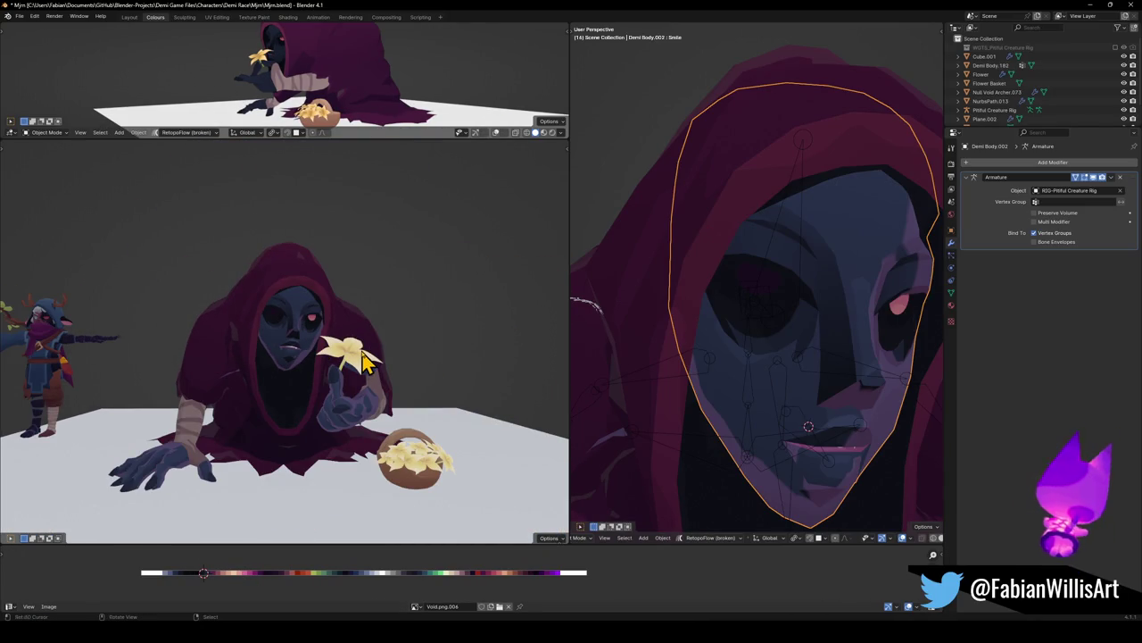
Zoom and orbit the left view to a close side view, then edit the Demi Body.002 face mesh
{"action": "scroll", "coordinate": [384, 348], "scroll_direction": "up", "scroll_amount": 2}
{"action": "scroll", "coordinate": [374, 343], "scroll_direction": "up", "scroll_amount": 3}
{"action": "scroll", "coordinate": [384, 353], "scroll_direction": "down", "scroll_amount": 2}
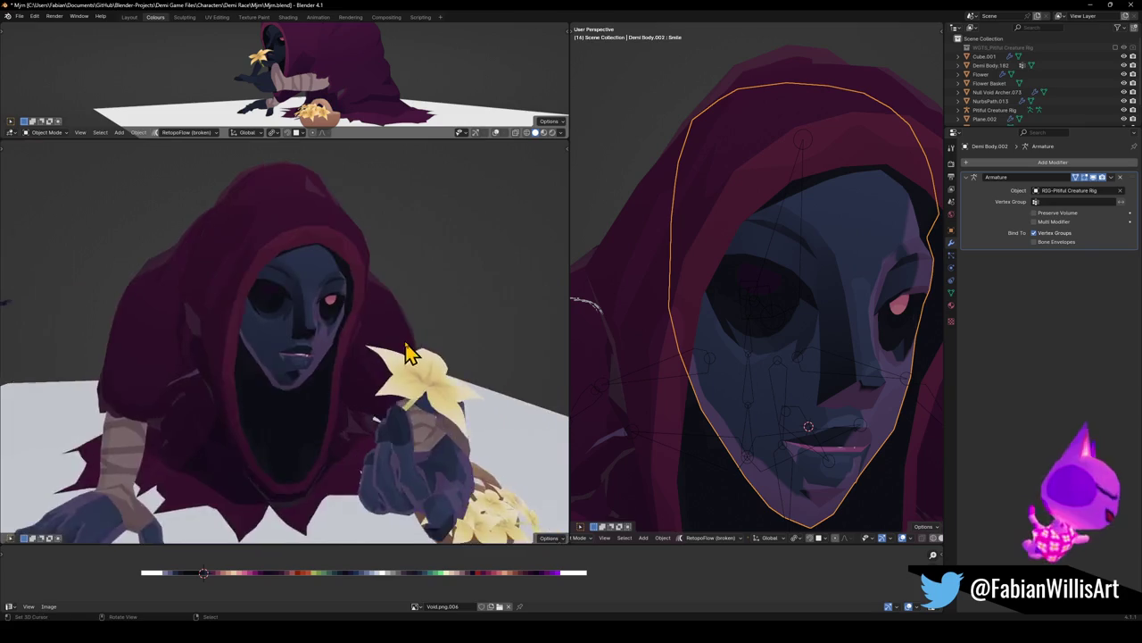
{"action": "scroll", "coordinate": [410, 350], "scroll_direction": "down", "scroll_amount": 3}
{"action": "scroll", "coordinate": [412, 349], "scroll_direction": "up", "scroll_amount": 1}
{"action": "scroll", "coordinate": [413, 349], "scroll_direction": "down", "scroll_amount": 2}
{"action": "mouse_move", "coordinate": [413, 349]}
{"action": "middle_mouse_down"}
{"action": "mouse_move", "coordinate": [373, 355]}
{"action": "mouse_move", "coordinate": [459, 357]}
{"action": "middle_mouse_up"}
{"action": "scroll", "coordinate": [397, 354], "scroll_direction": "up", "scroll_amount": 2}
{"action": "scroll", "coordinate": [390, 357], "scroll_direction": "down", "scroll_amount": 3}
{"action": "mouse_move", "coordinate": [390, 357]}
{"action": "middle_mouse_down"}
{"action": "mouse_move", "coordinate": [454, 366]}
{"action": "mouse_move", "coordinate": [348, 361]}
{"action": "middle_mouse_up"}
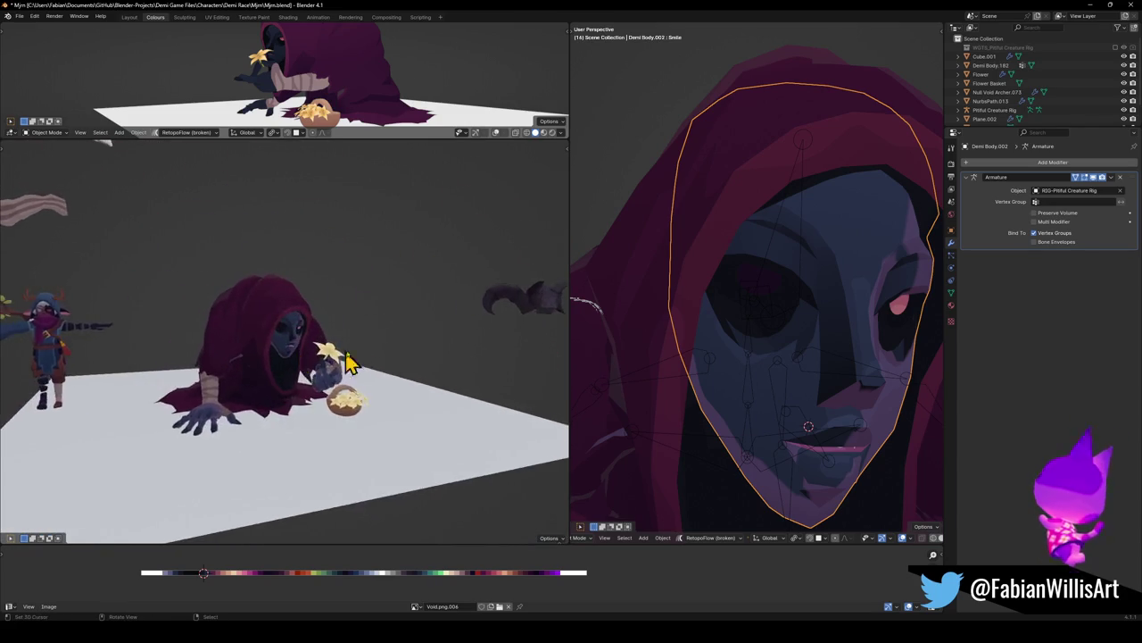
{"action": "scroll", "coordinate": [348, 361], "scroll_direction": "up", "scroll_amount": 3}
{"action": "scroll", "coordinate": [348, 362], "scroll_direction": "up", "scroll_amount": 1}
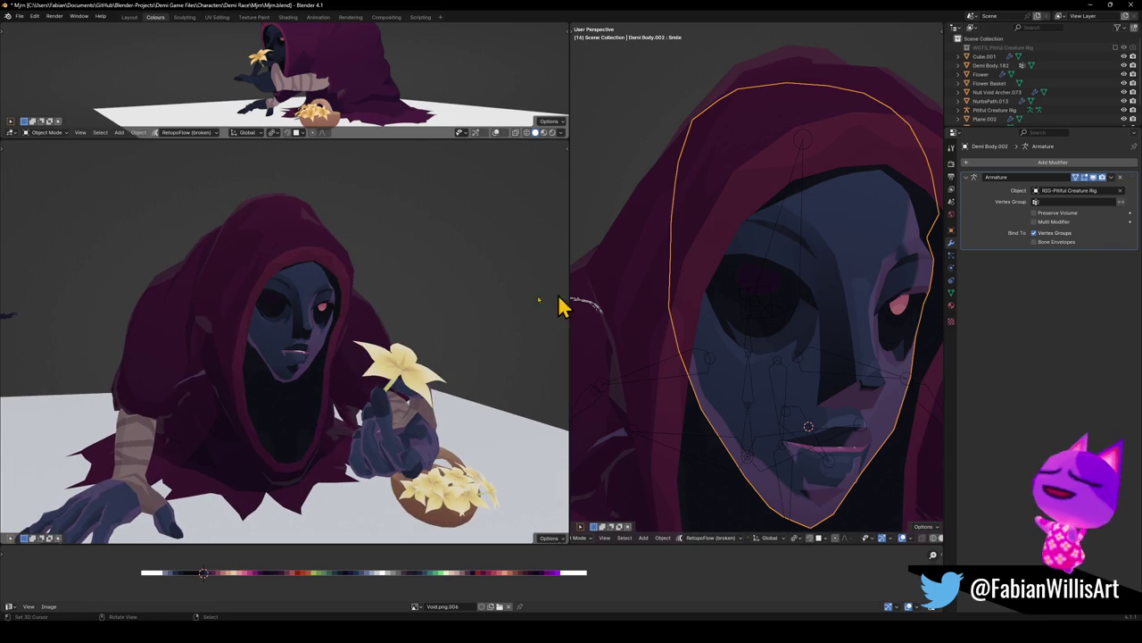
{"action": "scroll", "coordinate": [395, 345], "scroll_direction": "down", "scroll_amount": 4}
{"action": "scroll", "coordinate": [310, 359], "scroll_direction": "up", "scroll_amount": 2}
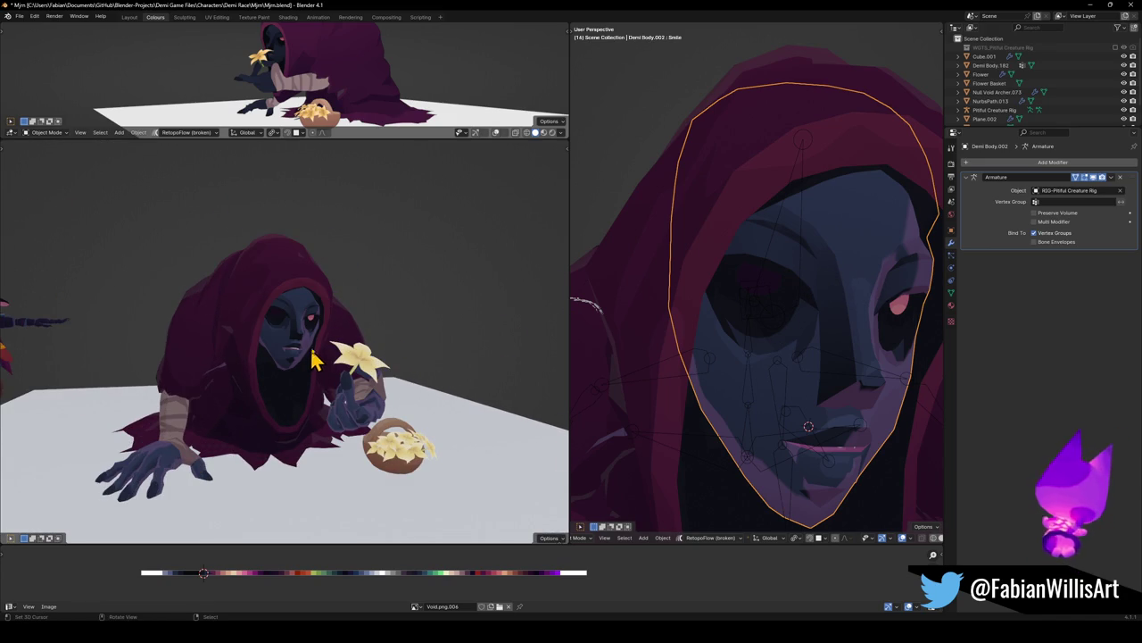
{"action": "key", "text": "Tab"}
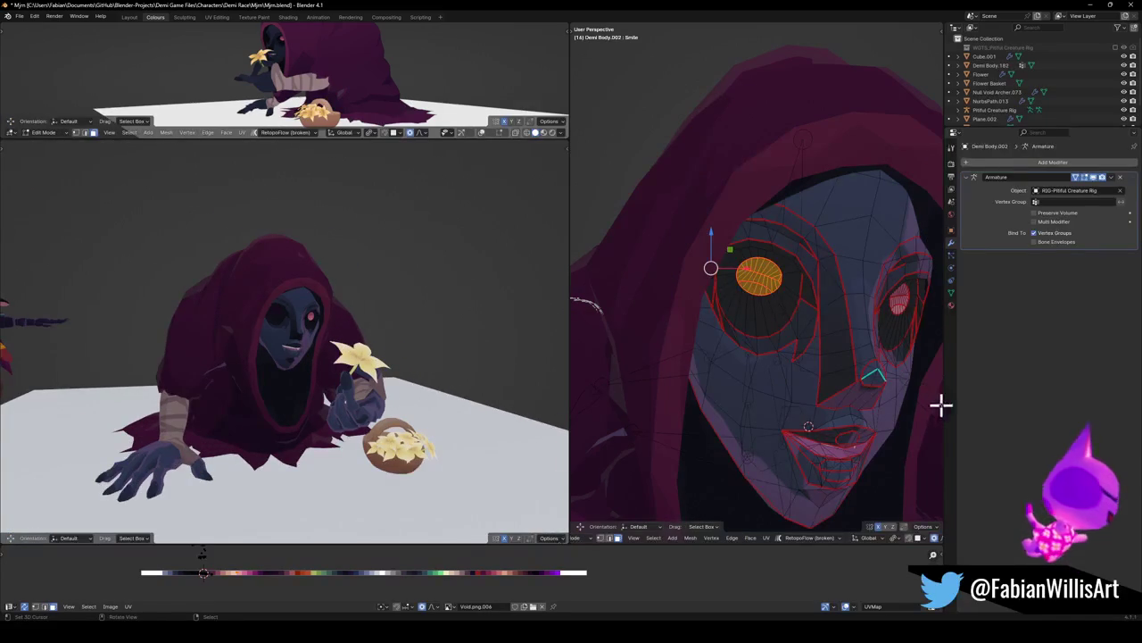
Select the eye's face on the face mesh and choose the Void No Rim material slot
{"action": "left_click", "coordinate": [951, 306]}
{"action": "left_click", "coordinate": [991, 229]}
{"action": "key", "text": "Tab"}
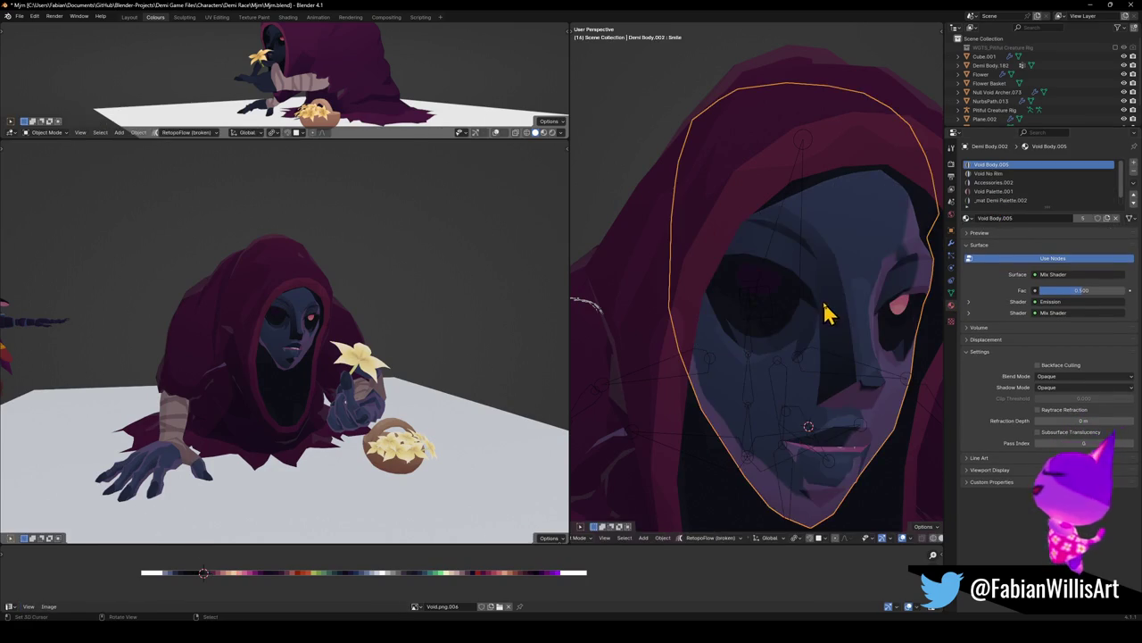
{"action": "key", "text": "Tab"}
{"action": "left_click", "coordinate": [843, 234]}
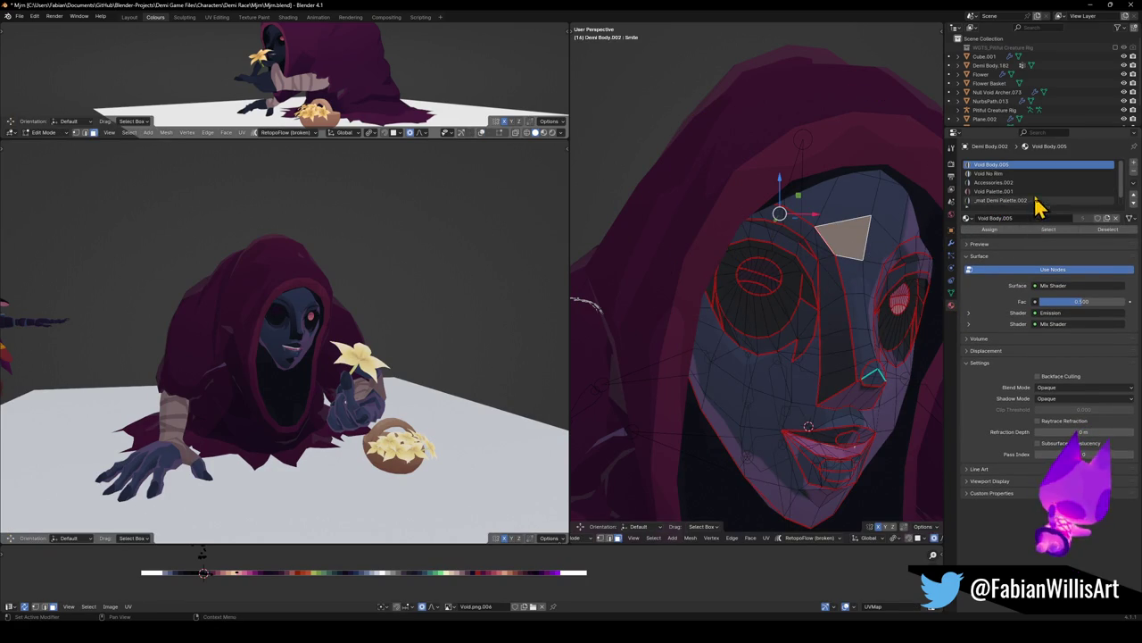
{"action": "left_click", "coordinate": [818, 276]}
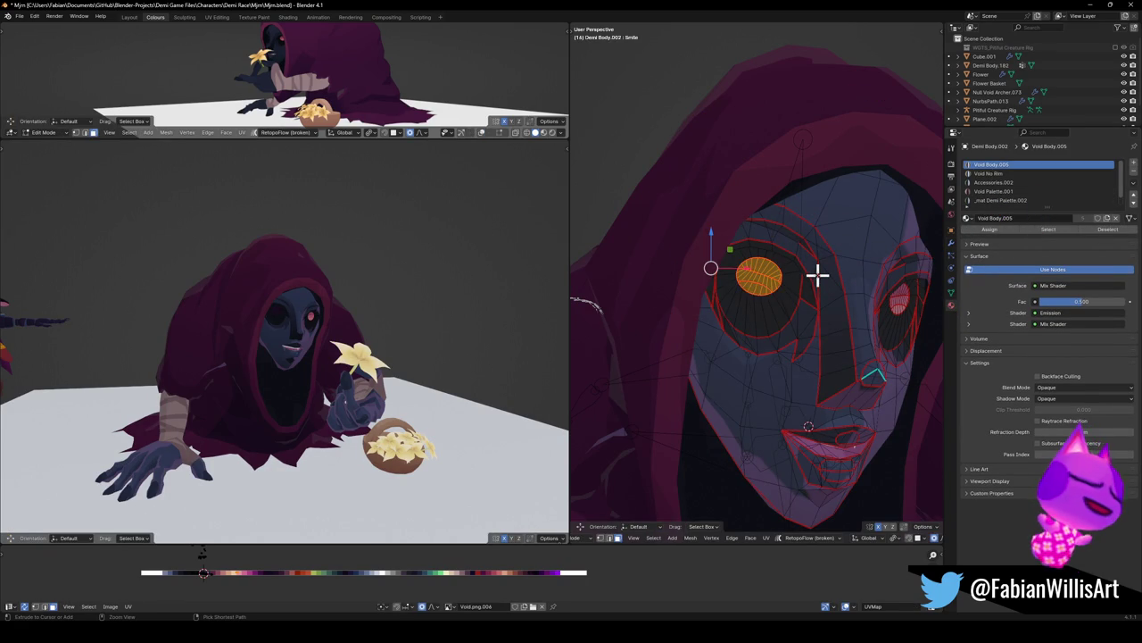
{"action": "left_click", "coordinate": [760, 314]}
Assign Void No Rim to all connected eye faces and shift their UVs to a new palette colour
{"action": "key", "text": "shift+s"}
{"action": "left_click", "coordinate": [342, 603]}
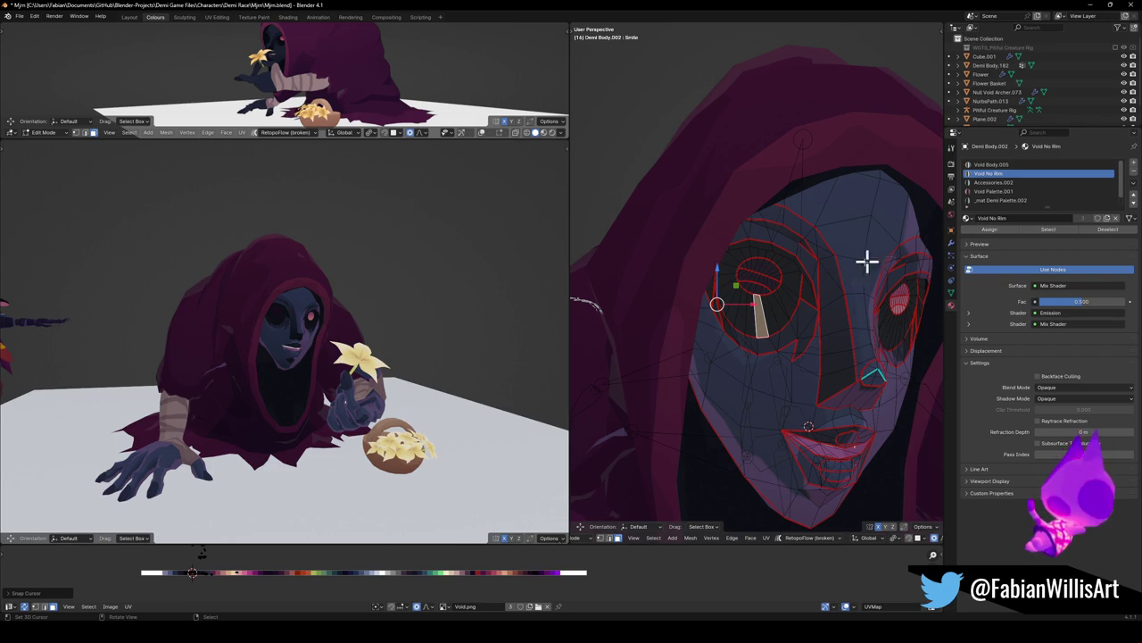
{"action": "left_click", "coordinate": [768, 293]}
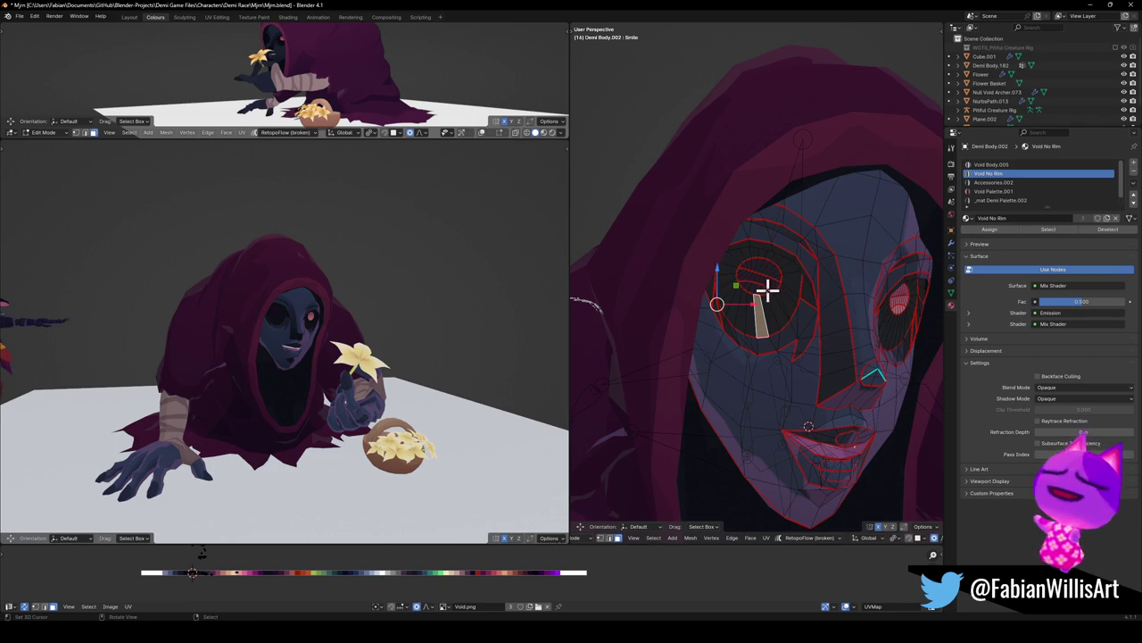
{"action": "key", "text": "l"}
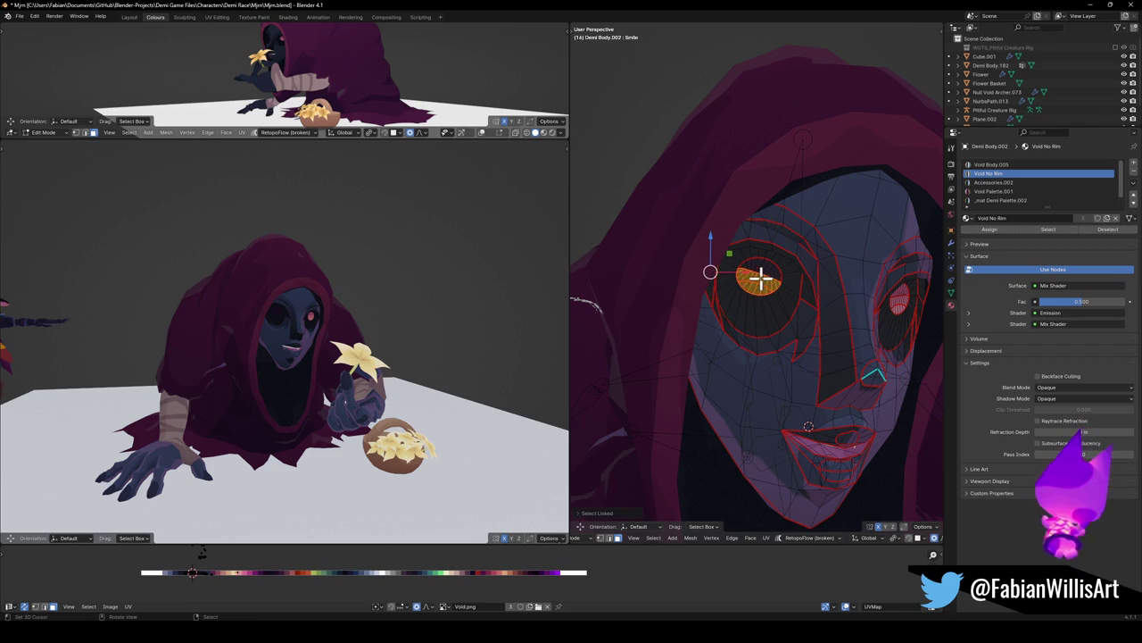
{"action": "left_click", "coordinate": [1002, 232]}
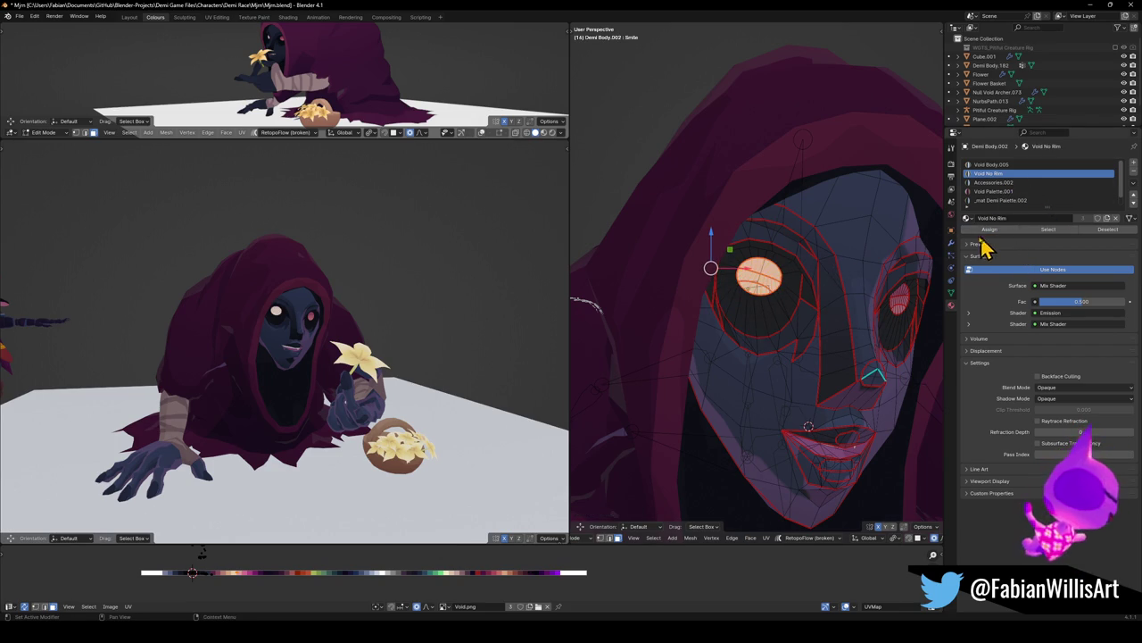
{"action": "key", "text": "g"}
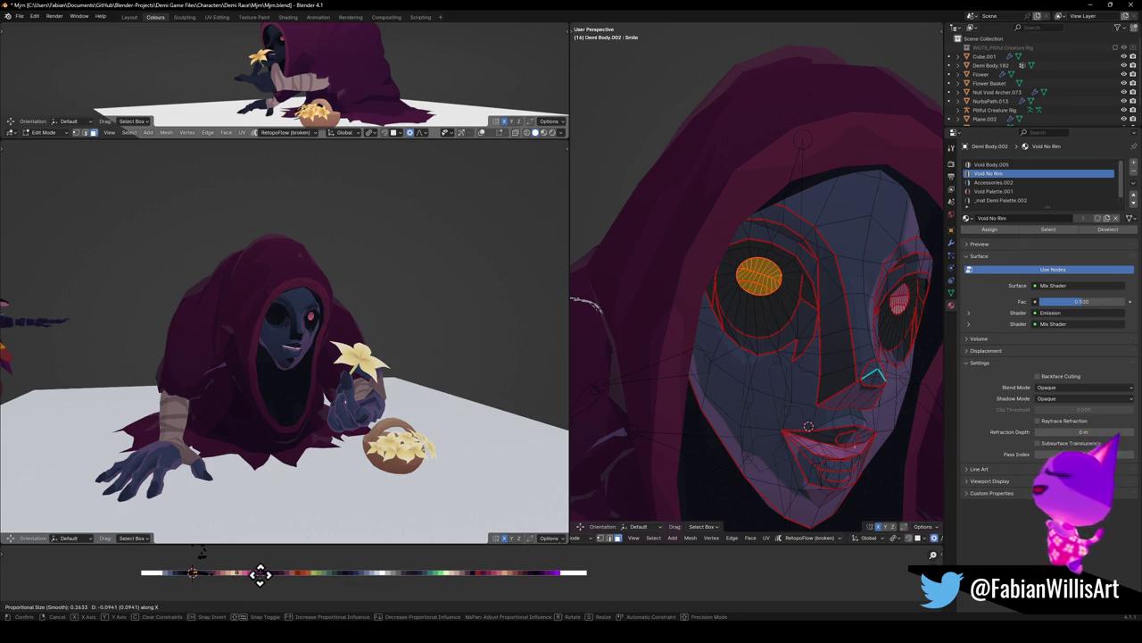
{"action": "left_click", "coordinate": [255, 573]}
Return to Object Mode, orbit to the character's side, and save the blend file
{"action": "scroll", "coordinate": [339, 428], "scroll_direction": "up", "scroll_amount": 5}
{"action": "key", "text": "Tab"}
{"action": "mouse_move", "coordinate": [357, 366]}
{"action": "middle_mouse_down"}
{"action": "mouse_move", "coordinate": [396, 267]}
{"action": "mouse_move", "coordinate": [330, 329]}
{"action": "mouse_move", "coordinate": [416, 329]}
{"action": "middle_mouse_up"}
{"action": "key", "text": "ctrl+s"}
{"action": "scroll", "coordinate": [416, 330], "scroll_direction": "down", "scroll_amount": 2}
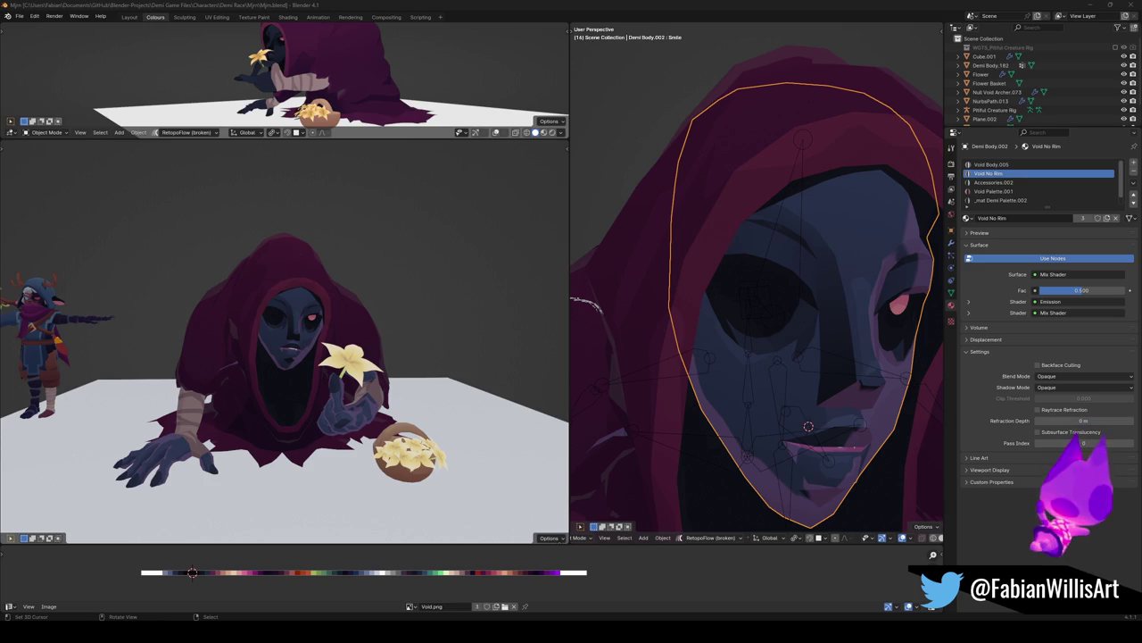
Select Demi Body.002, make Basis the active shape key and pin it
{"action": "scroll", "coordinate": [758, 224], "scroll_direction": "down", "scroll_amount": 3}
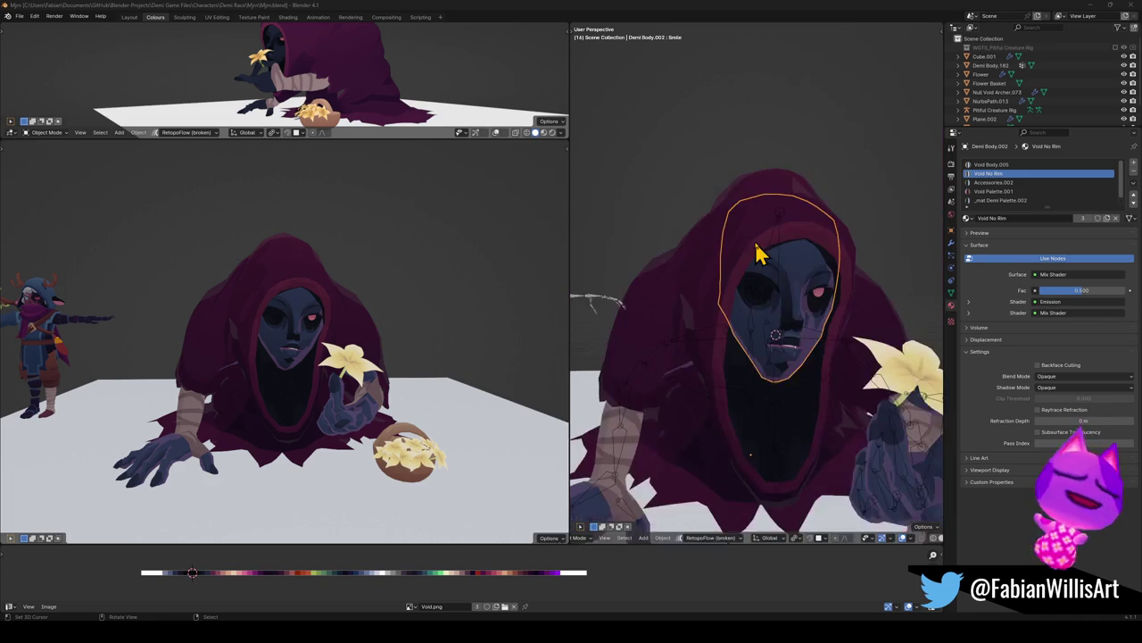
{"action": "scroll", "coordinate": [763, 254], "scroll_direction": "down", "scroll_amount": 2}
{"action": "scroll", "coordinate": [346, 351], "scroll_direction": "up", "scroll_amount": 3}
{"action": "scroll", "coordinate": [357, 357], "scroll_direction": "down", "scroll_amount": 1}
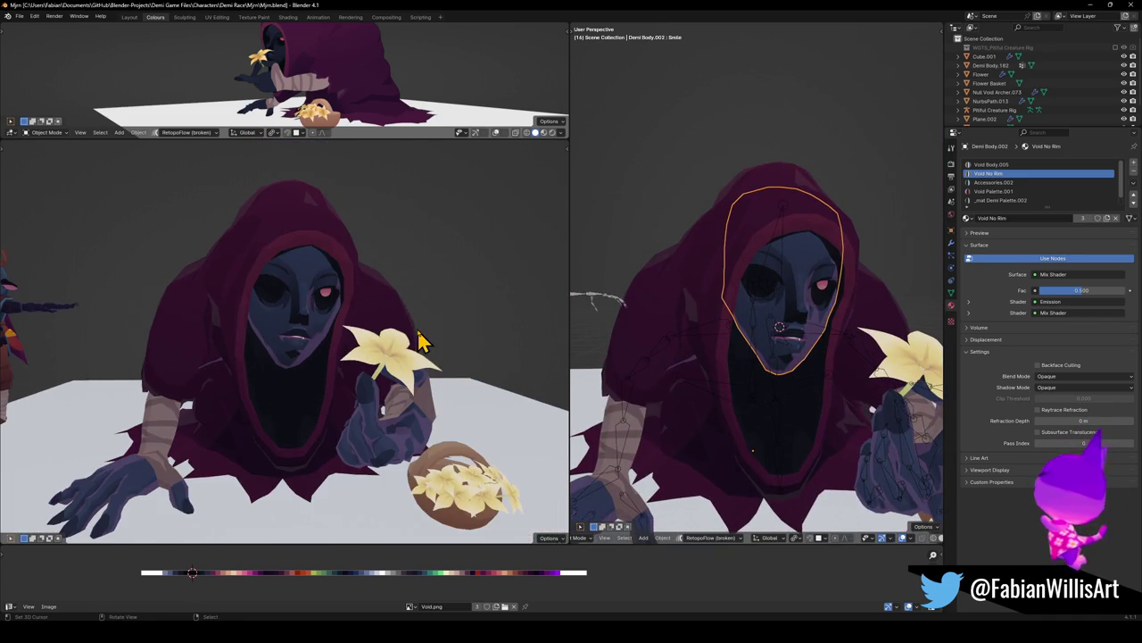
{"action": "left_click", "coordinate": [794, 344]}
{"action": "left_click", "coordinate": [796, 342]}
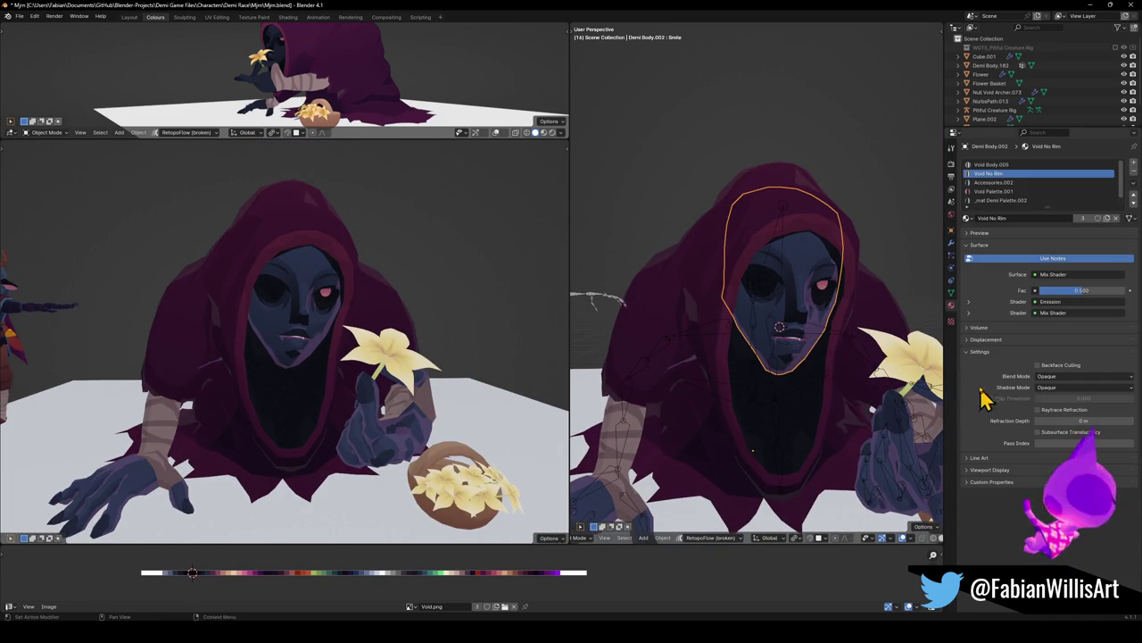
{"action": "left_click", "coordinate": [951, 295]}
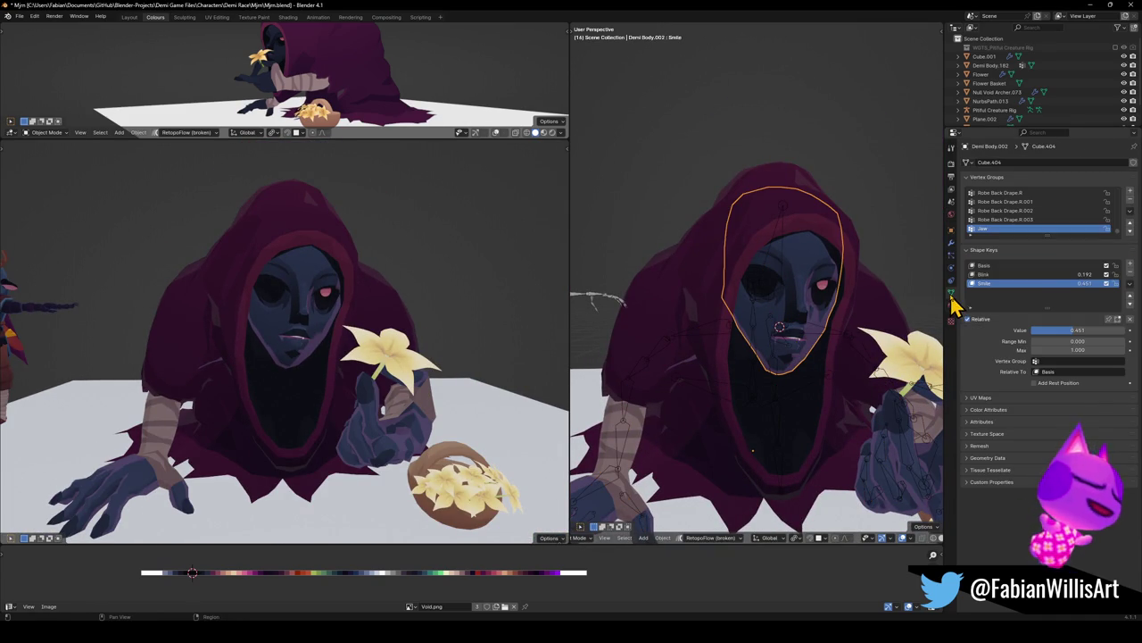
{"action": "left_click", "coordinate": [1016, 275]}
{"action": "left_click", "coordinate": [991, 266]}
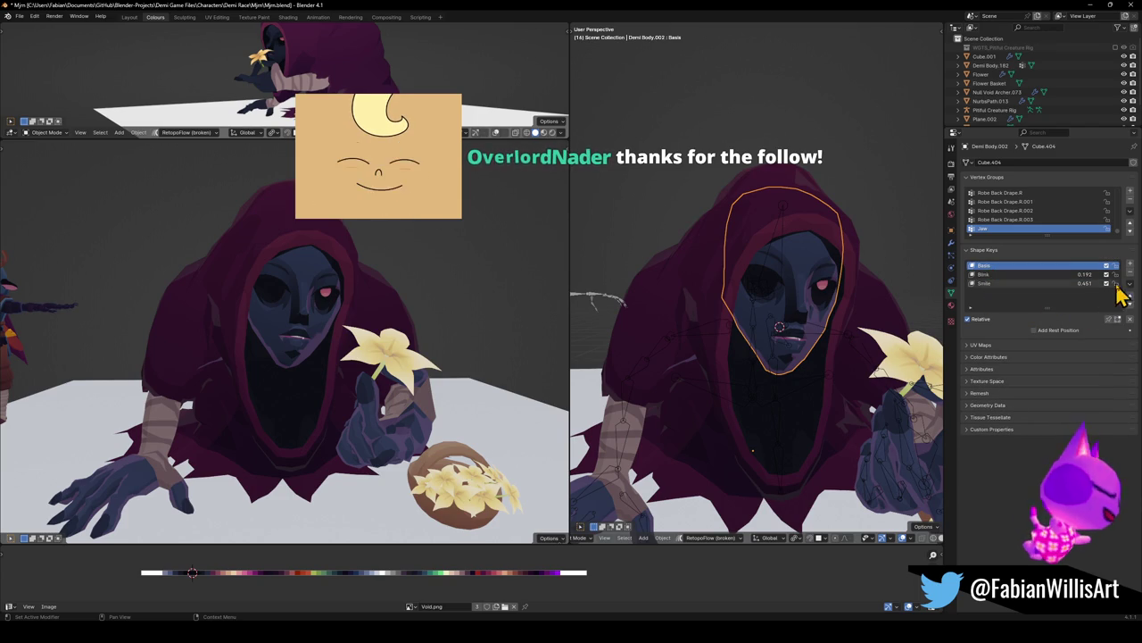
{"action": "left_click", "coordinate": [1109, 319]}
Orbit to a side angle, sketch a guide line down the face, and reselect the face mesh
{"action": "mouse_move", "coordinate": [464, 294]}
{"action": "middle_mouse_down"}
{"action": "mouse_move", "coordinate": [370, 324]}
{"action": "mouse_move", "coordinate": [425, 324]}
{"action": "mouse_move", "coordinate": [401, 339]}
{"action": "mouse_move", "coordinate": [399, 325]}
{"action": "middle_mouse_up"}
{"action": "scroll", "coordinate": [428, 327], "scroll_direction": "up", "scroll_amount": 5}
{"action": "scroll", "coordinate": [434, 324], "scroll_direction": "down", "scroll_amount": 3}
{"action": "scroll", "coordinate": [434, 321], "scroll_direction": "up", "scroll_amount": 5}
{"action": "scroll", "coordinate": [419, 320], "scroll_direction": "down", "scroll_amount": 2}
{"action": "scroll", "coordinate": [428, 316], "scroll_direction": "down", "scroll_amount": 4}
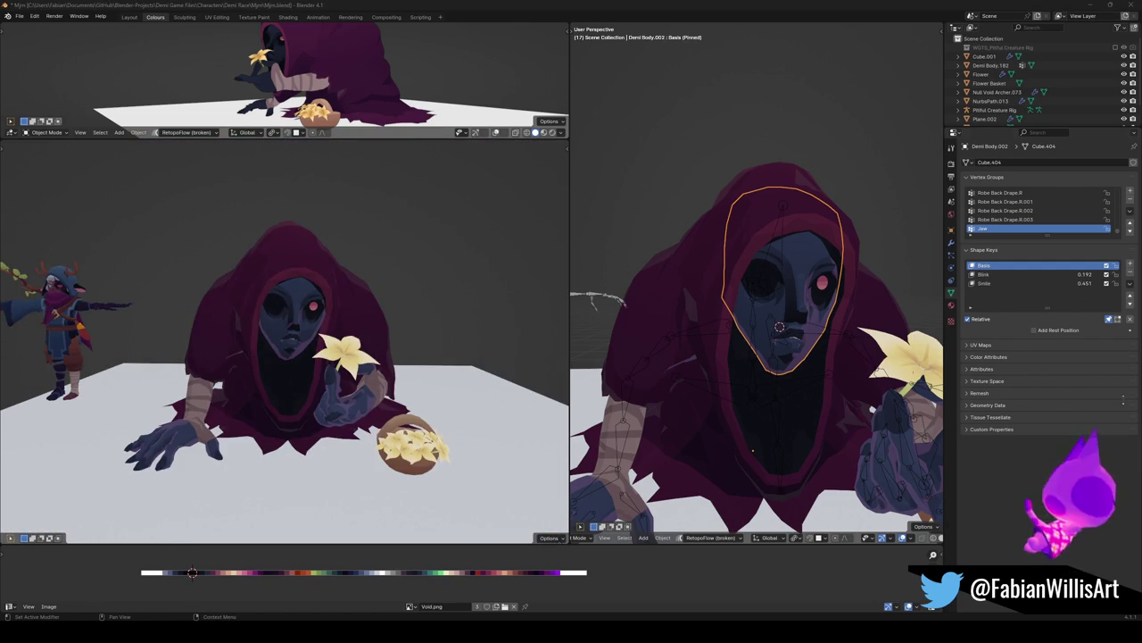
{"action": "mouse_move", "coordinate": [390, 372]}
{"action": "middle_mouse_down"}
{"action": "mouse_move", "coordinate": [386, 333]}
{"action": "mouse_move", "coordinate": [420, 328]}
{"action": "middle_mouse_up"}
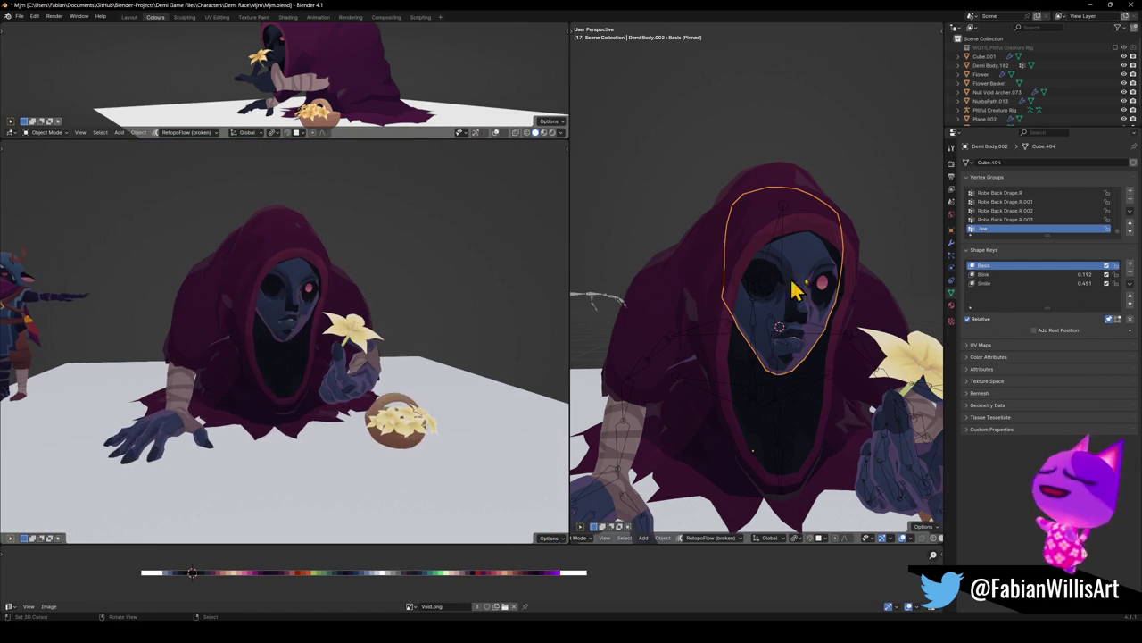
{"action": "left_click", "coordinate": [761, 238]}
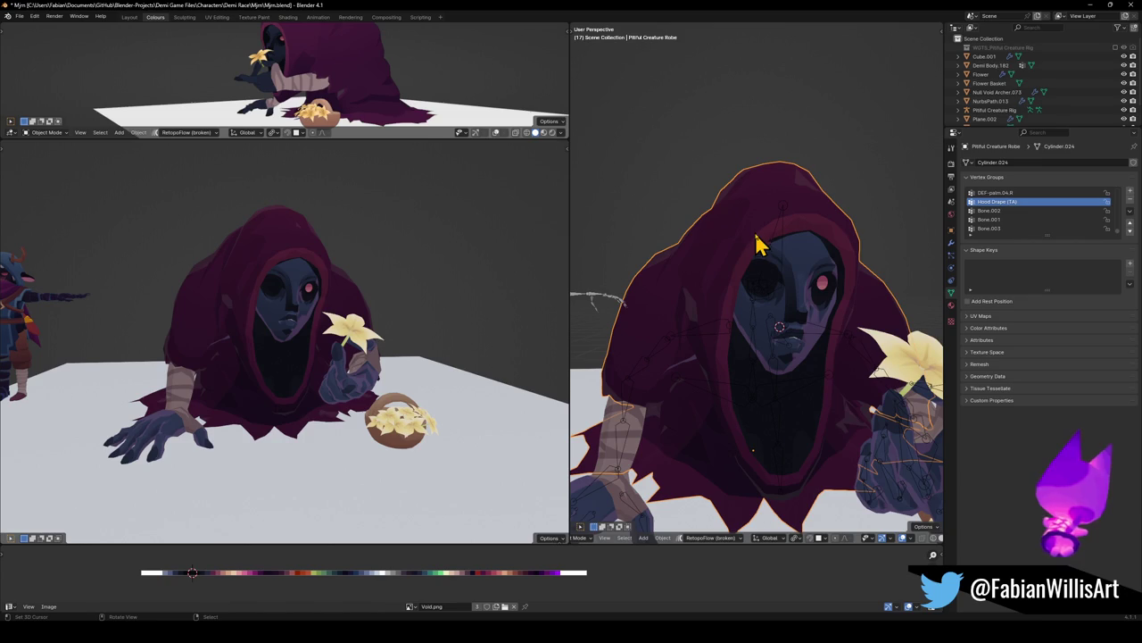
{"action": "scroll", "coordinate": [830, 252], "scroll_direction": "up", "scroll_amount": 2}
{"action": "scroll", "coordinate": [759, 285], "scroll_direction": "up", "scroll_amount": 2}
{"action": "scroll", "coordinate": [791, 319], "scroll_direction": "up", "scroll_amount": 1}
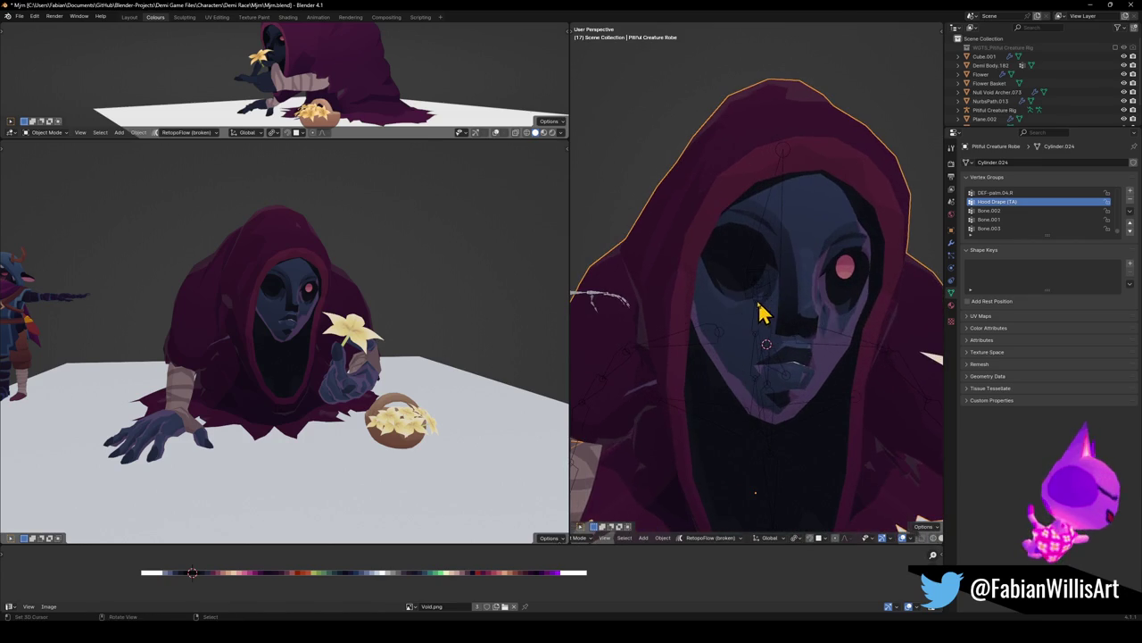
{"action": "left_click_drag", "start_coordinate": [728, 298], "coordinate": [729, 336]}
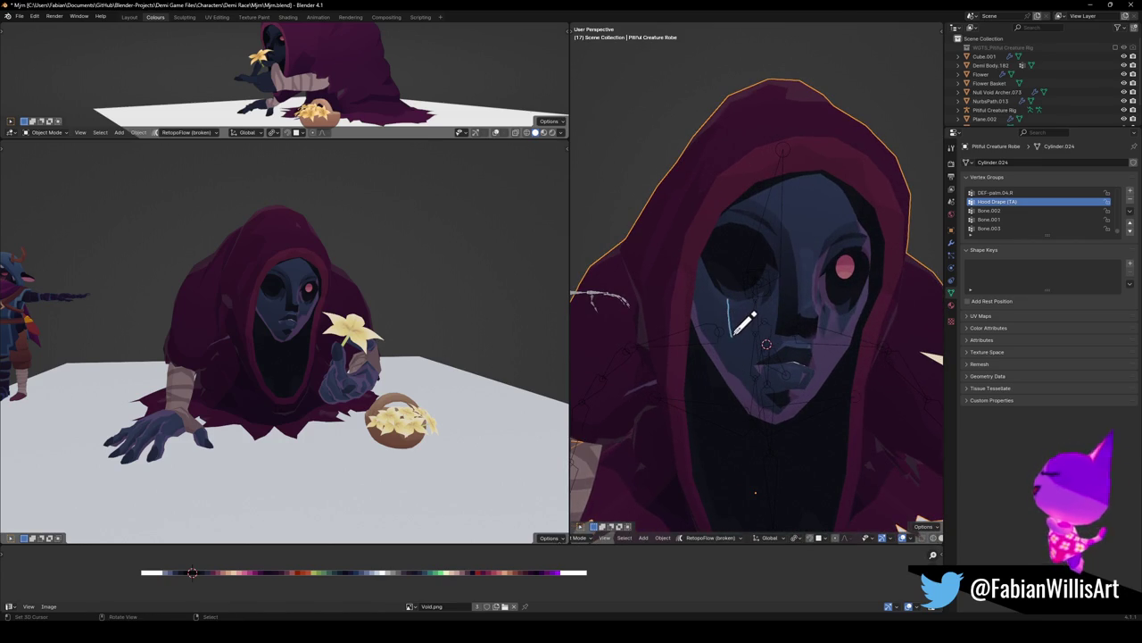
{"action": "left_click", "coordinate": [741, 322]}
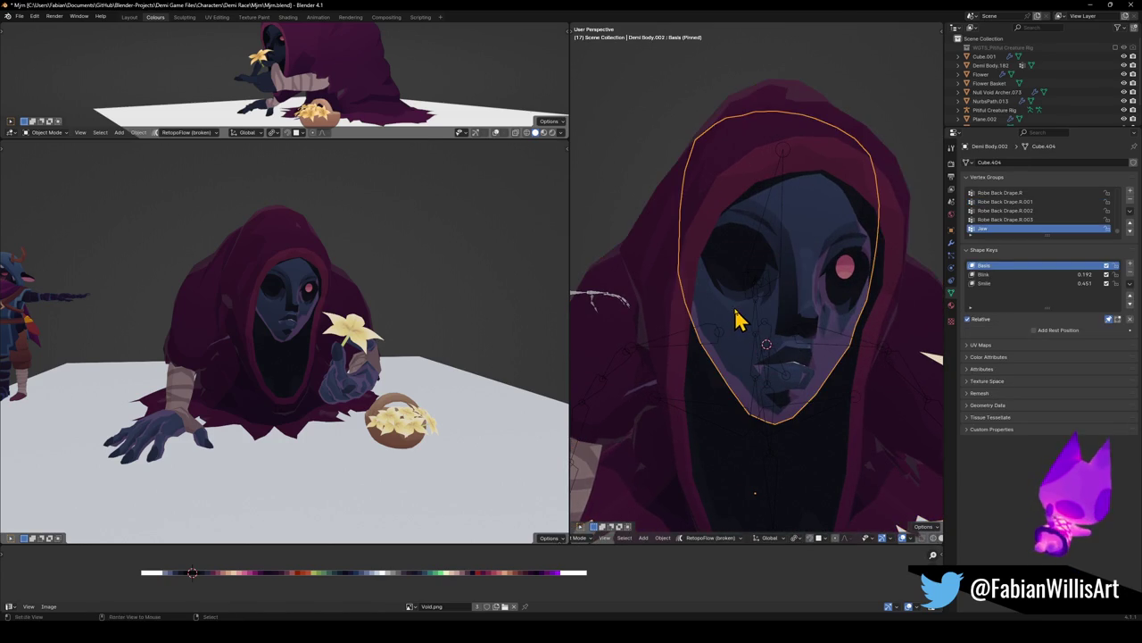
Knife-cut a three-point path down the face below the eye, then return to Object Mode
{"action": "key", "text": "Tab"}
{"action": "scroll", "coordinate": [779, 306], "scroll_direction": "up", "scroll_amount": 6}
{"action": "key", "text": "alt+a"}
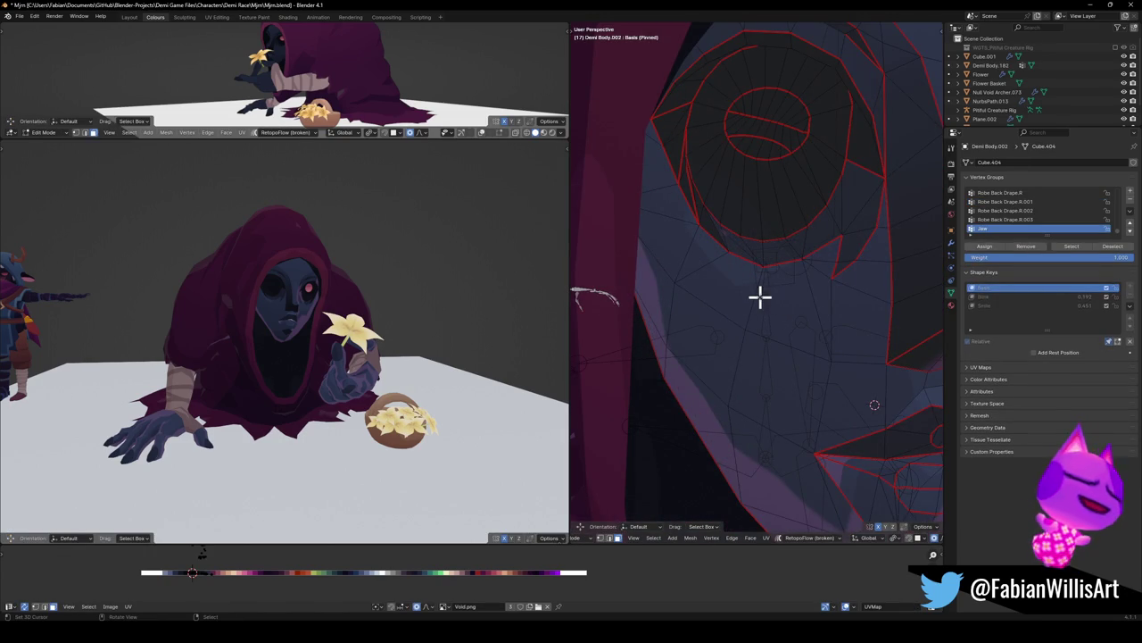
{"action": "key", "text": "k"}
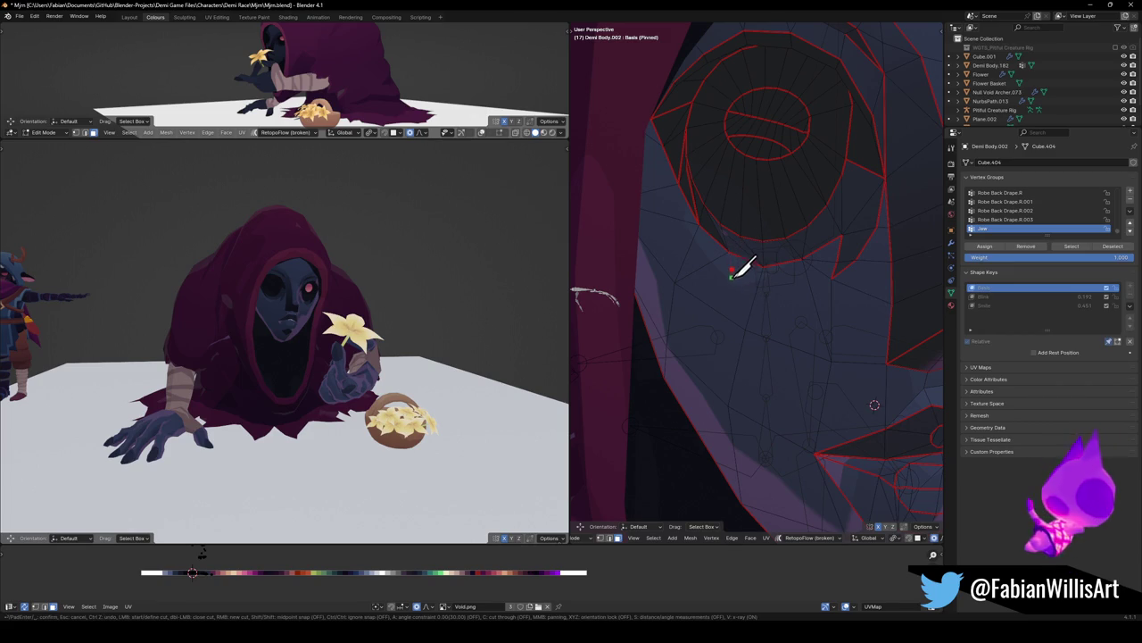
{"action": "left_click", "coordinate": [732, 270]}
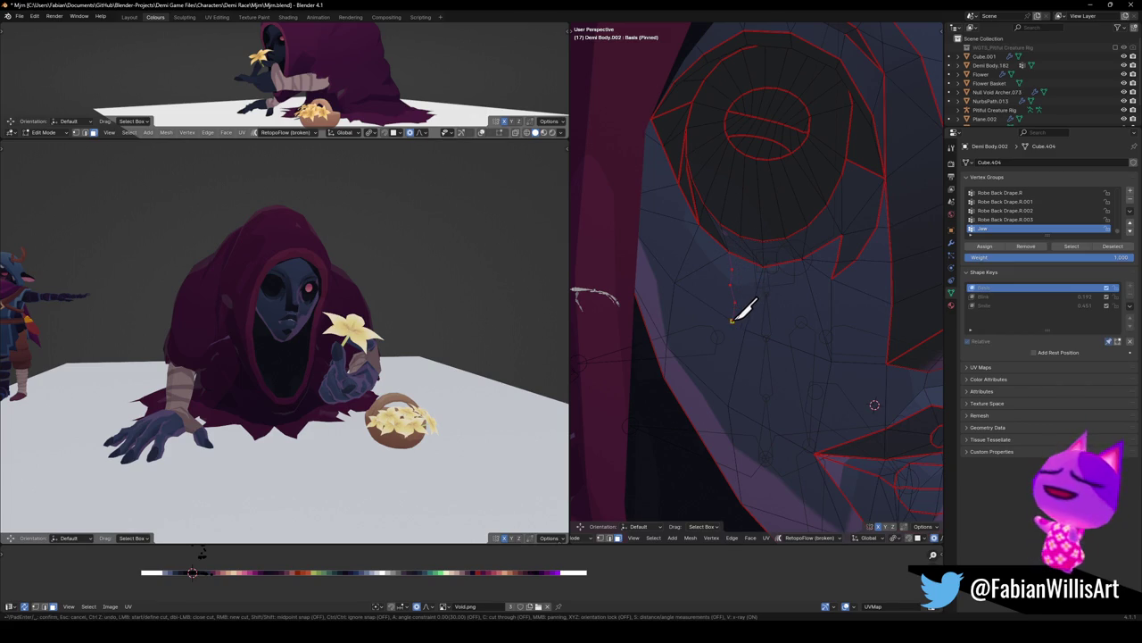
{"action": "left_click", "coordinate": [732, 319]}
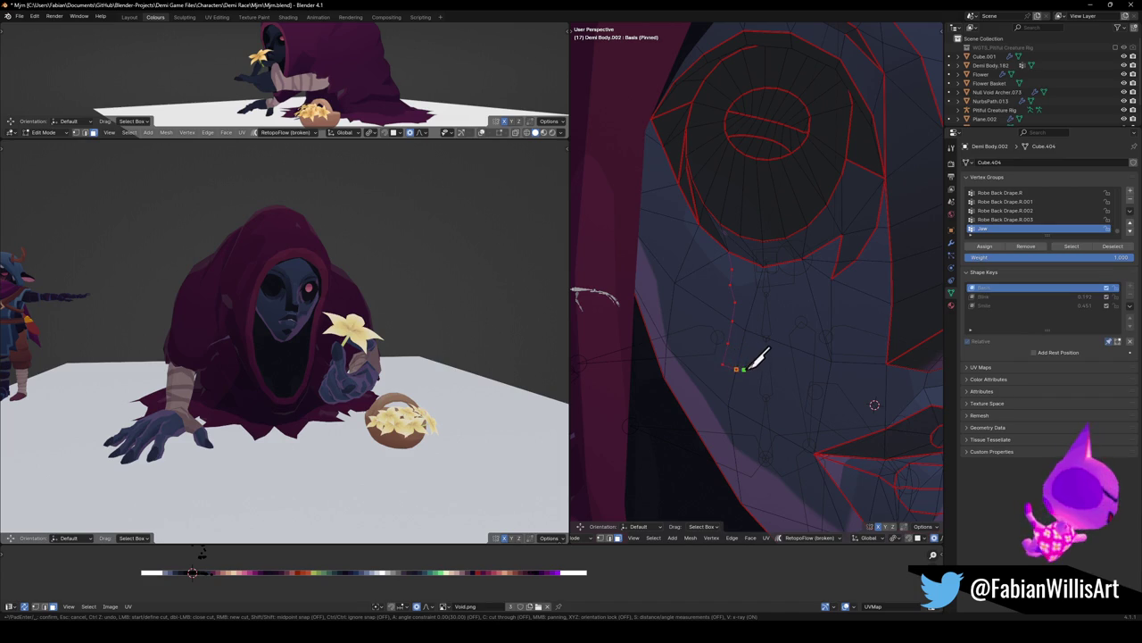
{"action": "left_click", "coordinate": [762, 381]}
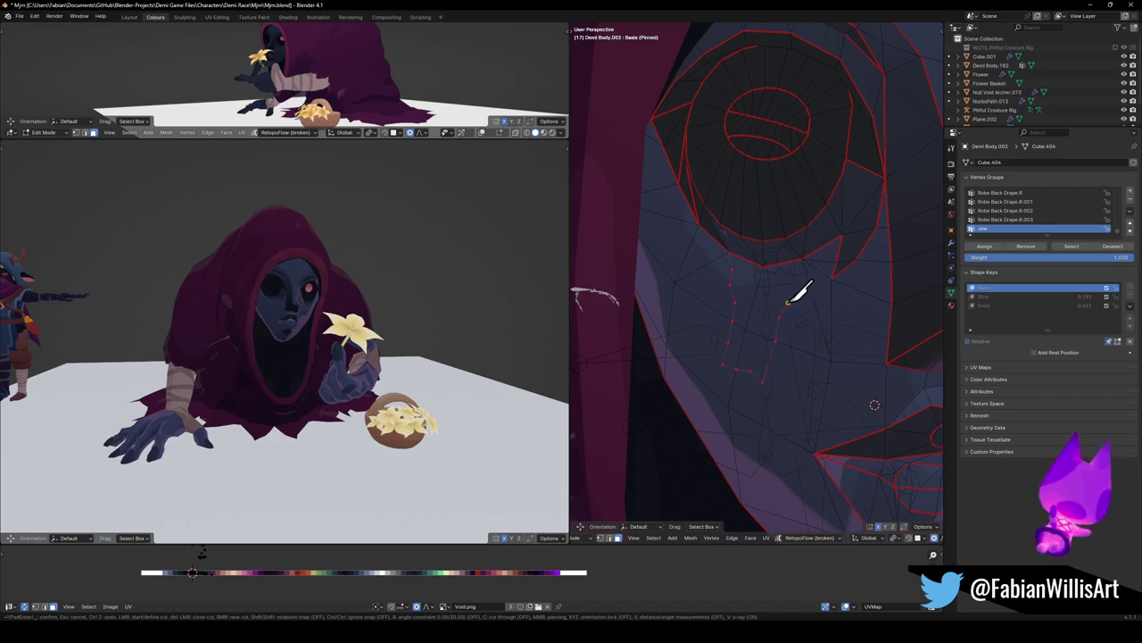
{"action": "key", "text": "Return"}
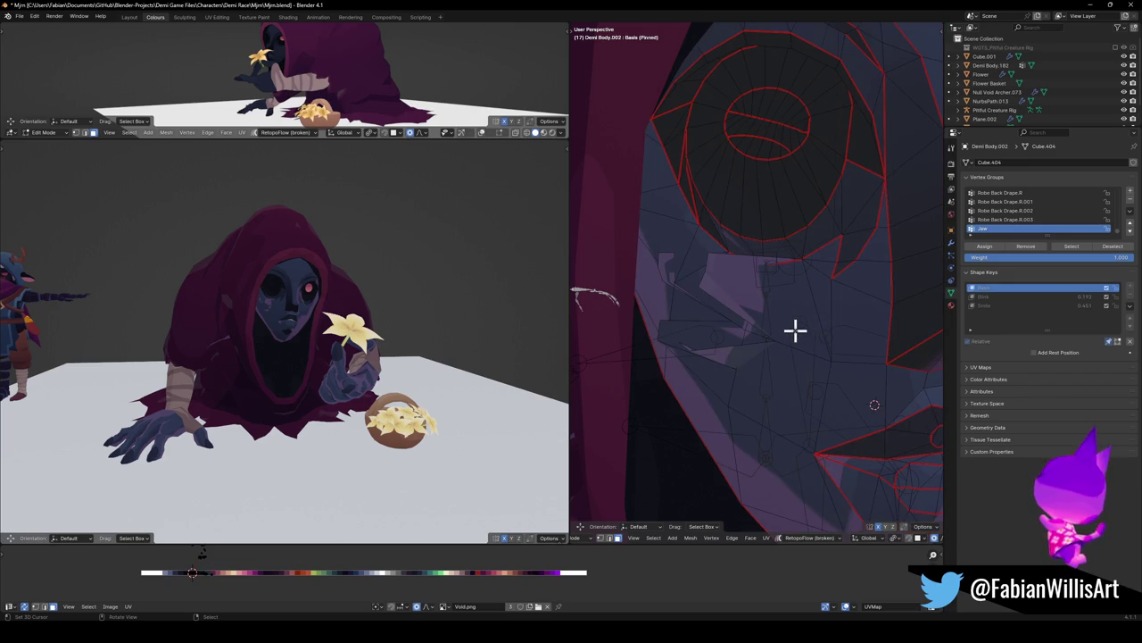
{"action": "middle_click_drag", "start_coordinate": [755, 319], "coordinate": [768, 328]}
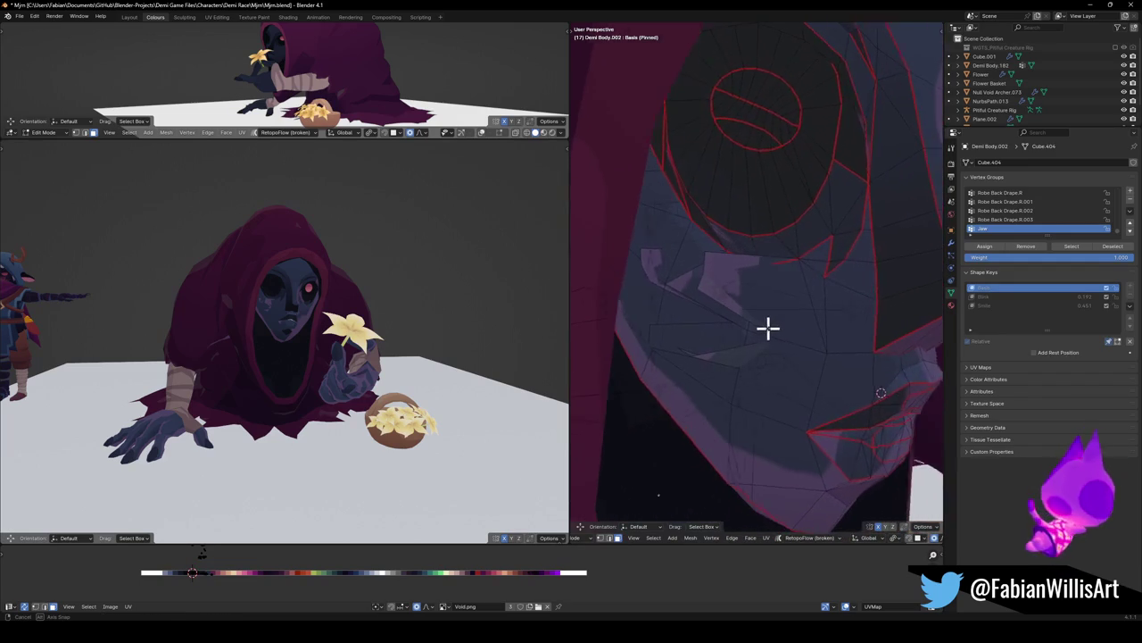
{"action": "key", "text": "Tab"}
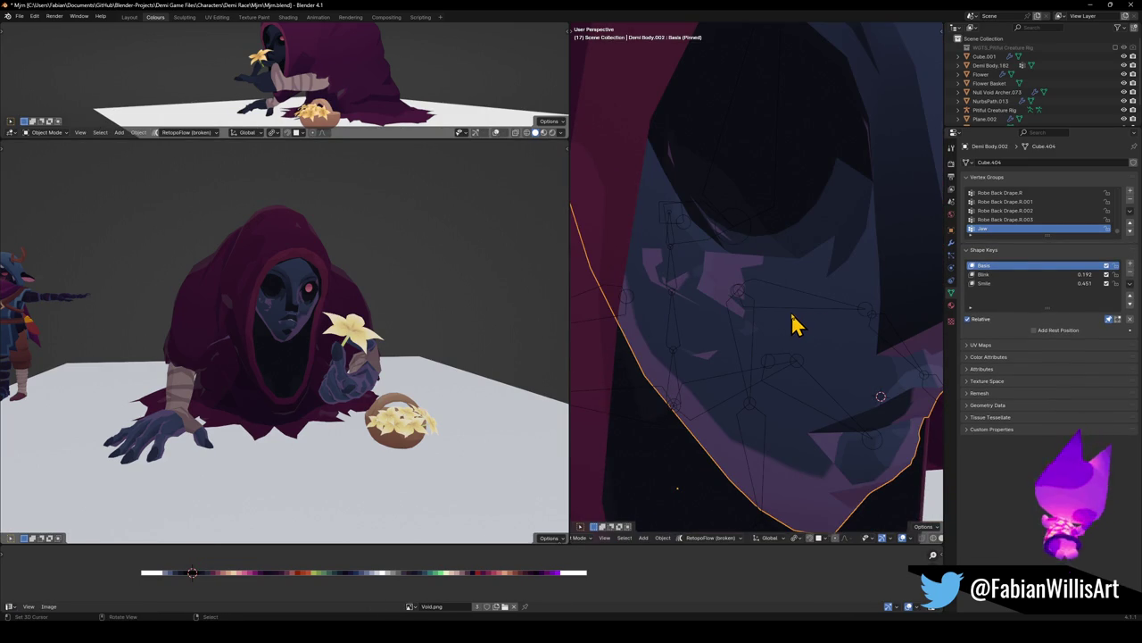
Clear the face mesh selection and pick four faces on the lower face below the eye
{"action": "key", "text": "Tab"}
{"action": "key", "text": "a"}
{"action": "key", "text": "alt+a"}
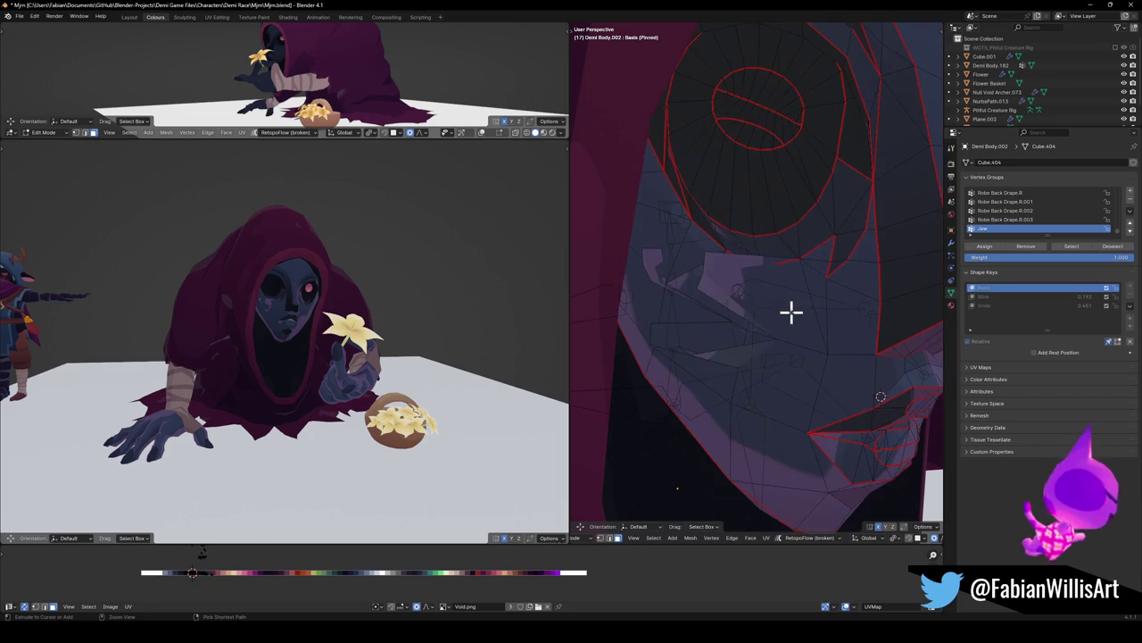
{"action": "key", "text": "ctrl+z"}
{"action": "key", "text": "alt+a"}
{"action": "mouse_move", "coordinate": [819, 295]}
{"action": "middle_mouse_down"}
{"action": "mouse_move", "coordinate": [770, 295]}
{"action": "mouse_move", "coordinate": [809, 290]}
{"action": "middle_mouse_up"}
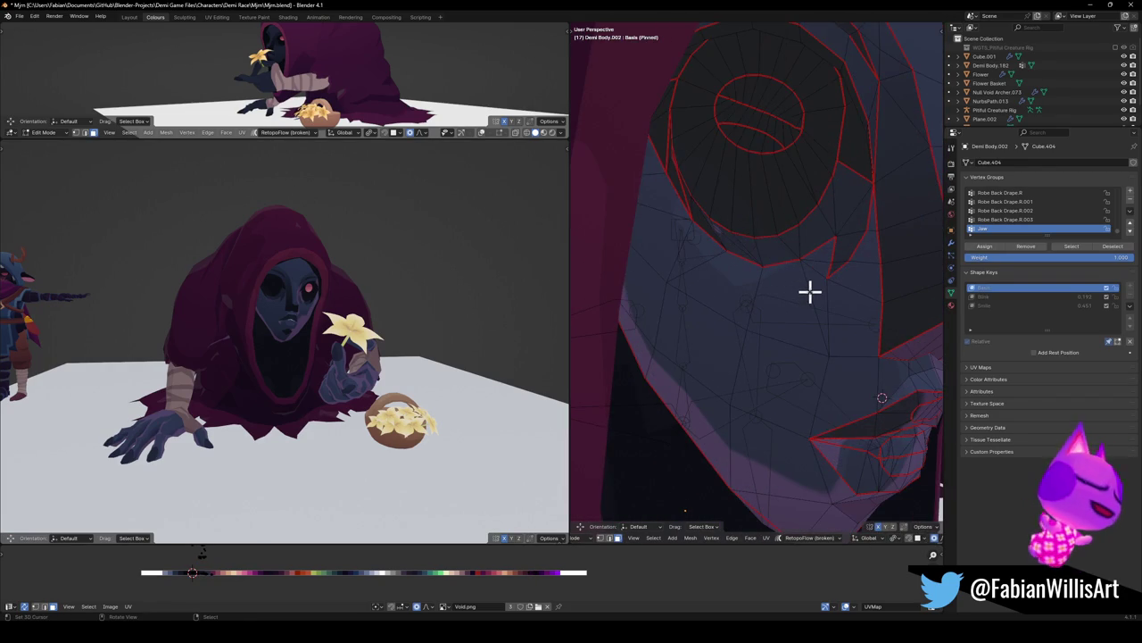
{"action": "left_click", "coordinate": [740, 313]}
{"action": "left_click", "coordinate": [705, 366], "text": "shift"}
{"action": "left_click", "coordinate": [762, 342], "text": "shift"}
{"action": "left_click", "coordinate": [776, 313], "text": "shift"}
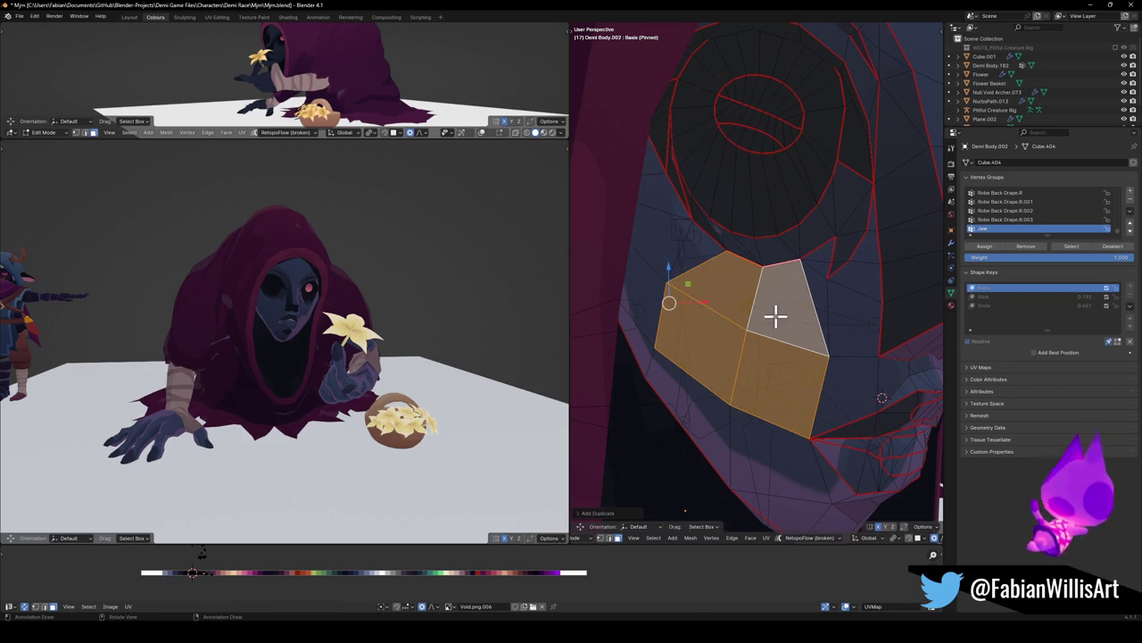
Separate the four faces into their own object, Demi Body.004, and switch to it
{"action": "key", "text": "p"}
{"action": "left_click", "coordinate": [781, 326]}
{"action": "key", "text": "Tab"}
{"action": "key", "text": "Tab"}
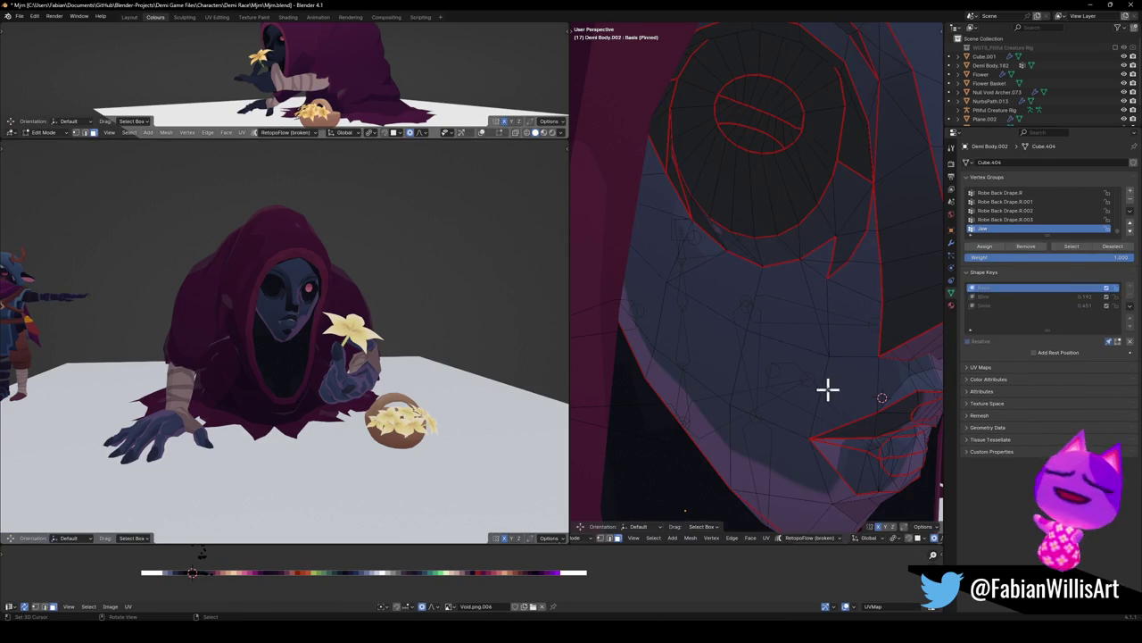
{"action": "key", "text": "Tab"}
{"action": "left_click", "coordinate": [798, 382]}
{"action": "key", "text": "Tab"}
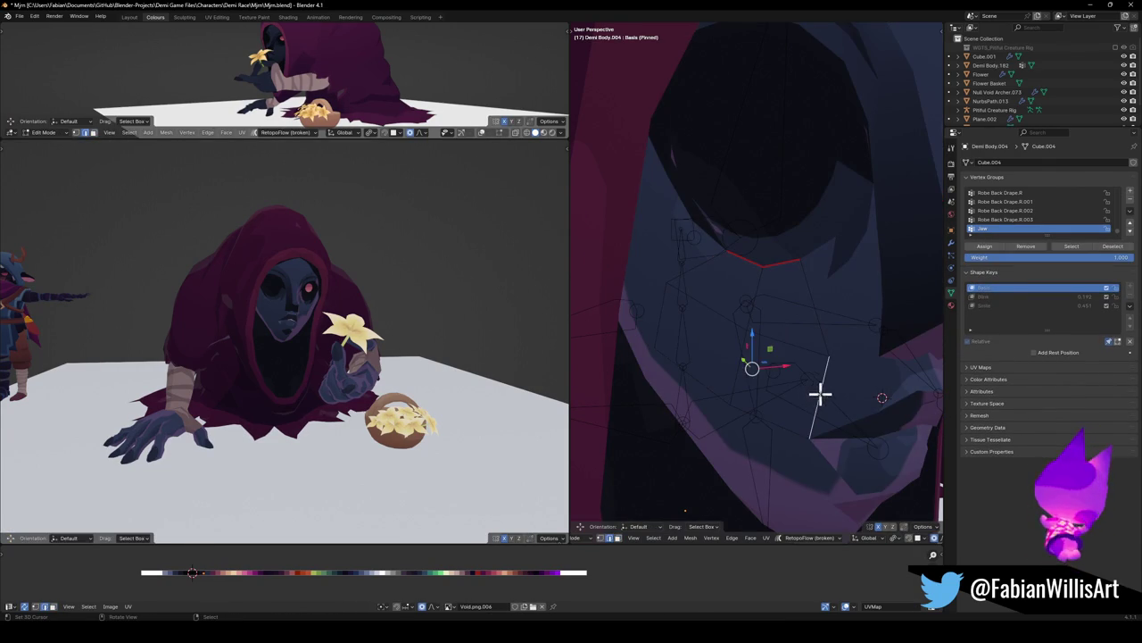
Slide an edge of the patch and shrink/fatten one face along its normals
{"action": "key", "text": "g"}
{"action": "key", "text": "g"}
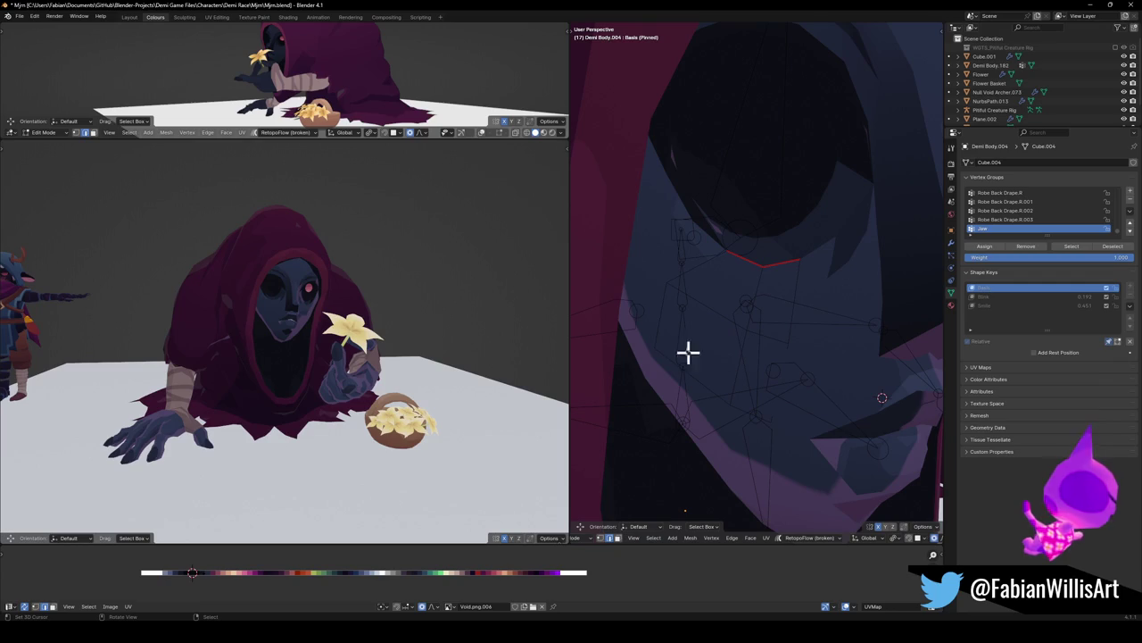
{"action": "left_click", "coordinate": [730, 350]}
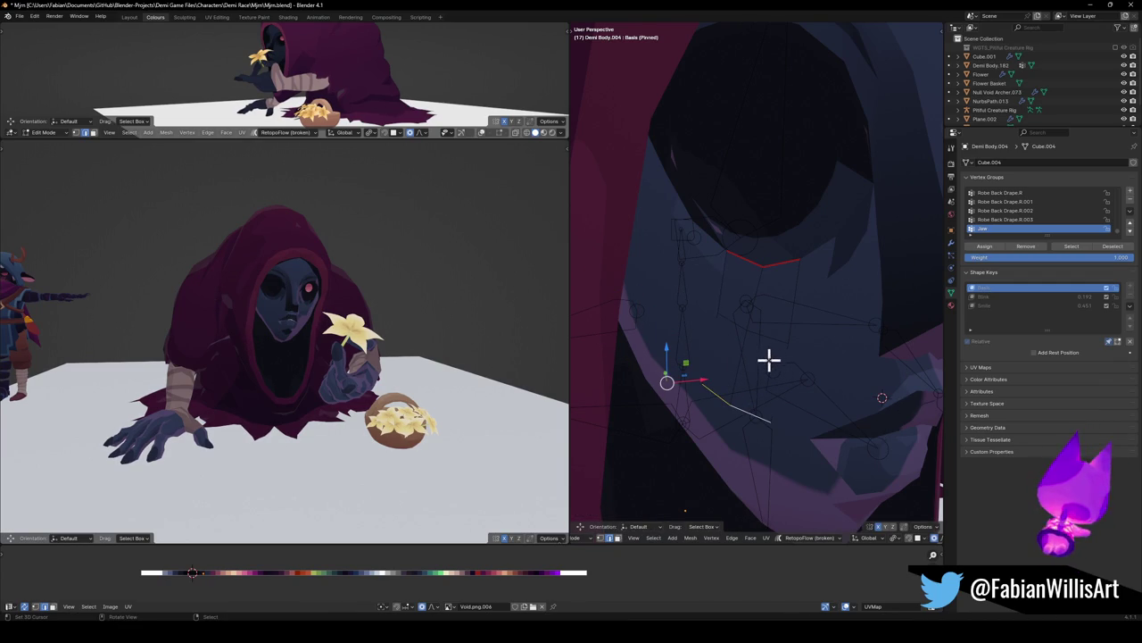
{"action": "left_click", "coordinate": [765, 361]}
{"action": "key", "text": "alt+s"}
{"action": "left_click", "coordinate": [760, 346]}
{"action": "key", "text": "alt+a"}
Select three patch faces and begin moving them along the X axis
{"action": "scroll", "coordinate": [253, 310], "scroll_direction": "up", "scroll_amount": 3}
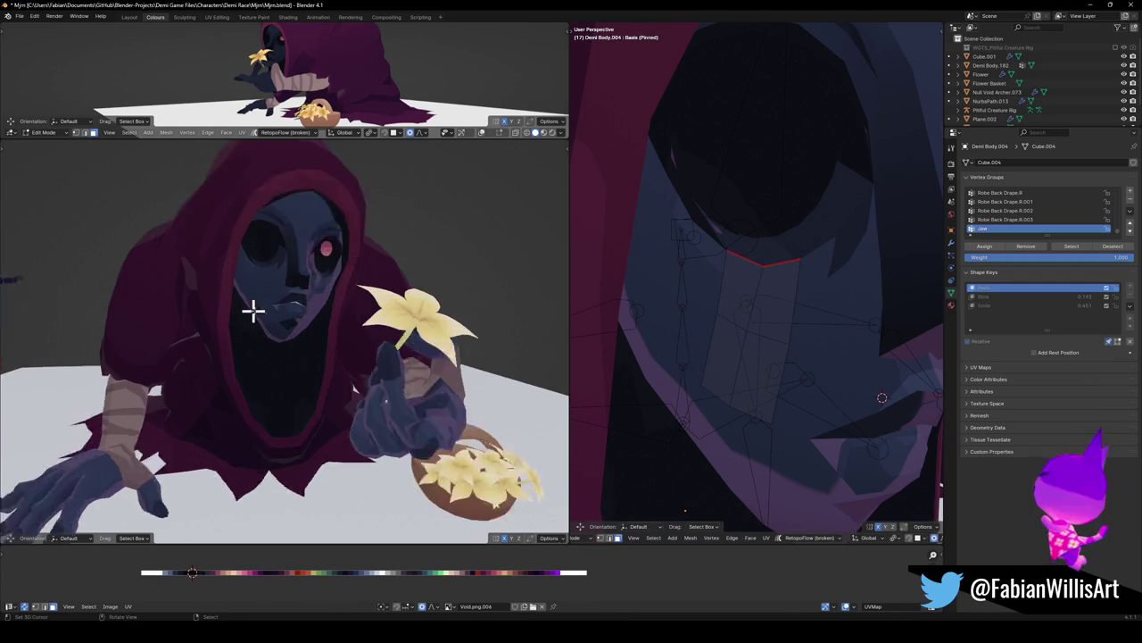
{"action": "scroll", "coordinate": [252, 310], "scroll_direction": "up", "scroll_amount": 2}
{"action": "left_click", "coordinate": [725, 366]}
{"action": "left_click", "coordinate": [761, 377], "text": "shift"}
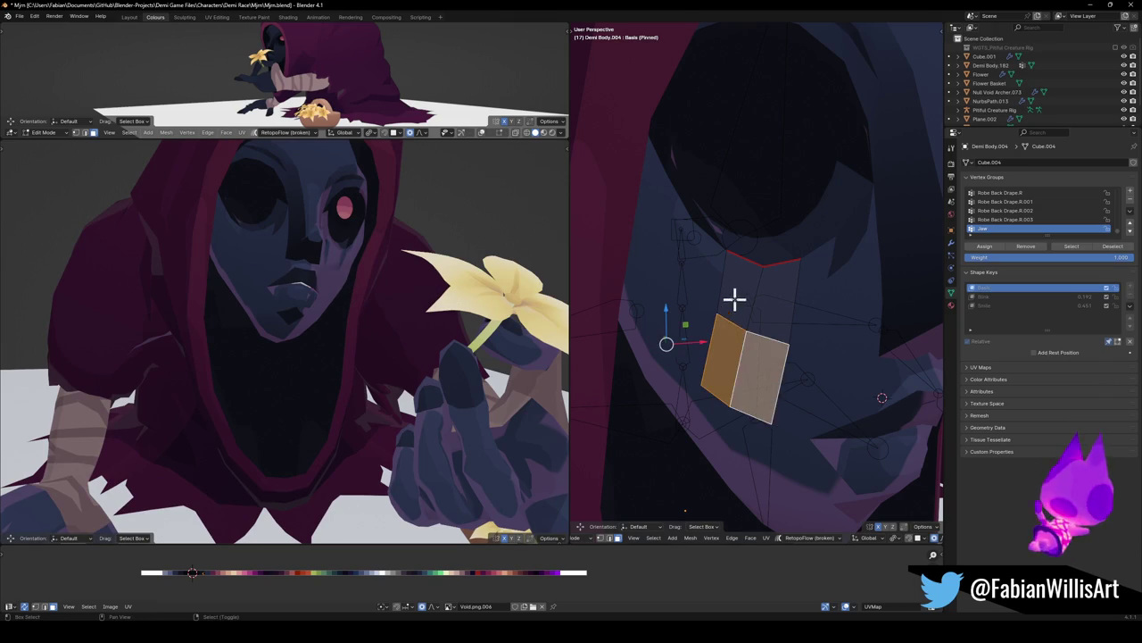
{"action": "left_click", "coordinate": [766, 301], "text": "shift"}
{"action": "key", "text": "g"}
{"action": "key", "text": "x"}
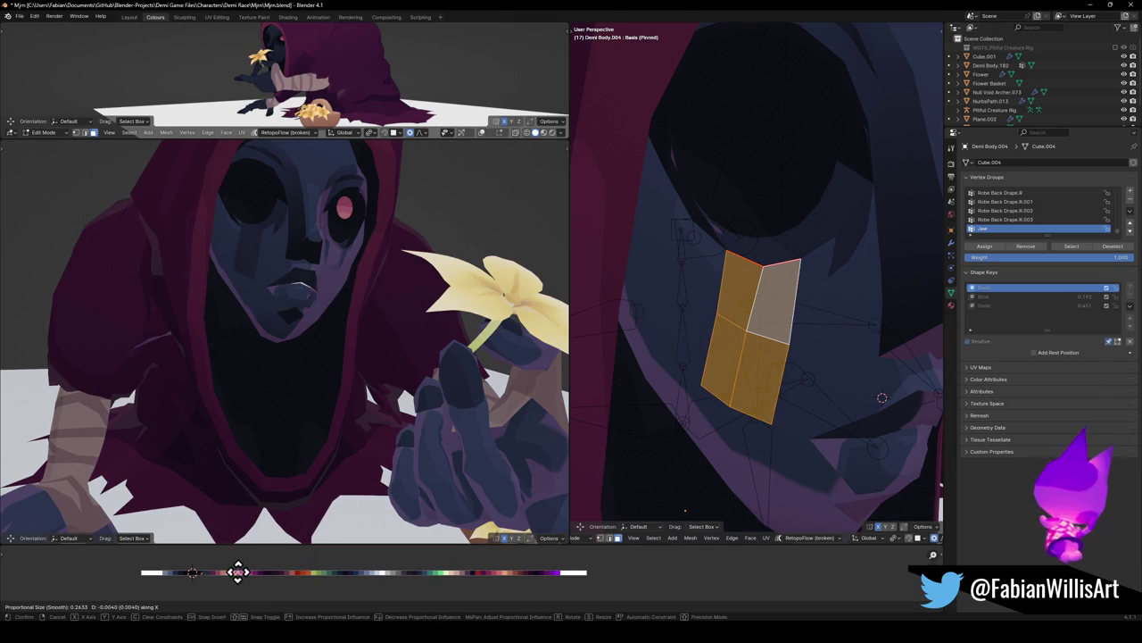
Confirm the moved patch faces, deselect, and add a loop cut across the Demi Body.004 patch
{"action": "left_click", "coordinate": [236, 571]}
{"action": "key", "text": "alt+a"}
{"action": "scroll", "coordinate": [331, 259], "scroll_direction": "down", "scroll_amount": 4}
{"action": "scroll", "coordinate": [343, 268], "scroll_direction": "down", "scroll_amount": 1}
{"action": "scroll", "coordinate": [348, 266], "scroll_direction": "up", "scroll_amount": 5}
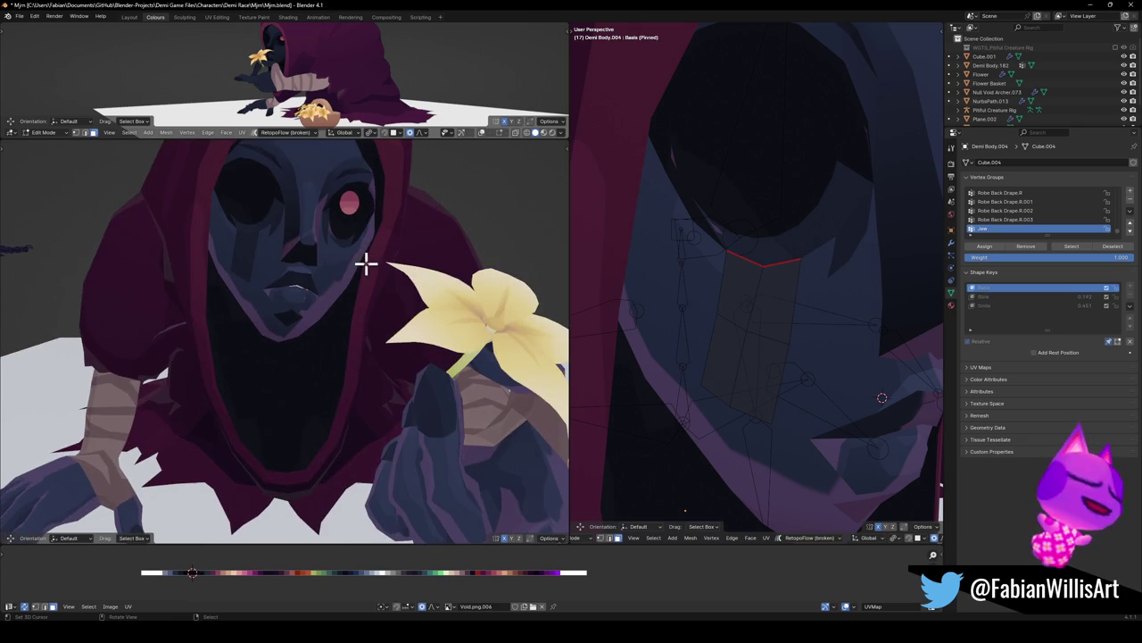
{"action": "key", "text": "ctrl+r"}
{"action": "left_click", "coordinate": [713, 397]}
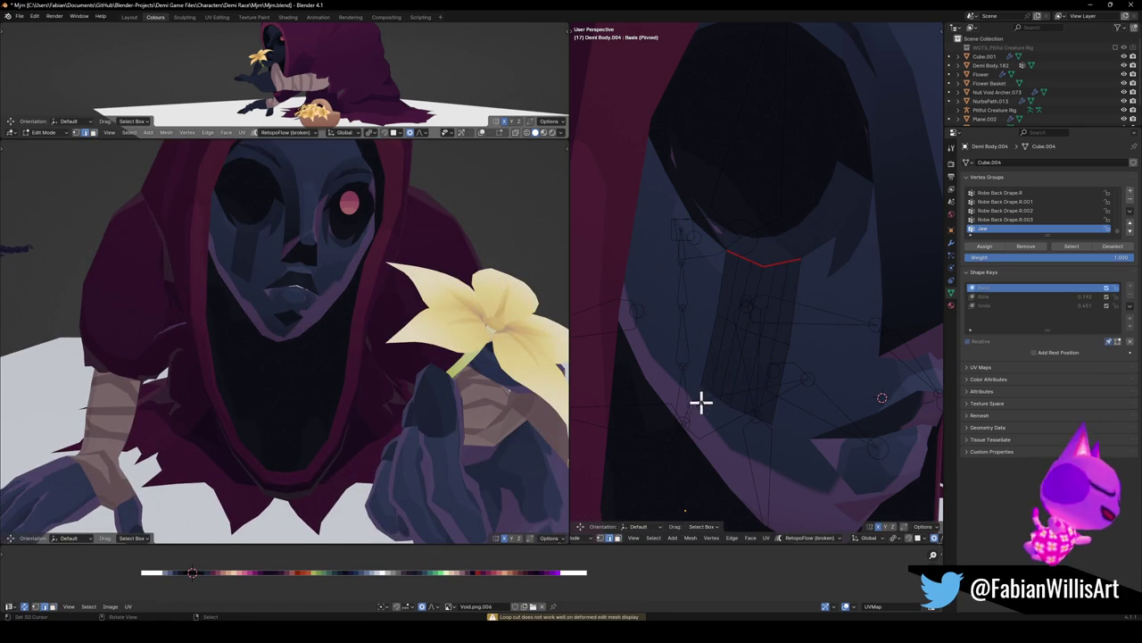
Slide the new edge loop, then lift its vertices vertically with proportional falloff
{"action": "key", "text": "g"}
{"action": "key", "text": "g"}
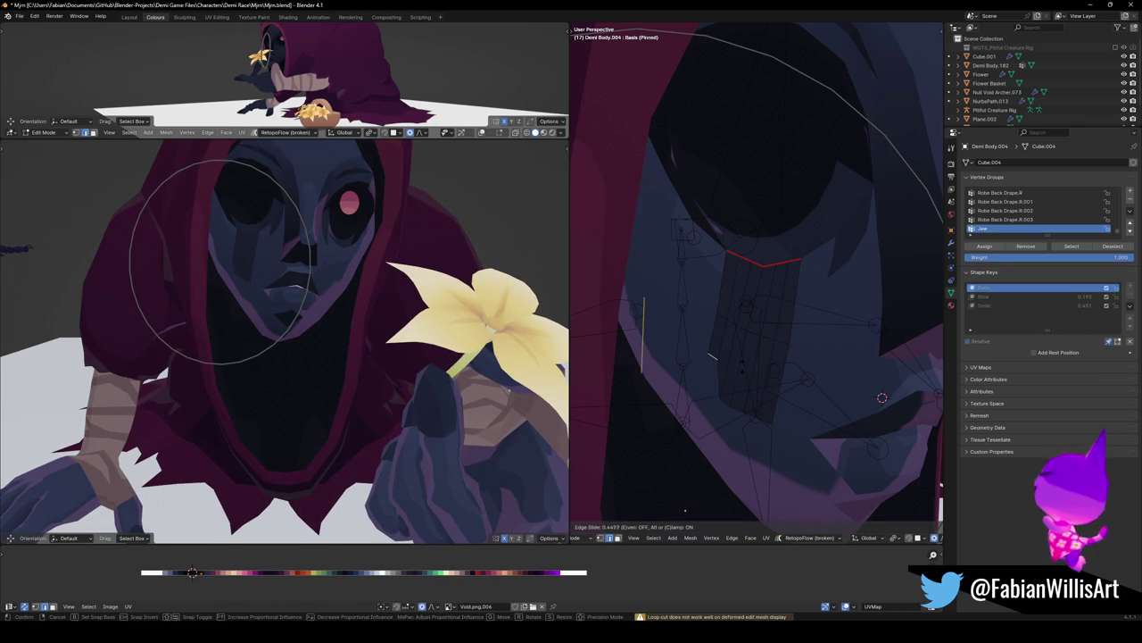
{"action": "key", "text": "g"}
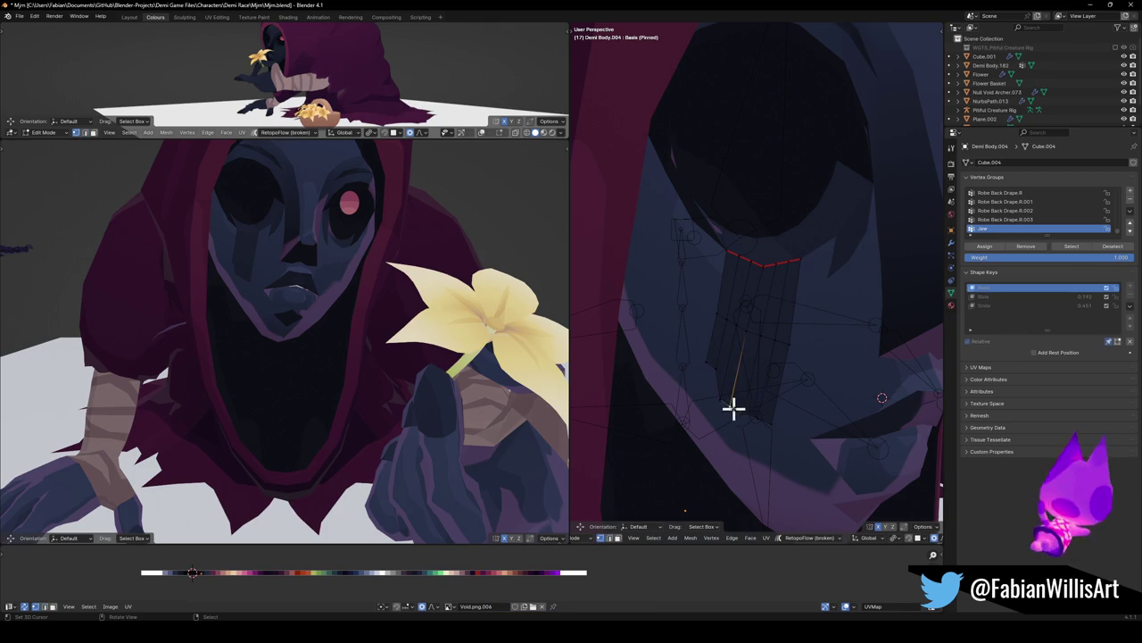
{"action": "key", "text": "g"}
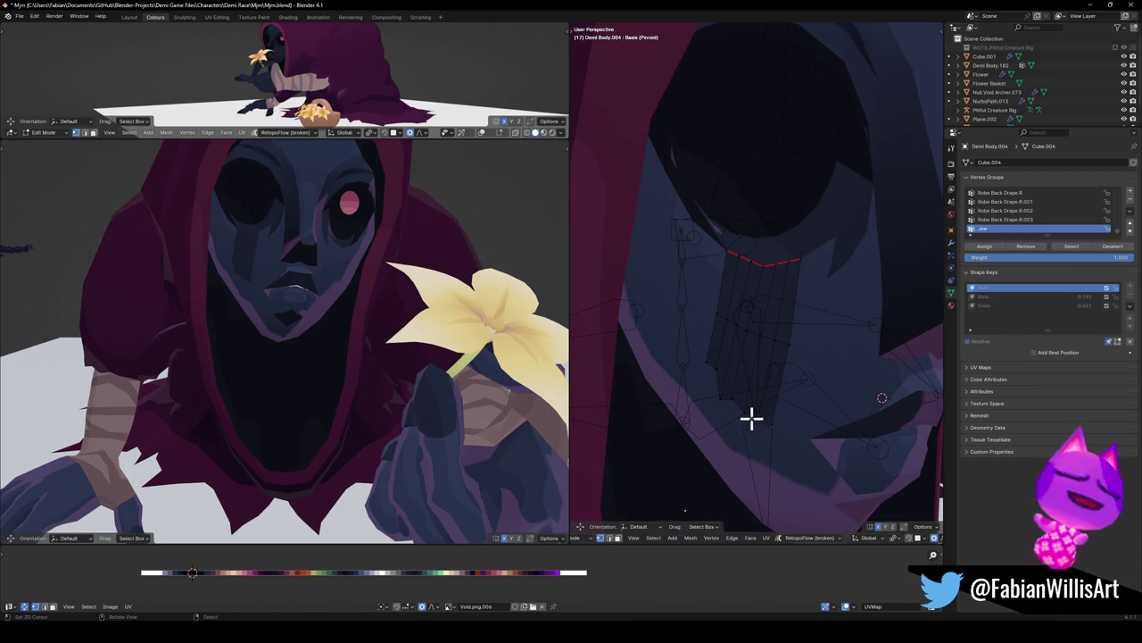
{"action": "key", "text": "g"}
{"action": "key", "text": "z"}
{"action": "scroll", "coordinate": [772, 415], "scroll_direction": "up", "scroll_amount": 3}
{"action": "scroll", "coordinate": [772, 415], "scroll_direction": "up", "scroll_amount": 2}
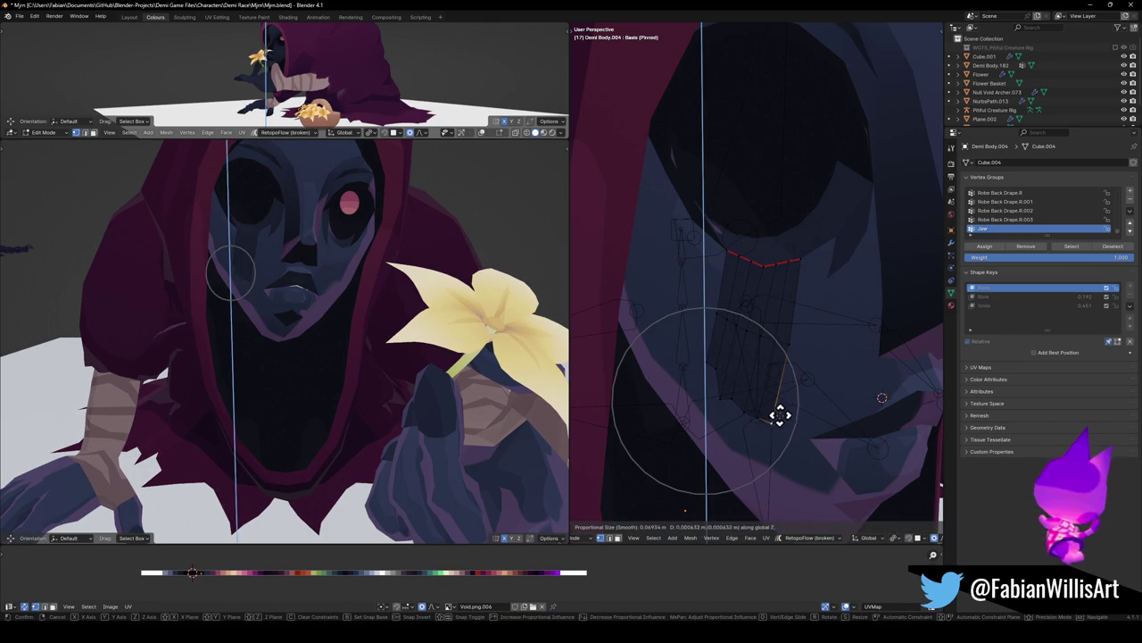
{"action": "left_click", "coordinate": [758, 425]}
{"action": "scroll", "coordinate": [280, 303], "scroll_direction": "up", "scroll_amount": 5}
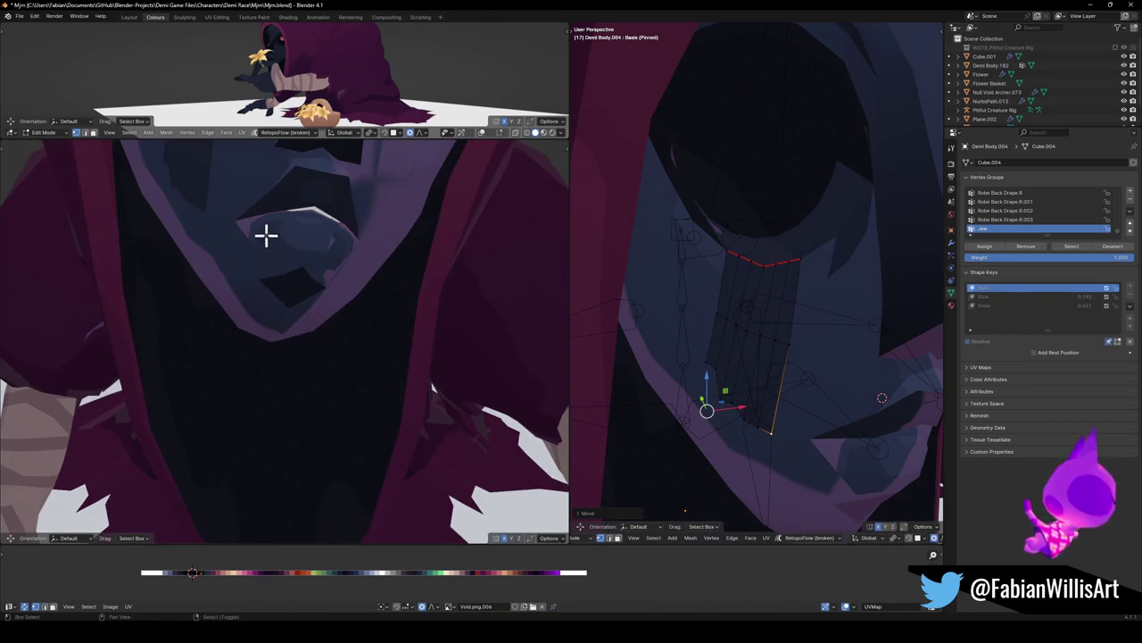
{"action": "middle_click_drag", "start_coordinate": [265, 235], "coordinate": [495, 336]}
{"action": "left_click", "coordinate": [778, 377]}
Add three more loop cuts across the patch and clear the selection
{"action": "key", "text": "ctrl+r"}
{"action": "scroll", "coordinate": [794, 355], "scroll_direction": "up", "scroll_amount": 1}
{"action": "scroll", "coordinate": [793, 355], "scroll_direction": "up", "scroll_amount": 1}
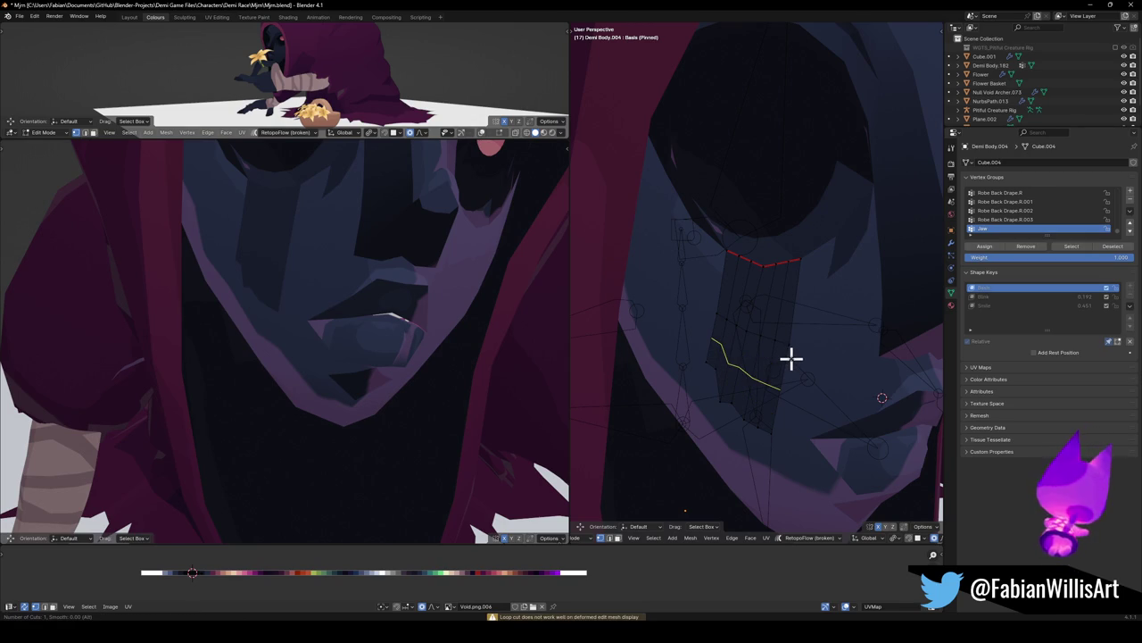
{"action": "left_click", "coordinate": [789, 350]}
{"action": "left_click", "coordinate": [792, 332]}
{"action": "key", "text": "alt+a"}
Edge-slide two loops near the jaw so the patch wraps down over it
{"action": "left_click", "coordinate": [794, 390], "text": "alt"}
{"action": "left_click", "coordinate": [771, 414], "text": "alt"}
{"action": "key", "text": "g"}
{"action": "key", "text": "g"}
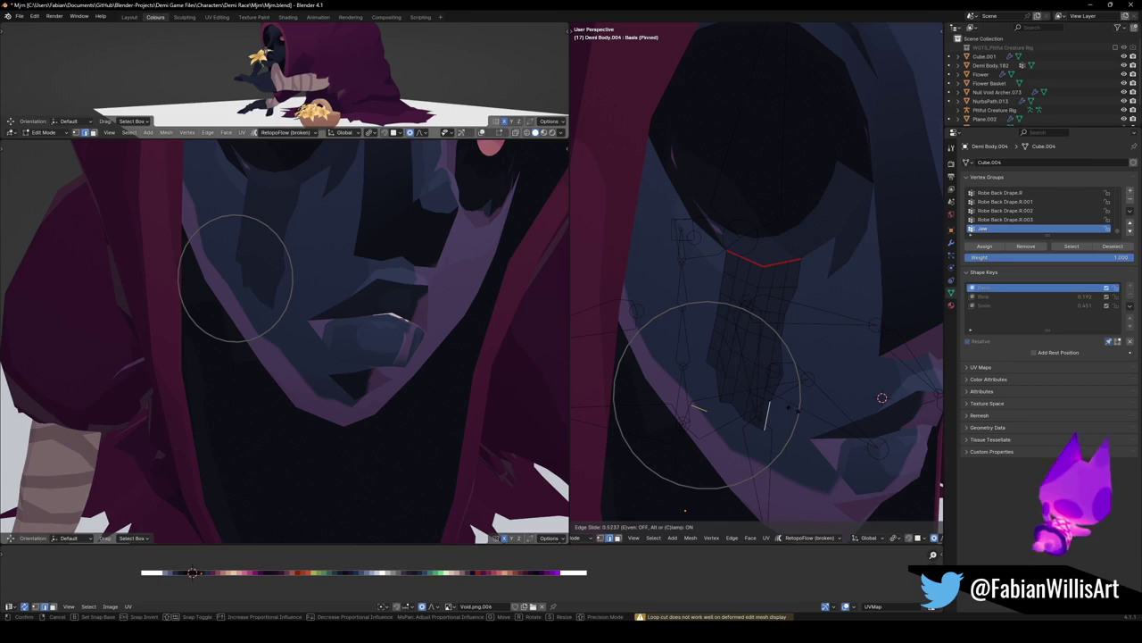
{"action": "left_click", "coordinate": [716, 339]}
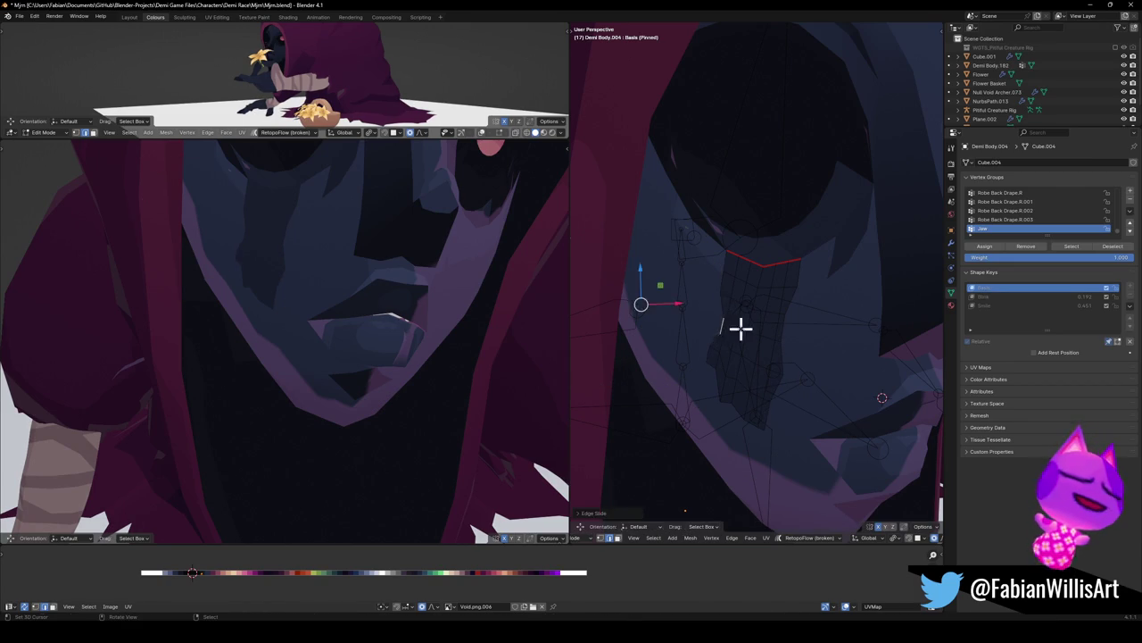
{"action": "left_click", "coordinate": [724, 267], "text": "alt"}
{"action": "key", "text": "g"}
{"action": "key", "text": "g"}
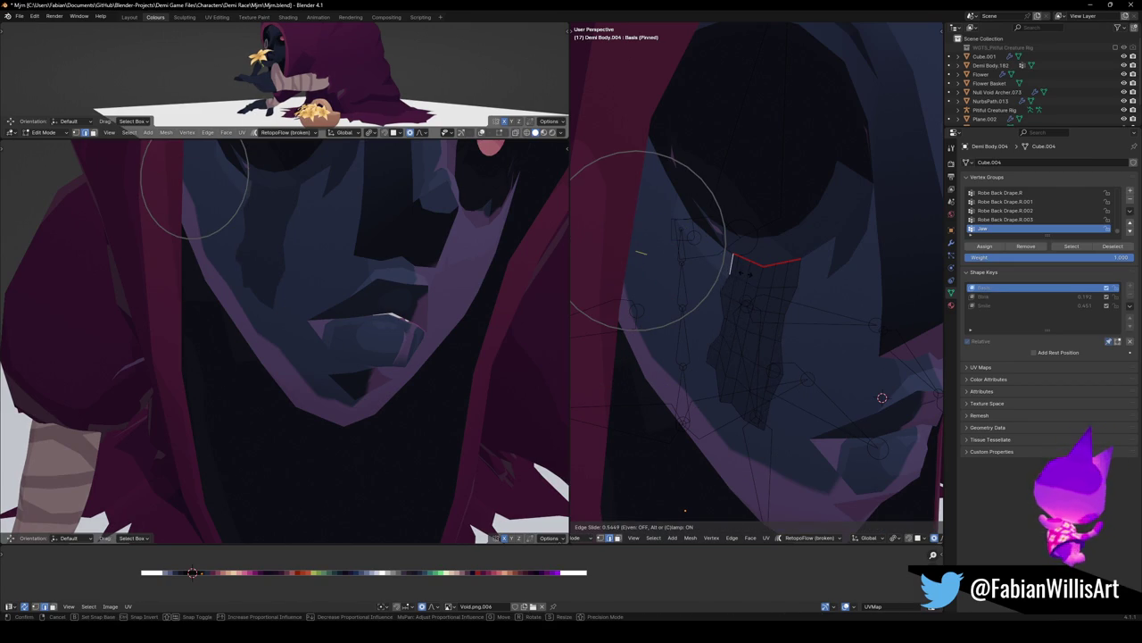
{"action": "left_click", "coordinate": [640, 252]}
{"action": "middle_click_drag", "start_coordinate": [357, 237], "coordinate": [357, 304]}
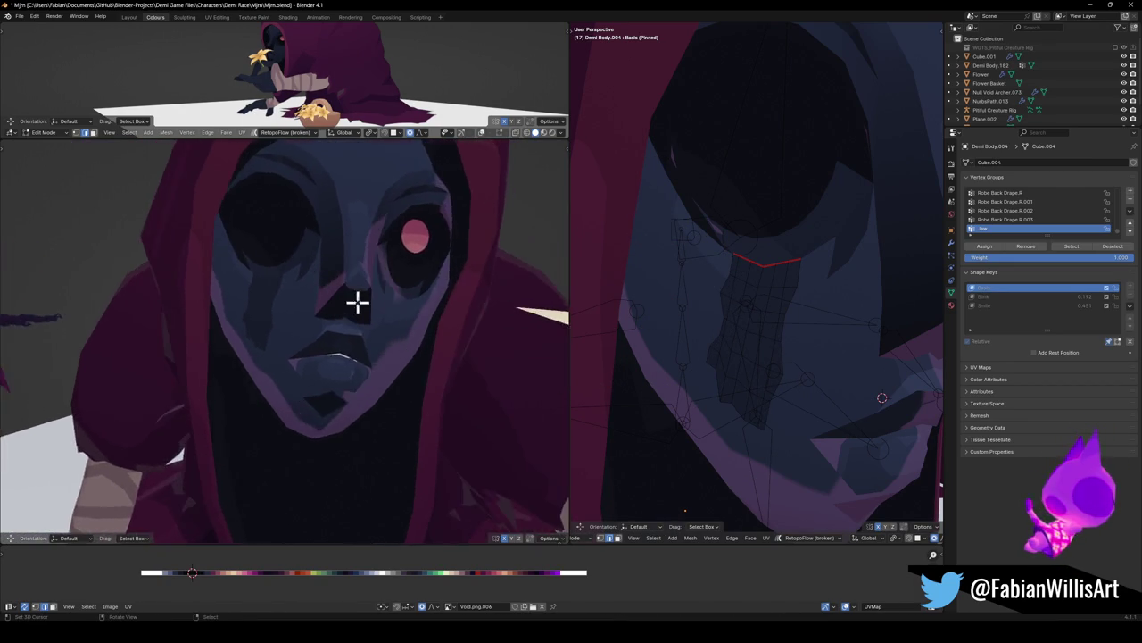
Orbit and zoom around the face in the left view, then save Mjrn.blend
{"action": "scroll", "coordinate": [357, 303], "scroll_direction": "down", "scroll_amount": 5}
{"action": "scroll", "coordinate": [420, 312], "scroll_direction": "up", "scroll_amount": 4}
{"action": "mouse_move", "coordinate": [329, 340]}
{"action": "middle_mouse_down"}
{"action": "mouse_move", "coordinate": [353, 332]}
{"action": "mouse_move", "coordinate": [324, 298]}
{"action": "mouse_move", "coordinate": [378, 347]}
{"action": "mouse_move", "coordinate": [452, 331]}
{"action": "mouse_move", "coordinate": [362, 322]}
{"action": "mouse_move", "coordinate": [360, 331]}
{"action": "middle_mouse_up"}
{"action": "scroll", "coordinate": [388, 317], "scroll_direction": "up", "scroll_amount": 3}
{"action": "scroll", "coordinate": [324, 298], "scroll_direction": "down", "scroll_amount": 3}
{"action": "scroll", "coordinate": [362, 322], "scroll_direction": "down", "scroll_amount": 2}
{"action": "scroll", "coordinate": [390, 314], "scroll_direction": "down", "scroll_amount": 2}
{"action": "scroll", "coordinate": [397, 331], "scroll_direction": "up", "scroll_amount": 3}
{"action": "scroll", "coordinate": [370, 310], "scroll_direction": "down", "scroll_amount": 1}
{"action": "key", "text": "ctrl+s"}
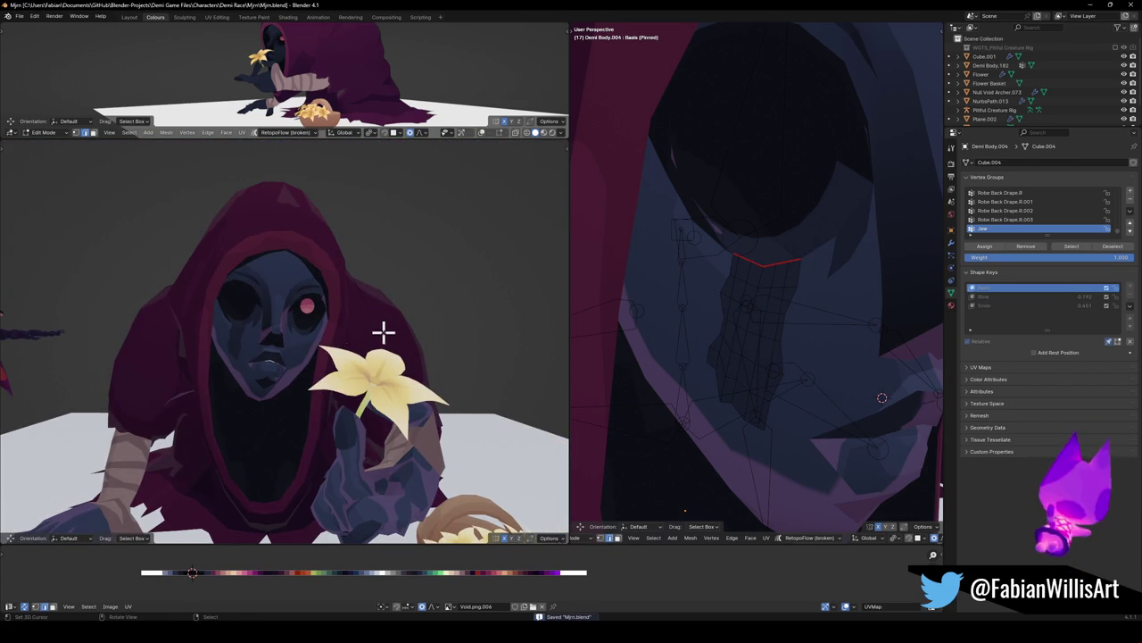
Frame the hooded merchant, maximise the view to fill the window, and save again
{"action": "middle_click_drag", "start_coordinate": [417, 307], "coordinate": [403, 308]}
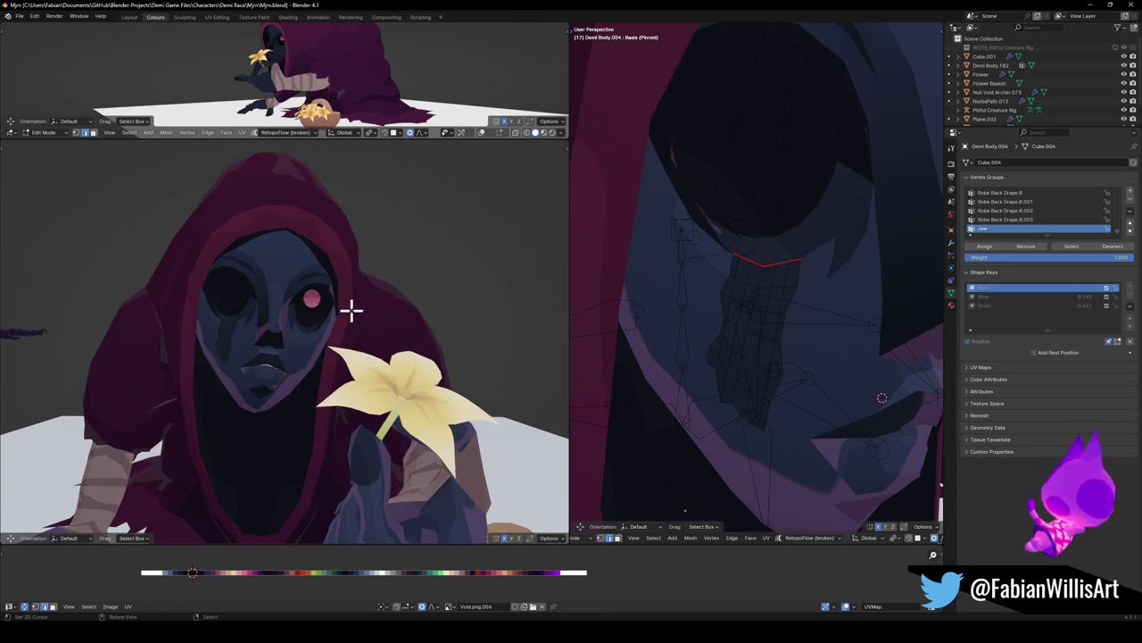
{"action": "scroll", "coordinate": [351, 310], "scroll_direction": "down", "scroll_amount": 5}
{"action": "scroll", "coordinate": [341, 301], "scroll_direction": "up", "scroll_amount": 2}
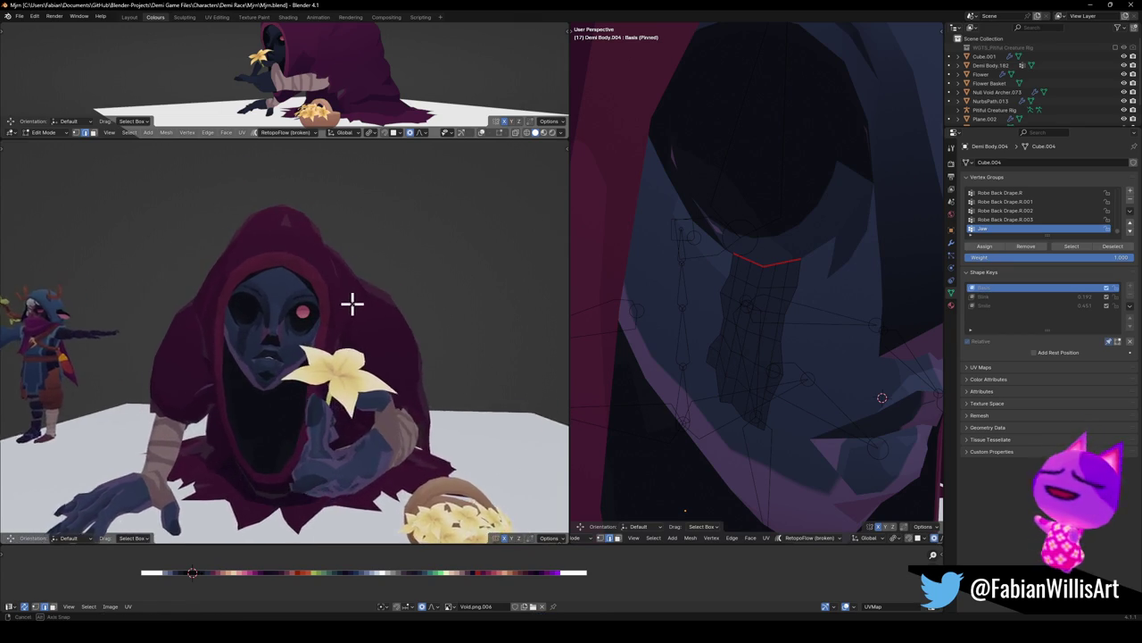
{"action": "middle_click_drag", "start_coordinate": [360, 301], "coordinate": [365, 306]}
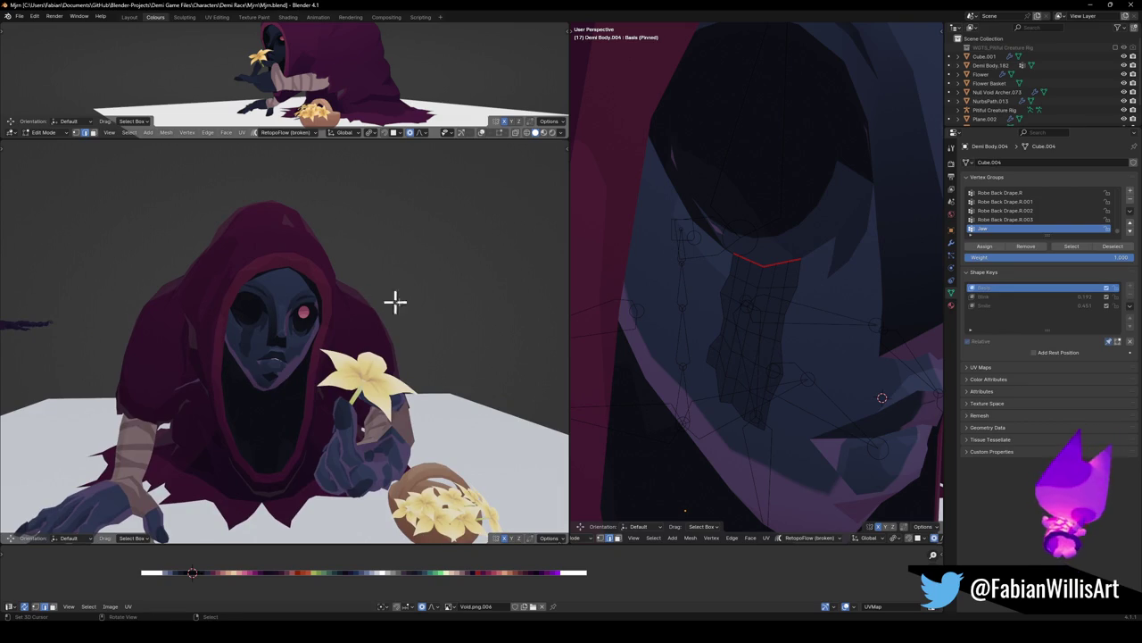
{"action": "middle_click_drag", "start_coordinate": [737, 423], "coordinate": [722, 400], "text": "shift"}
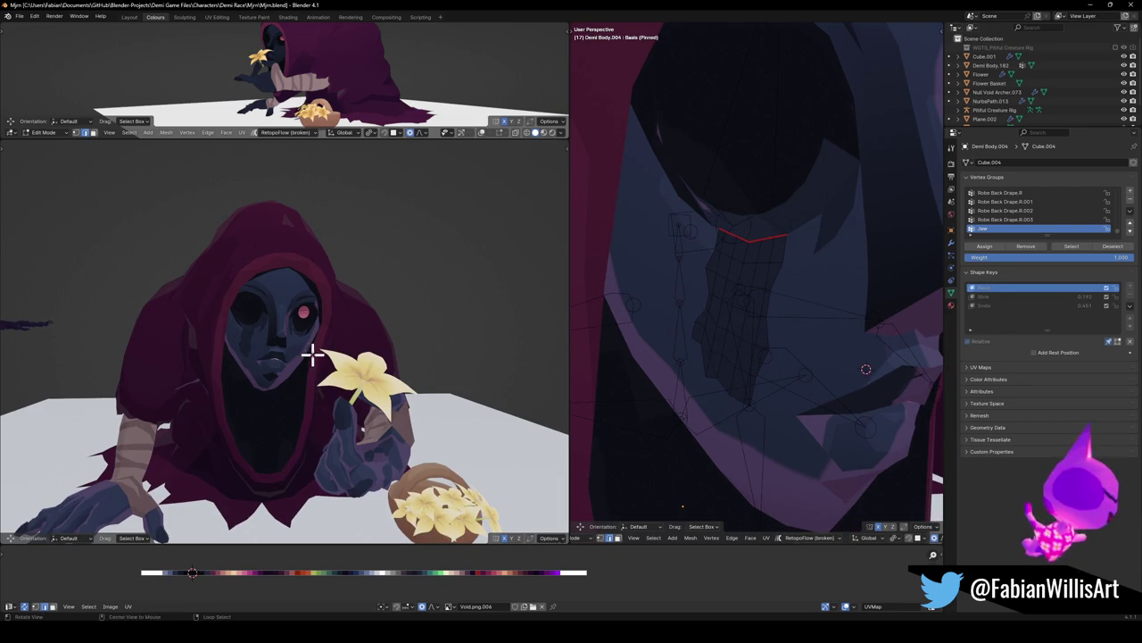
{"action": "middle_click_drag", "start_coordinate": [314, 355], "coordinate": [375, 339]}
{"action": "key", "text": "ctrl+alt+space"}
{"action": "key", "text": "ctrl+s"}
{"action": "mouse_move", "coordinate": [605, 338]}
{"action": "middle_mouse_down"}
{"action": "mouse_move", "coordinate": [685, 349]}
{"action": "mouse_move", "coordinate": [697, 340]}
{"action": "mouse_move", "coordinate": [615, 334]}
{"action": "mouse_move", "coordinate": [617, 345]}
{"action": "middle_mouse_up"}
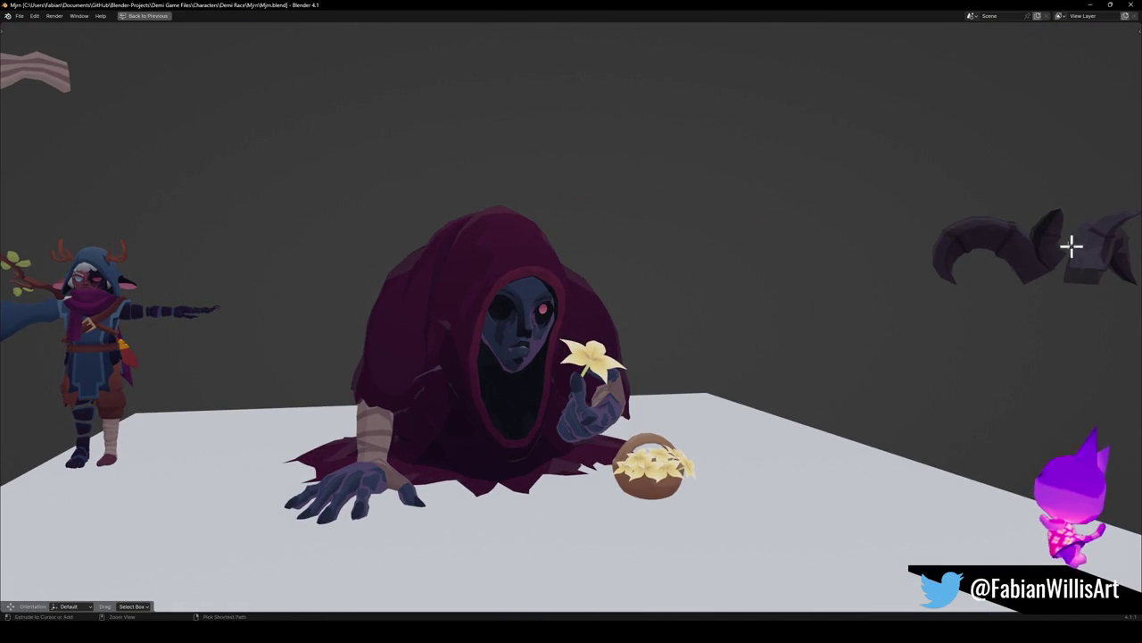
Snap the horns to the 3D cursor, lift them onto the head, and rotate to fit the hood
{"action": "key", "text": "shift+s"}
{"action": "left_click", "coordinate": [1018, 258]}
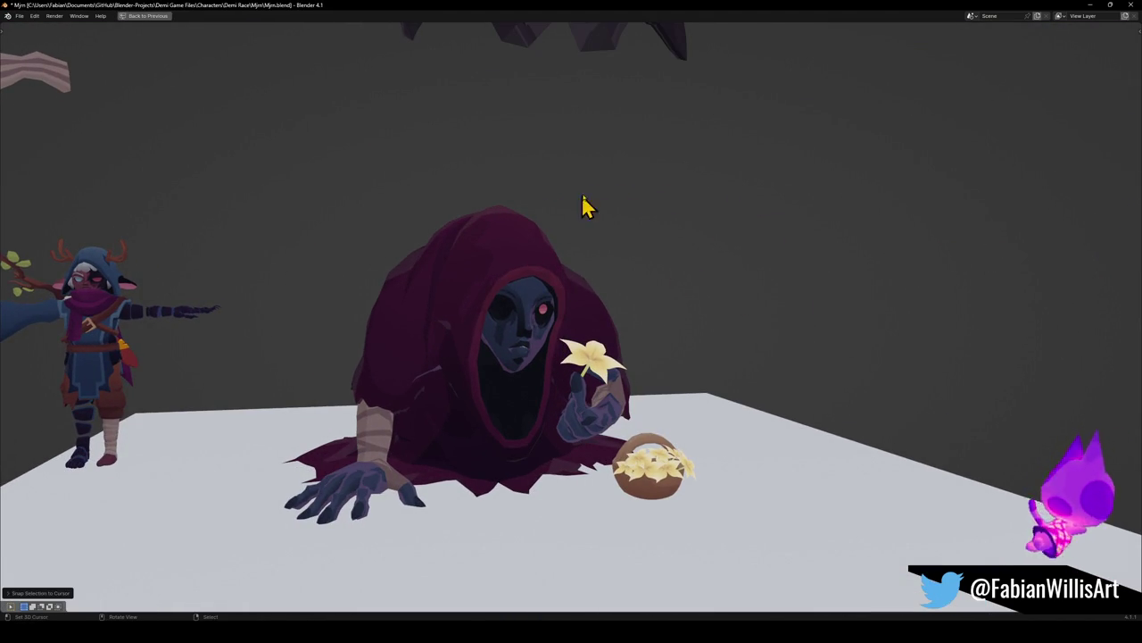
{"action": "key", "text": "g"}
{"action": "key", "text": "z"}
{"action": "left_click", "coordinate": [637, 348]}
{"action": "key", "text": "r"}
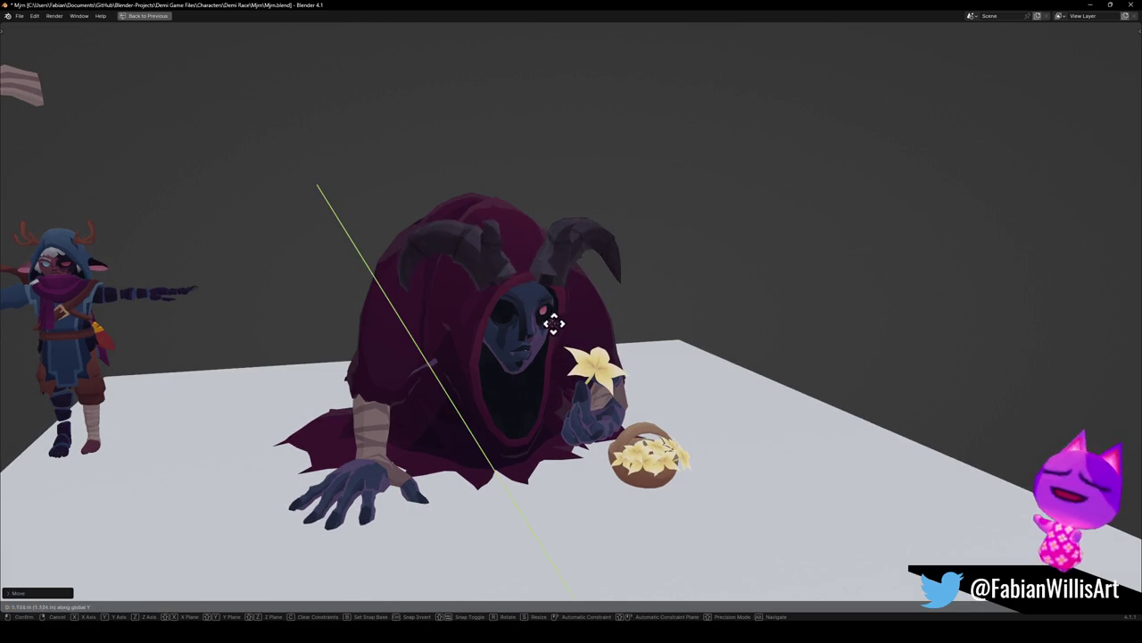
{"action": "left_click", "coordinate": [613, 335]}
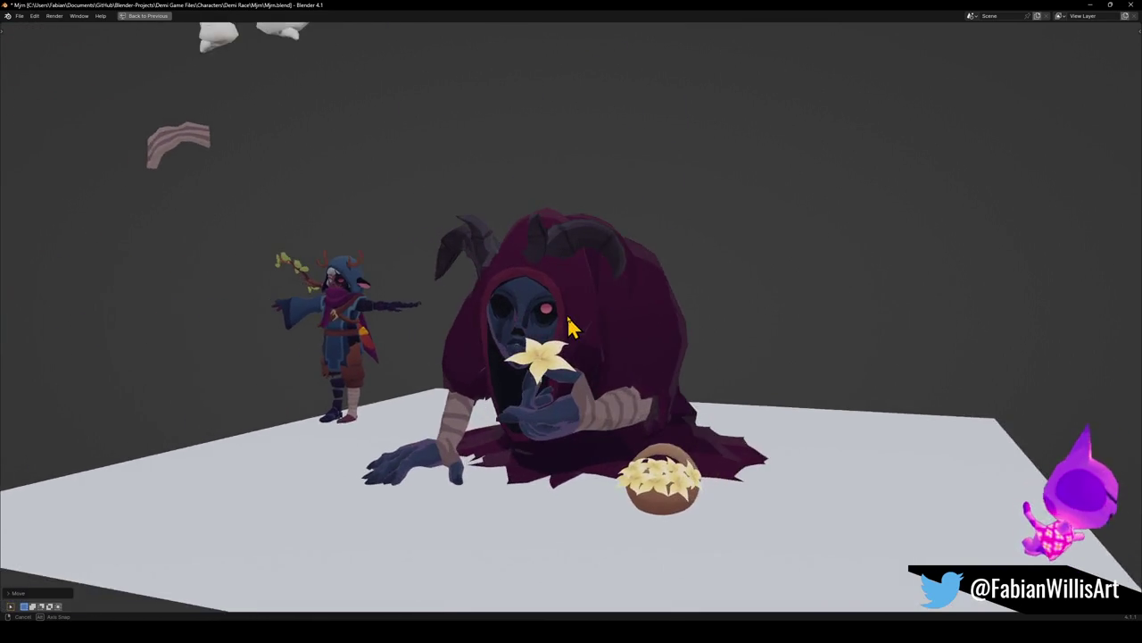
Nudge the horns sideways along X twice, saving after each adjustment
{"action": "key", "text": "g"}
{"action": "key", "text": "x"}
{"action": "left_click", "coordinate": [610, 308]}
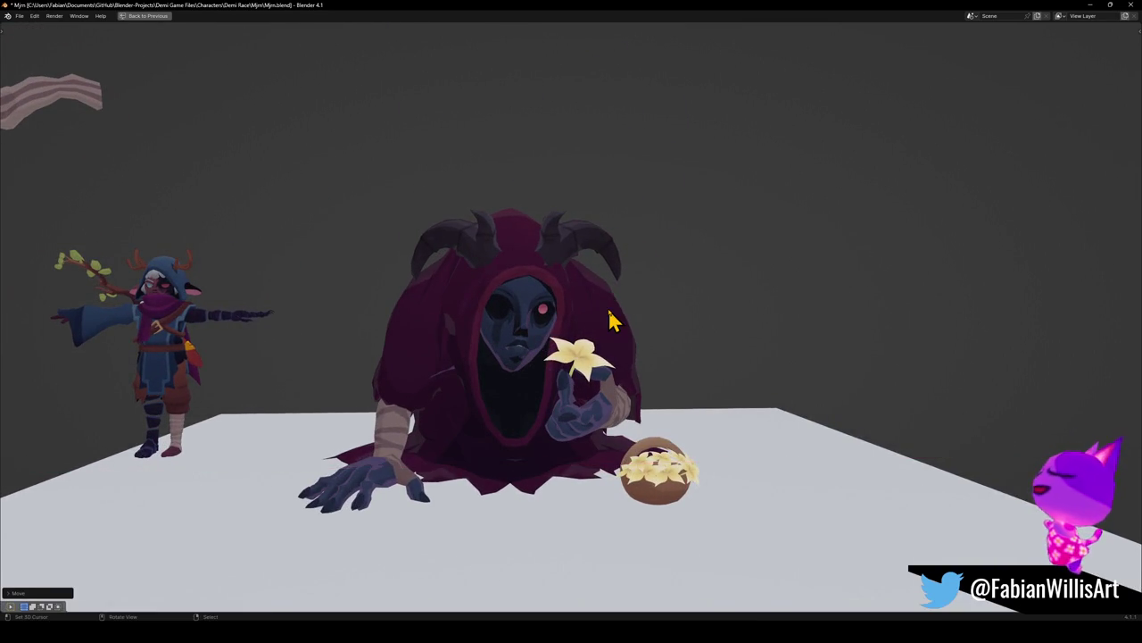
{"action": "key", "text": "ctrl+s"}
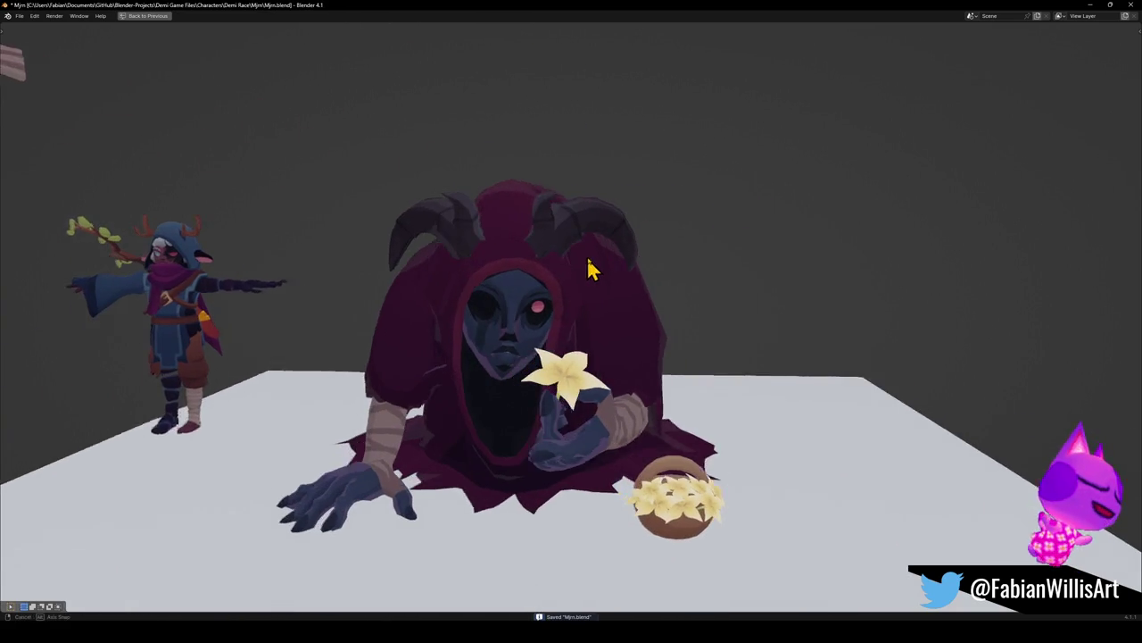
{"action": "key", "text": "g"}
{"action": "key", "text": "x"}
{"action": "left_click", "coordinate": [619, 306]}
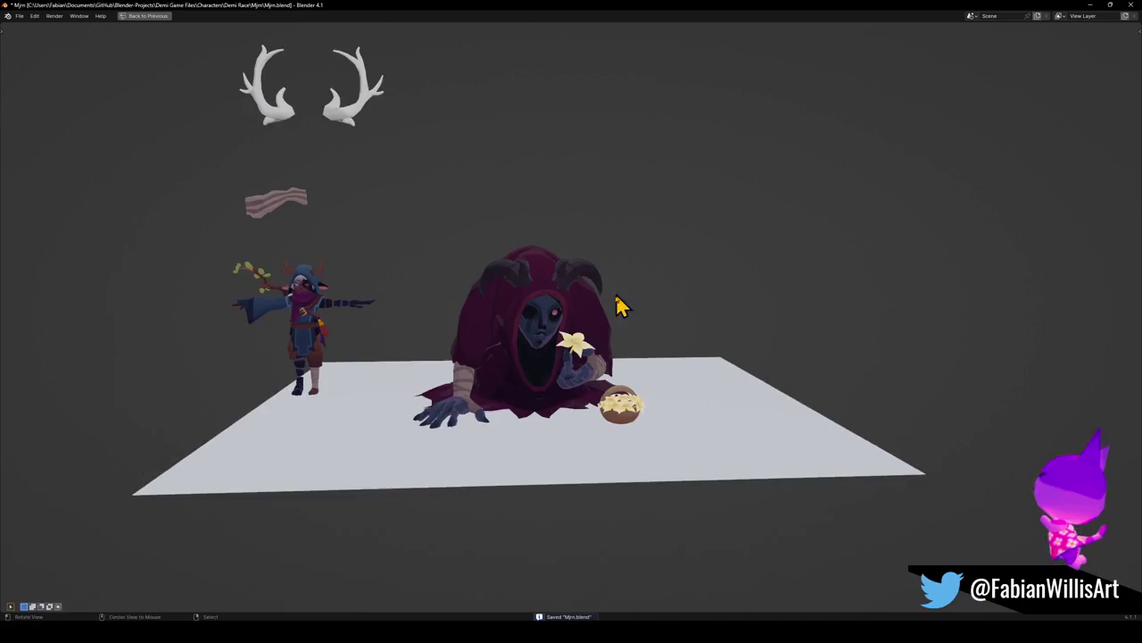
{"action": "key", "text": "ctrl+s"}
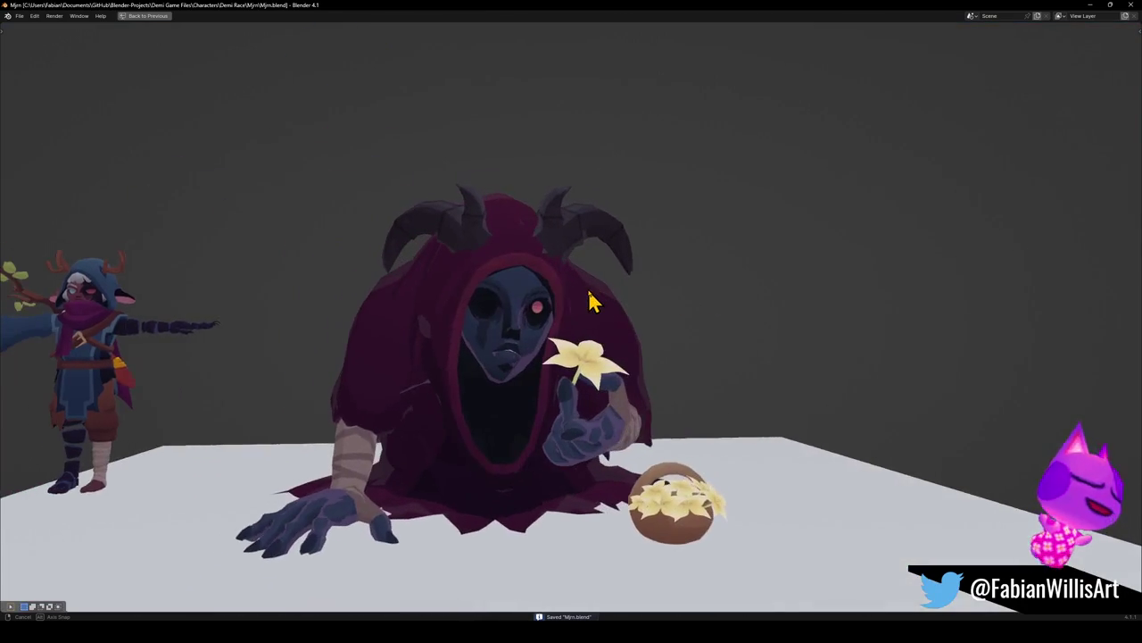
Orbit to inspect the horns, then return to the split multi-view layout
{"action": "middle_click_drag", "start_coordinate": [589, 302], "coordinate": [688, 306]}
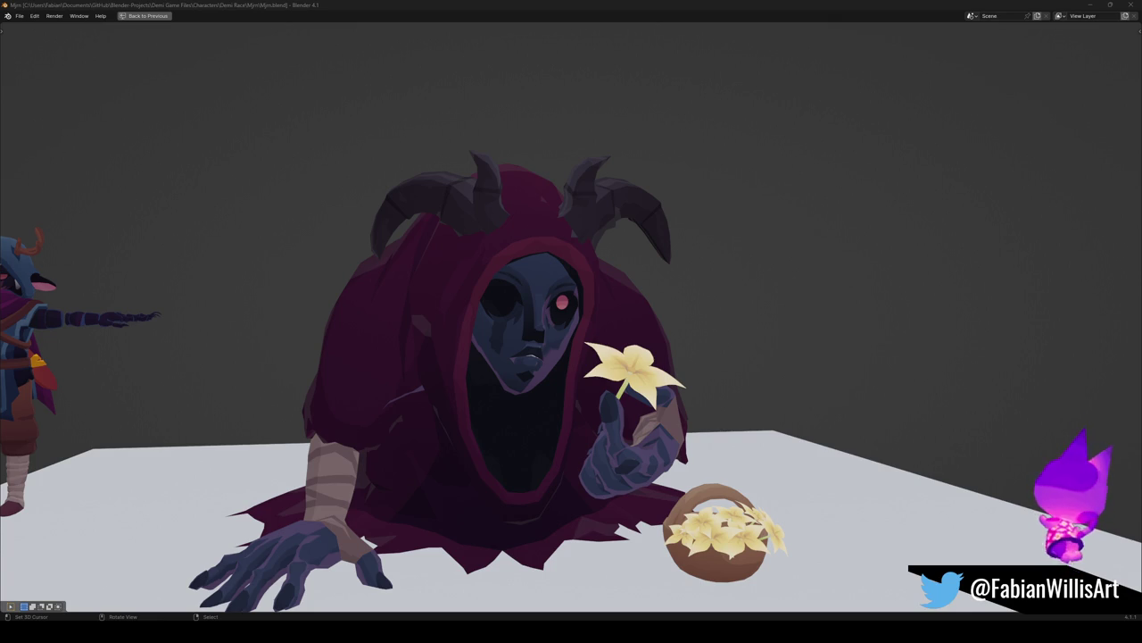
{"action": "middle_click_drag", "start_coordinate": [518, 383], "coordinate": [526, 373], "text": "shift"}
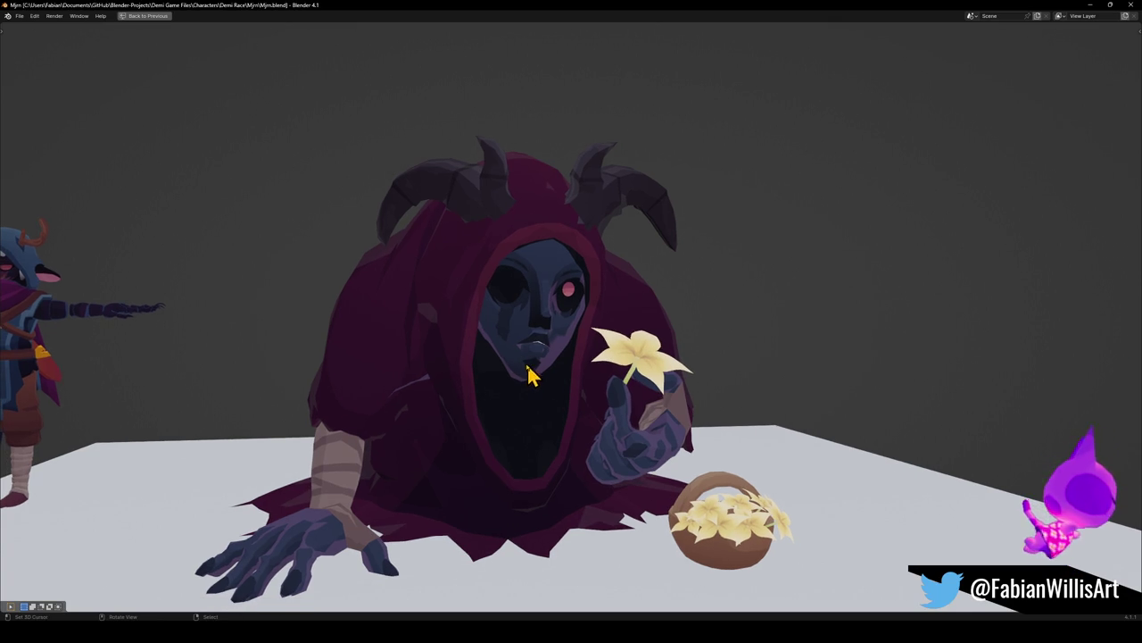
{"action": "key", "text": "ctrl+space"}
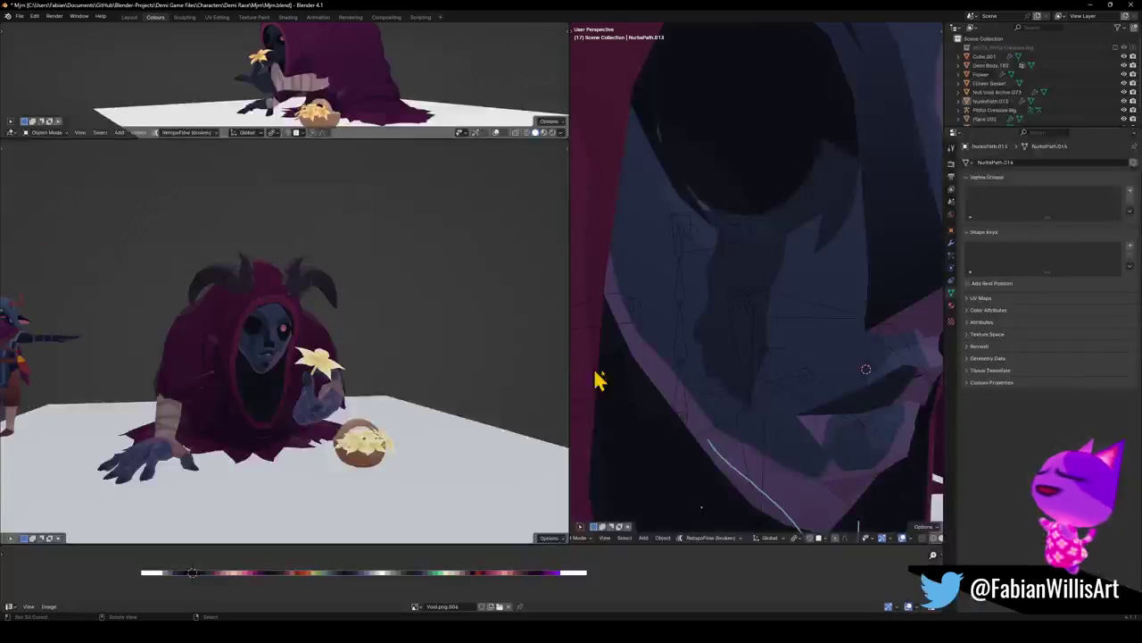
Draw two curve strokes from the mouth up the left and right cheeks, then unhide all objects
{"action": "scroll", "coordinate": [803, 395], "scroll_direction": "down", "scroll_amount": 3}
{"action": "scroll", "coordinate": [777, 390], "scroll_direction": "down", "scroll_amount": 3}
{"action": "middle_click_drag", "start_coordinate": [721, 295], "coordinate": [800, 355]}
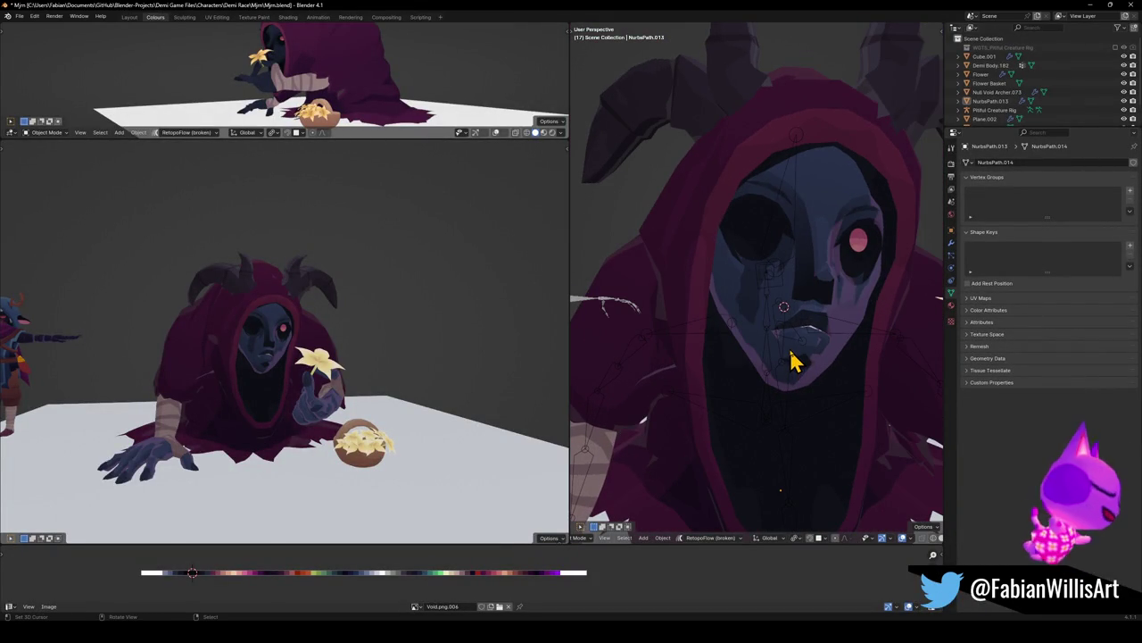
{"action": "left_click_drag", "start_coordinate": [791, 357], "coordinate": [727, 291]}
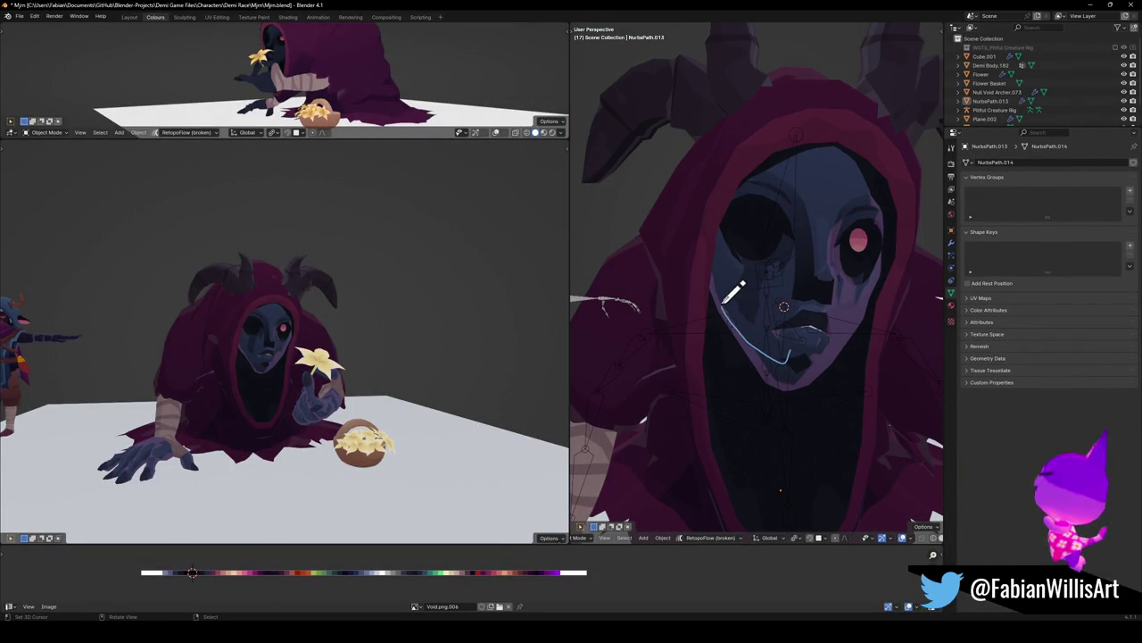
{"action": "left_click_drag", "start_coordinate": [808, 366], "coordinate": [860, 302]}
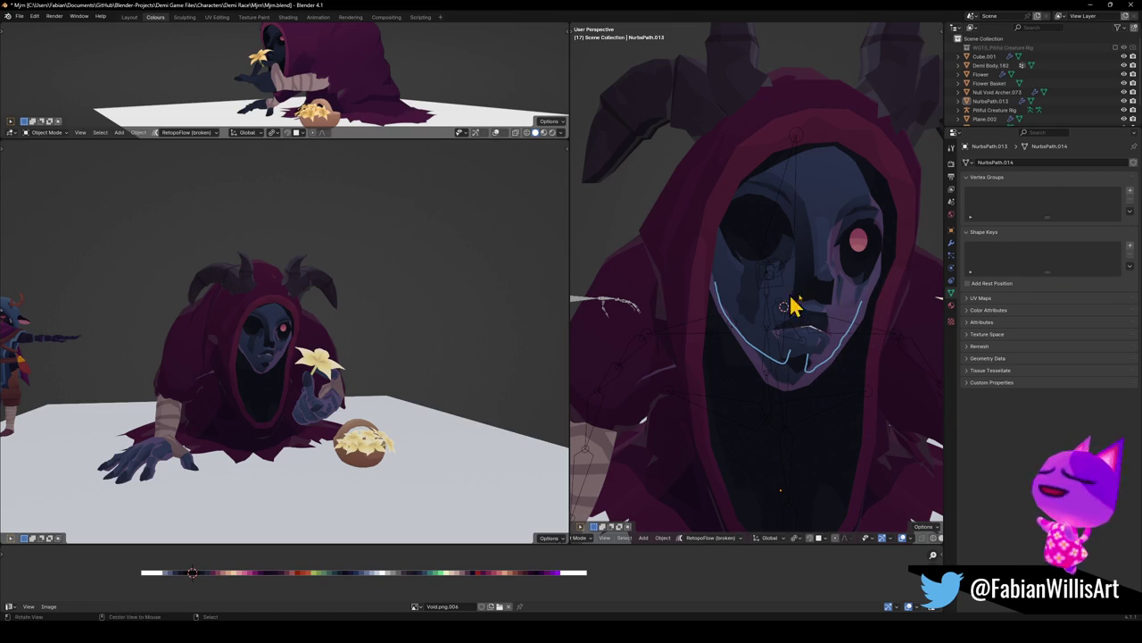
{"action": "key", "text": "alt+h"}
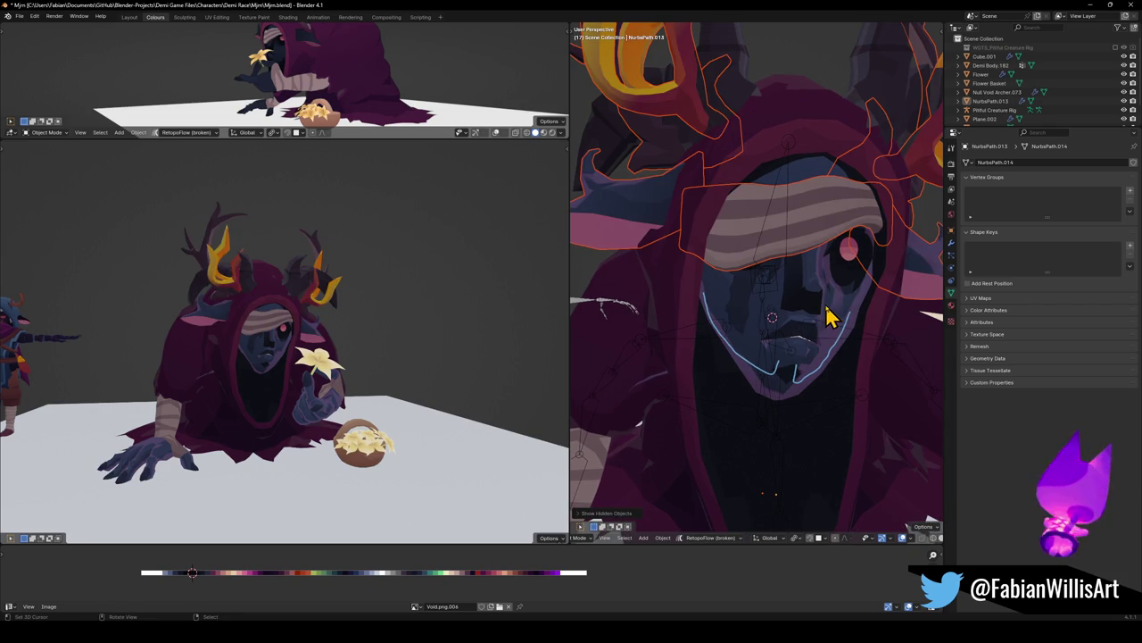
Move the revealed antlers and headband away from the merchant
{"action": "scroll", "coordinate": [825, 307], "scroll_direction": "down", "scroll_amount": 4}
{"action": "key", "text": "g"}
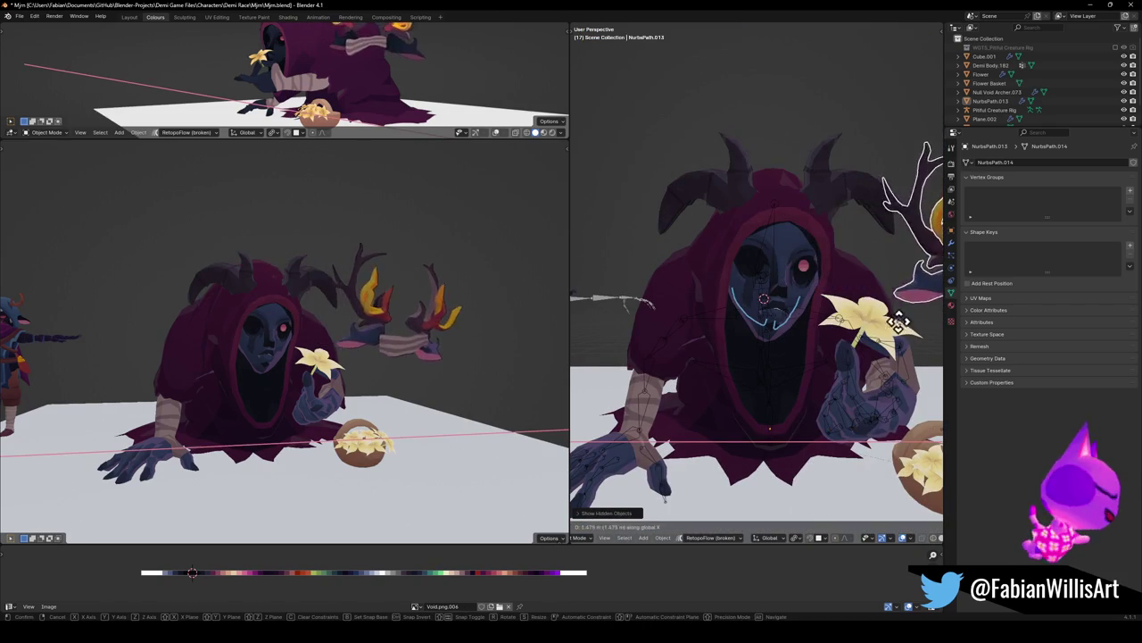
{"action": "left_click", "coordinate": [656, 334]}
{"action": "scroll", "coordinate": [656, 335], "scroll_direction": "down", "scroll_amount": 2}
{"action": "middle_click_drag", "start_coordinate": [727, 365], "coordinate": [885, 349]}
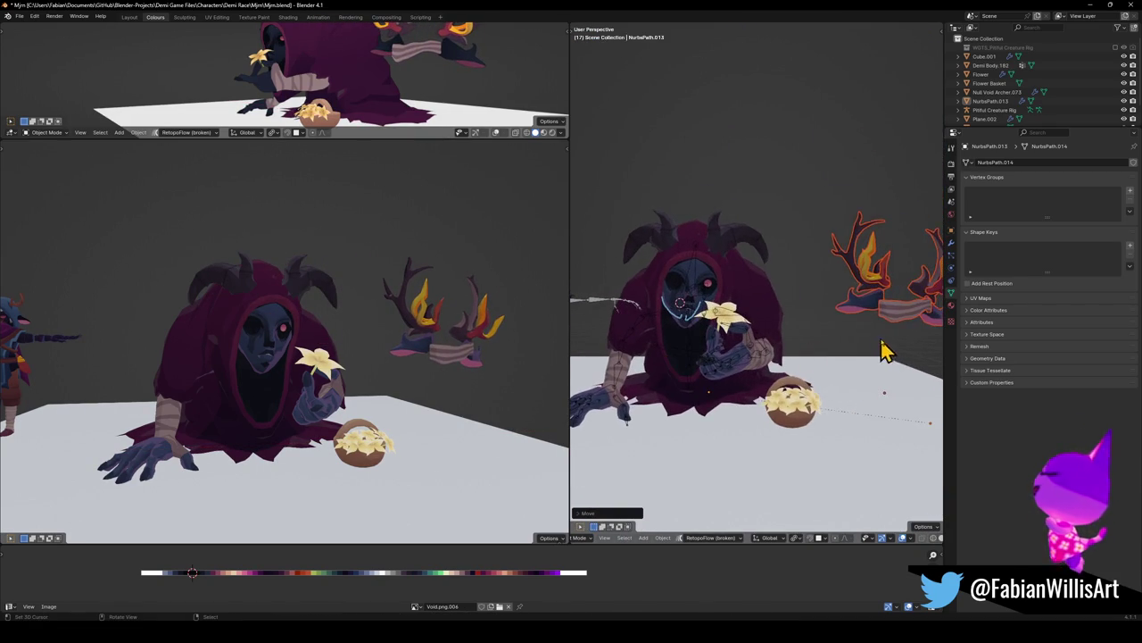
Select the striped headband and snap it back onto the head over one eye
{"action": "left_click", "coordinate": [683, 302]}
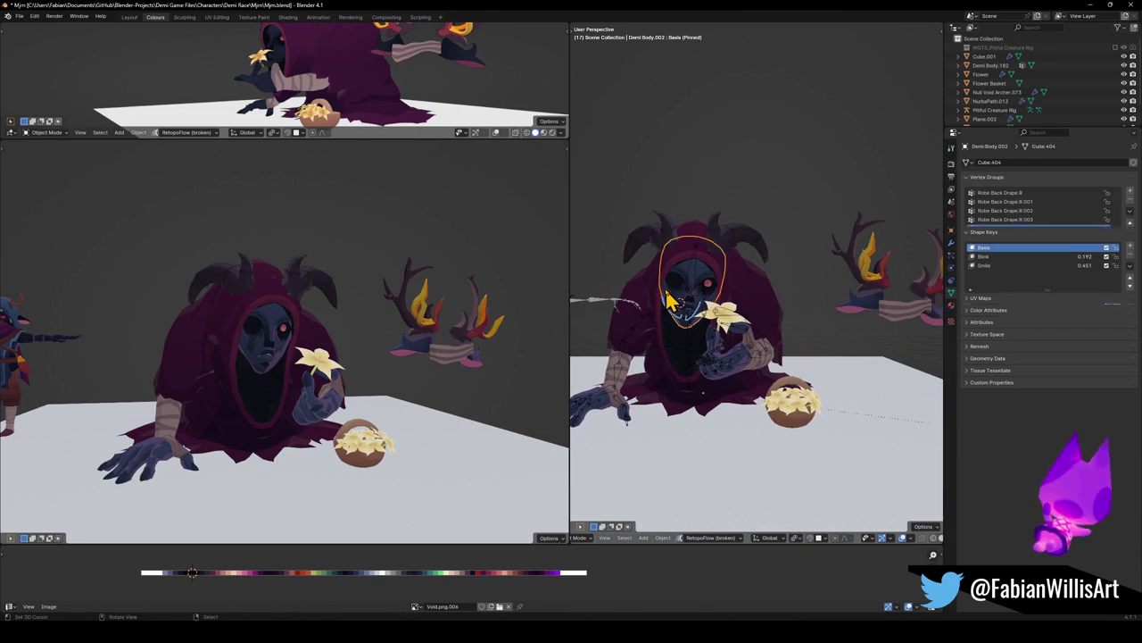
{"action": "left_click", "coordinate": [901, 317]}
{"action": "key", "text": "shift+s"}
{"action": "left_click", "coordinate": [803, 289]}
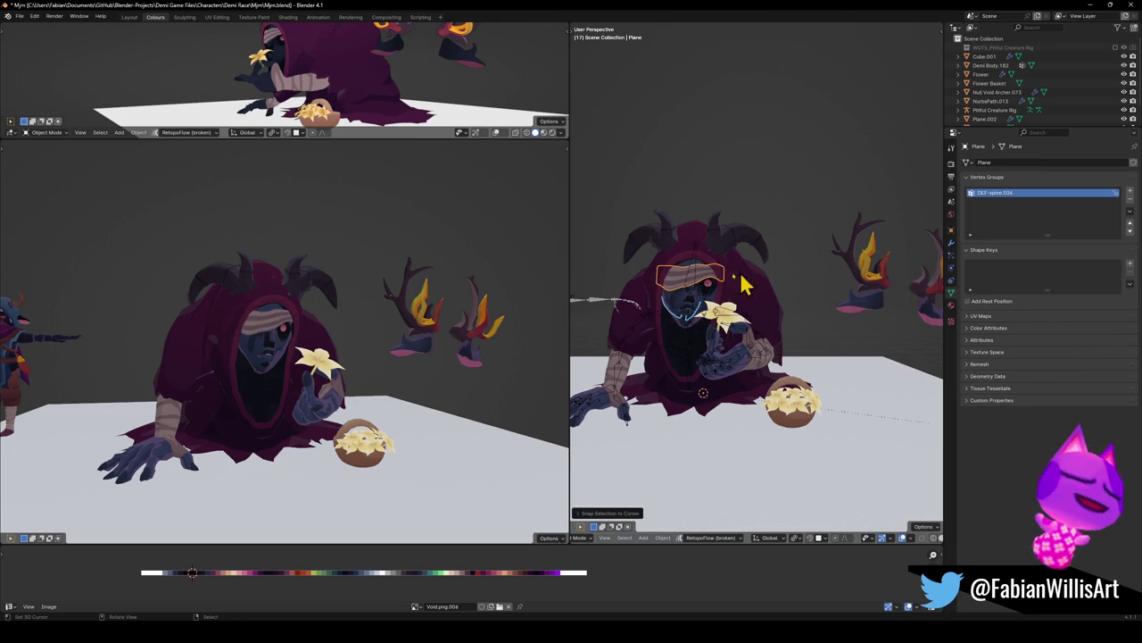
{"action": "scroll", "coordinate": [338, 335], "scroll_direction": "up", "scroll_amount": 4}
{"action": "scroll", "coordinate": [332, 333], "scroll_direction": "down", "scroll_amount": 1}
{"action": "scroll", "coordinate": [327, 331], "scroll_direction": "down", "scroll_amount": 3}
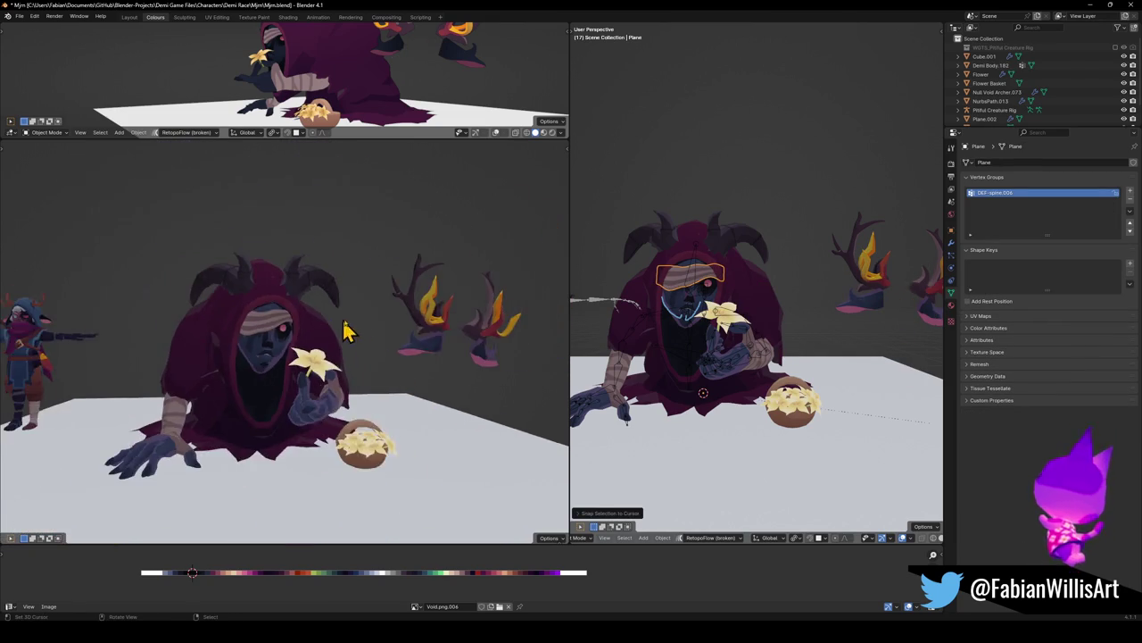
{"action": "scroll", "coordinate": [361, 329], "scroll_direction": "up", "scroll_amount": 2}
{"action": "scroll", "coordinate": [384, 303], "scroll_direction": "up", "scroll_amount": 1}
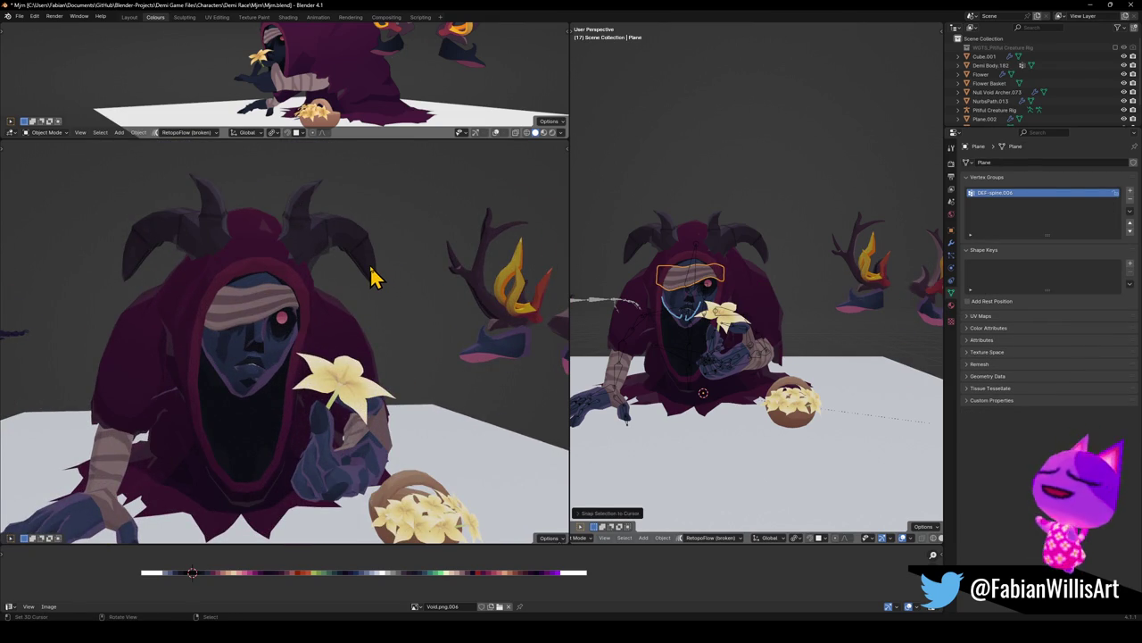
{"action": "mouse_move", "coordinate": [364, 324]}
{"action": "middle_mouse_down"}
{"action": "mouse_move", "coordinate": [352, 348]}
{"action": "mouse_move", "coordinate": [395, 339]}
{"action": "middle_mouse_up"}
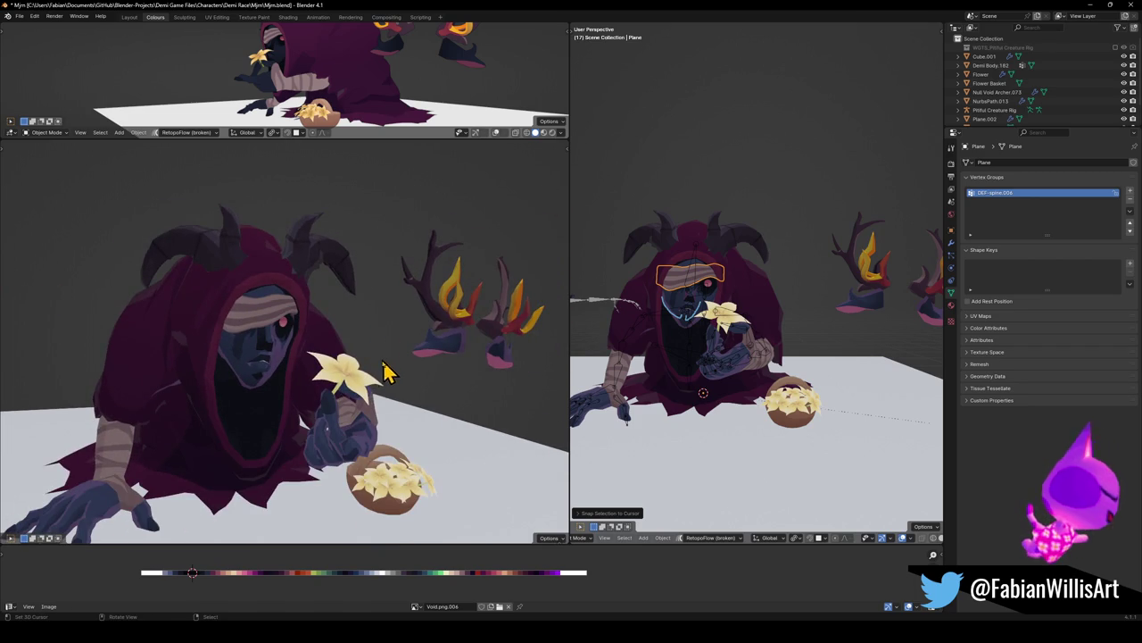
Hide the flower in the hand, and toggle the horns hidden then visible again
{"action": "left_click", "coordinate": [344, 381]}
{"action": "key", "text": "h"}
{"action": "mouse_move", "coordinate": [390, 382]}
{"action": "middle_mouse_down"}
{"action": "mouse_move", "coordinate": [355, 364]}
{"action": "mouse_move", "coordinate": [369, 306]}
{"action": "mouse_move", "coordinate": [349, 320]}
{"action": "mouse_move", "coordinate": [411, 326]}
{"action": "mouse_move", "coordinate": [401, 354]}
{"action": "mouse_move", "coordinate": [415, 348]}
{"action": "mouse_move", "coordinate": [383, 357]}
{"action": "mouse_move", "coordinate": [408, 365]}
{"action": "mouse_move", "coordinate": [386, 359]}
{"action": "mouse_move", "coordinate": [403, 339]}
{"action": "mouse_move", "coordinate": [401, 354]}
{"action": "mouse_move", "coordinate": [435, 349]}
{"action": "mouse_move", "coordinate": [416, 377]}
{"action": "mouse_move", "coordinate": [304, 324]}
{"action": "mouse_move", "coordinate": [443, 357]}
{"action": "mouse_move", "coordinate": [300, 339]}
{"action": "middle_mouse_up"}
{"action": "left_click", "coordinate": [357, 265]}
{"action": "key", "text": "h"}
{"action": "key", "text": "alt+h"}
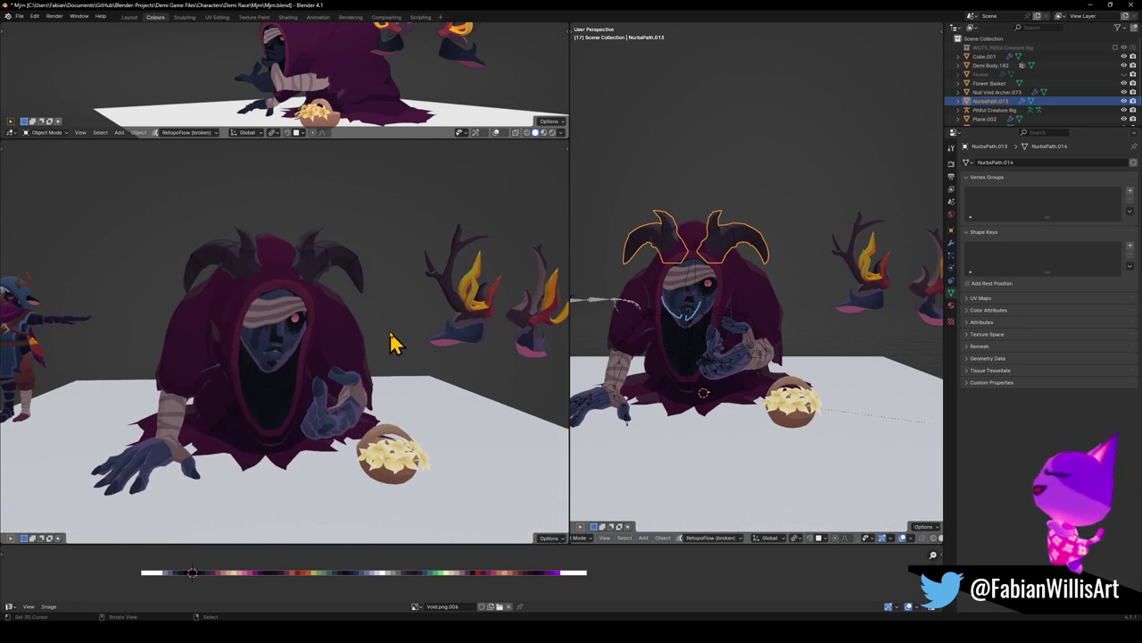
{"action": "middle_click_drag", "start_coordinate": [385, 348], "coordinate": [350, 346]}
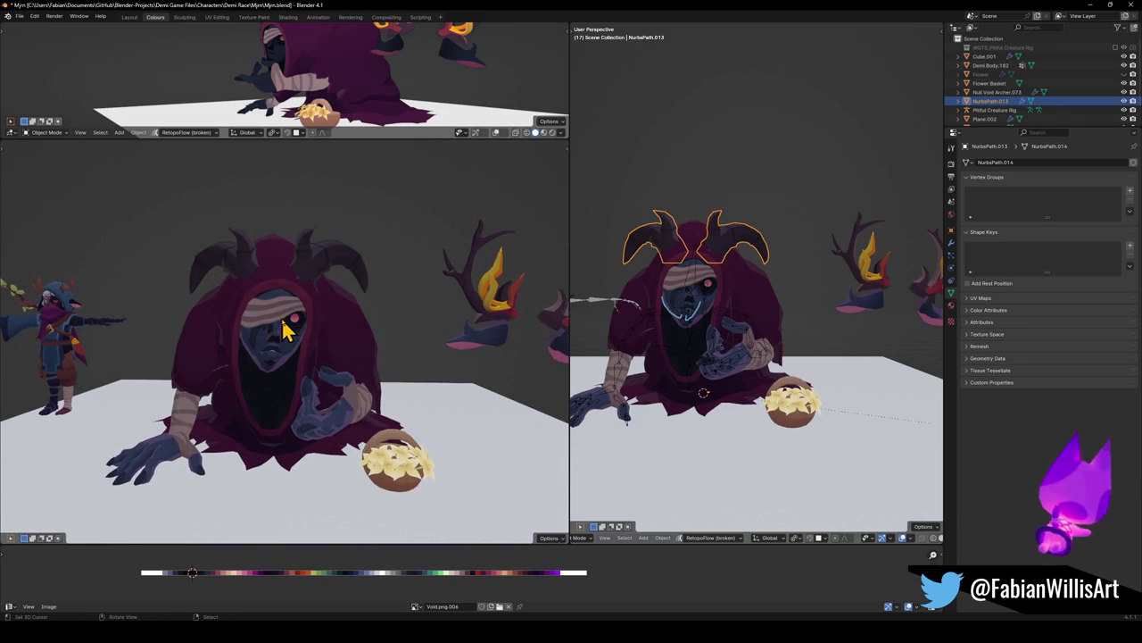
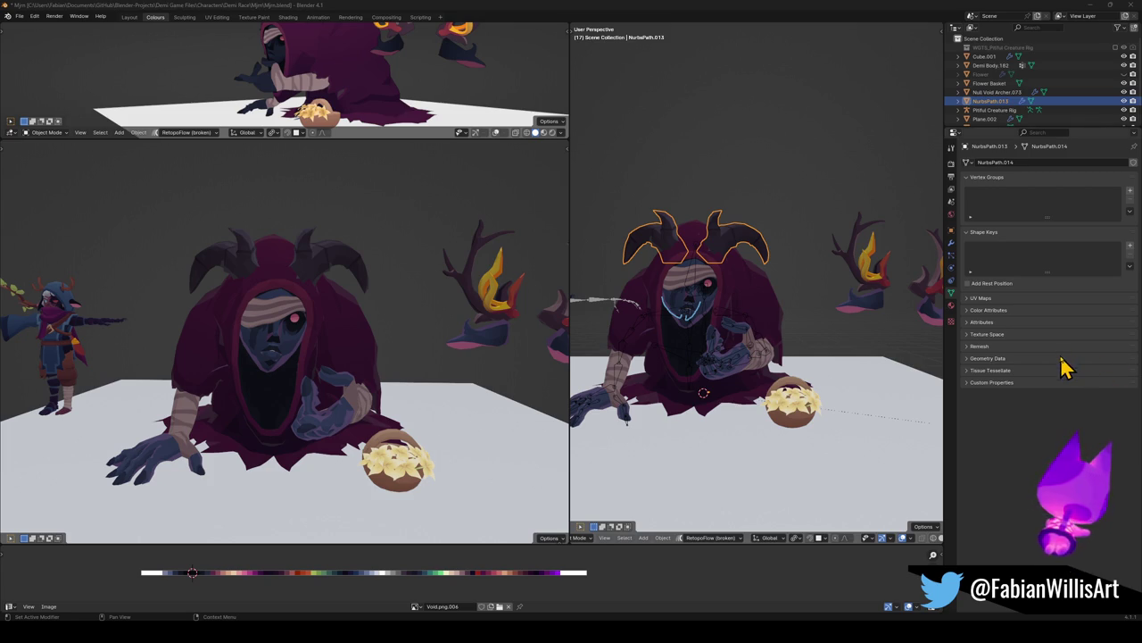
Save the Mjm project
{"action": "middle_click_drag", "start_coordinate": [416, 345], "coordinate": [408, 327]}
{"action": "scroll", "coordinate": [429, 327], "scroll_direction": "up", "scroll_amount": 3}
{"action": "key", "text": "ctrl+s"}
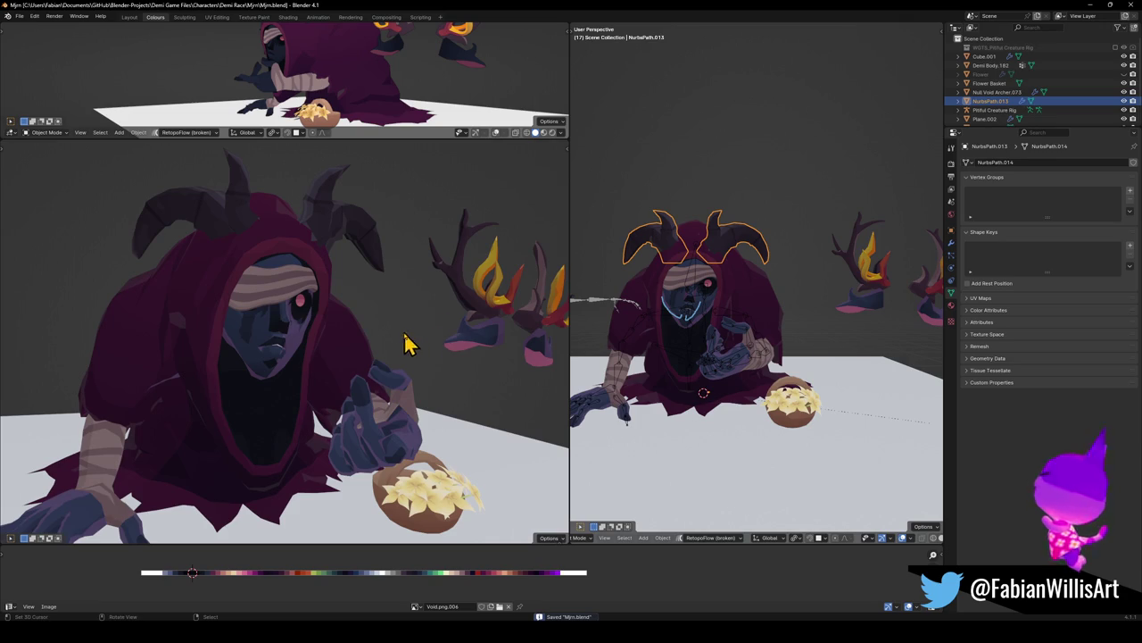
Hide the bandage band over the face and the horns to inspect the character
{"action": "mouse_move", "coordinate": [373, 373]}
{"action": "middle_mouse_down"}
{"action": "mouse_move", "coordinate": [357, 334]}
{"action": "mouse_move", "coordinate": [357, 357]}
{"action": "middle_mouse_up"}
{"action": "left_click", "coordinate": [357, 344]}
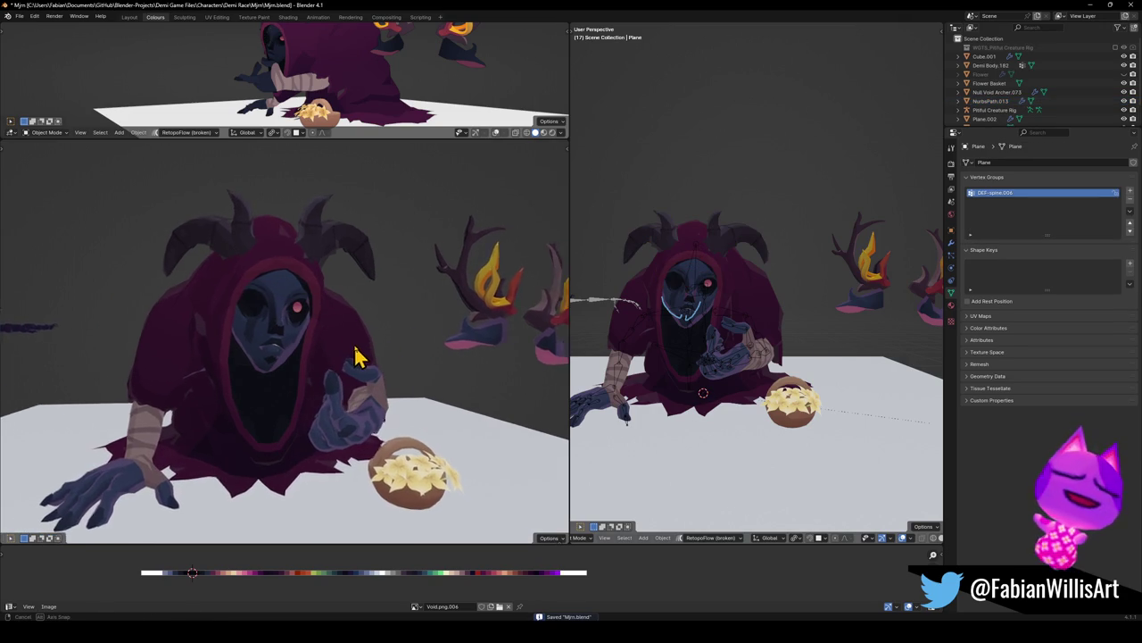
{"action": "key", "text": "alt+h"}
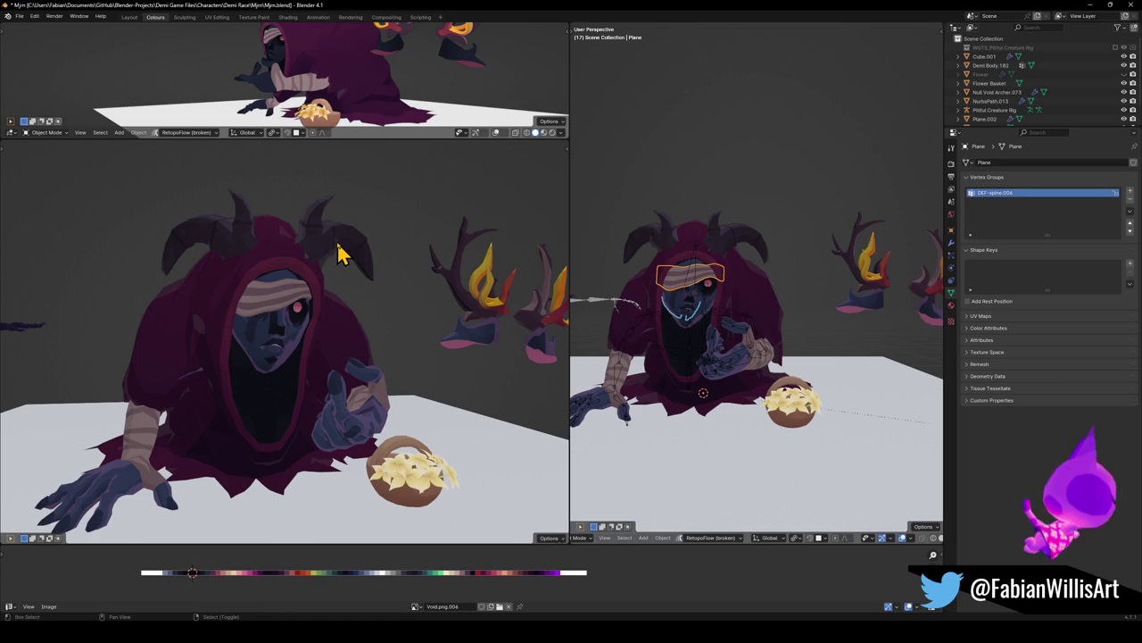
{"action": "key", "text": "h"}
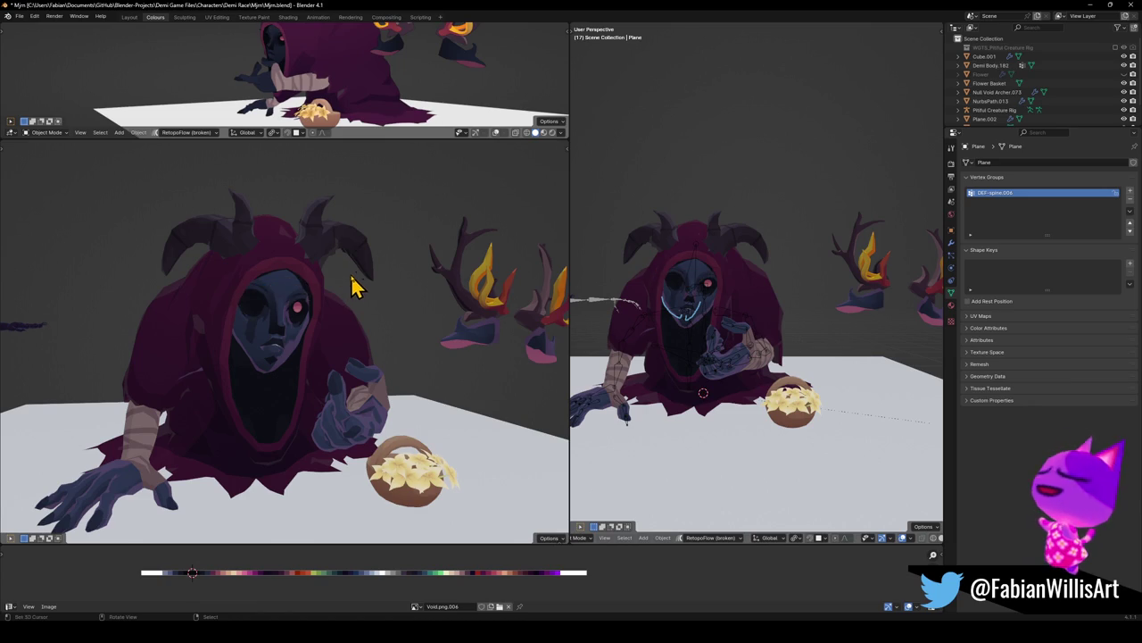
{"action": "left_click", "coordinate": [359, 259]}
{"action": "key", "text": "h"}
{"action": "key", "text": "alt+h"}
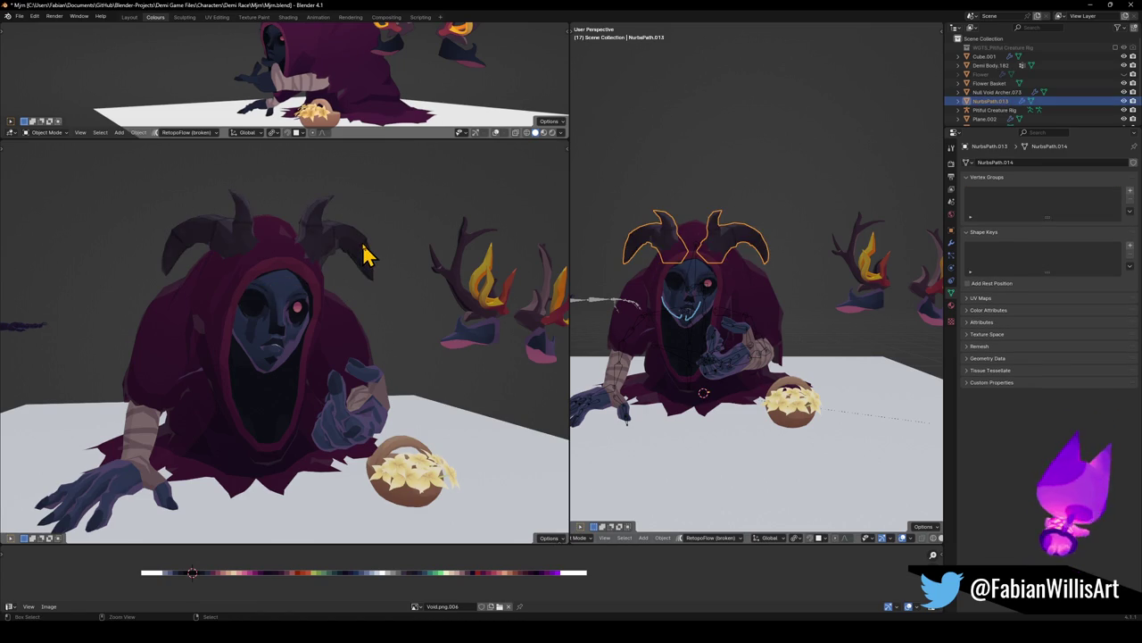
{"action": "key", "text": "alt+h"}
{"action": "left_click", "coordinate": [366, 259]}
{"action": "key", "text": "h"}
Hide and restore the small character, then bring up Save As with Mjm.blend
{"action": "middle_click_drag", "start_coordinate": [370, 258], "coordinate": [385, 284]}
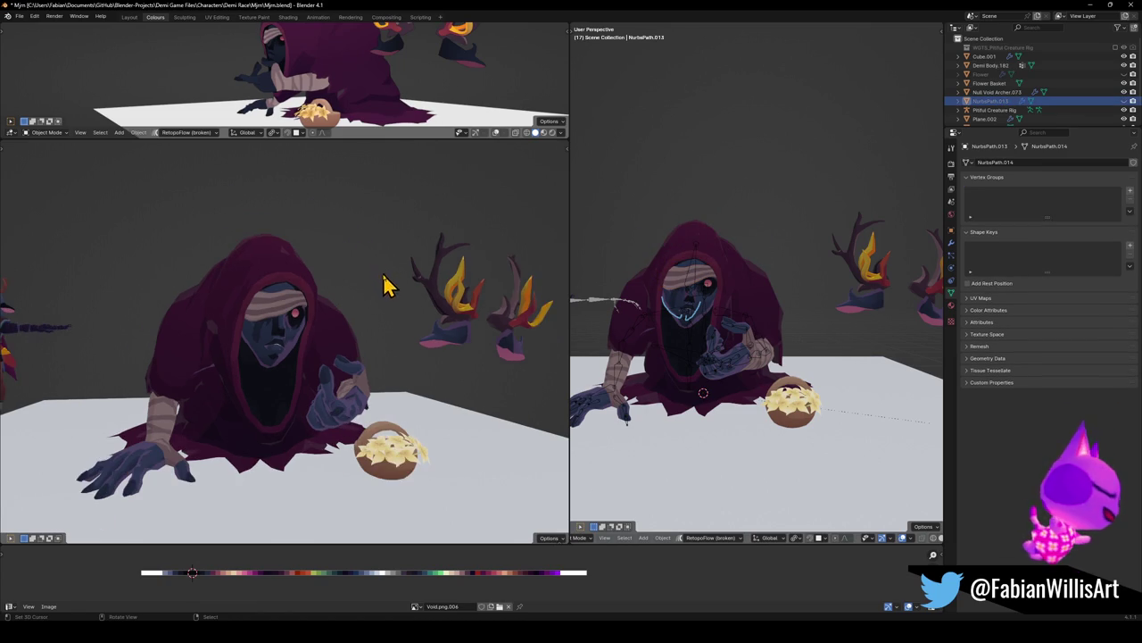
{"action": "mouse_move", "coordinate": [434, 449]}
{"action": "middle_mouse_down"}
{"action": "mouse_move", "coordinate": [408, 454]}
{"action": "mouse_move", "coordinate": [377, 438]}
{"action": "mouse_move", "coordinate": [434, 446]}
{"action": "mouse_move", "coordinate": [416, 459]}
{"action": "mouse_move", "coordinate": [377, 453]}
{"action": "middle_mouse_up"}
{"action": "left_click", "coordinate": [125, 427]}
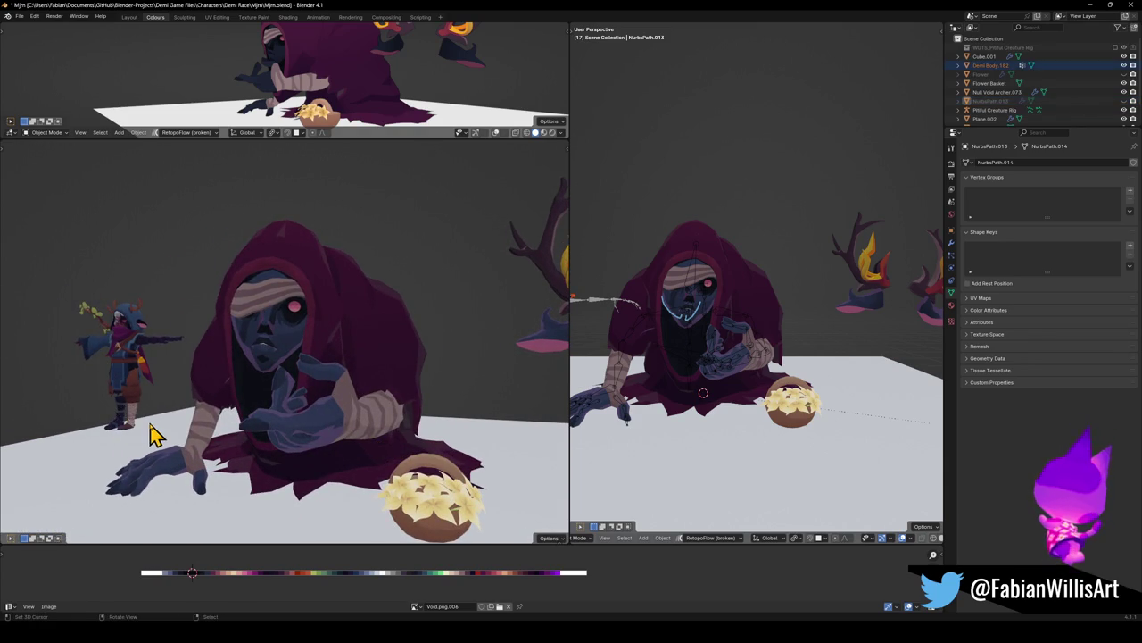
{"action": "key", "text": "h"}
{"action": "key", "text": "alt+h"}
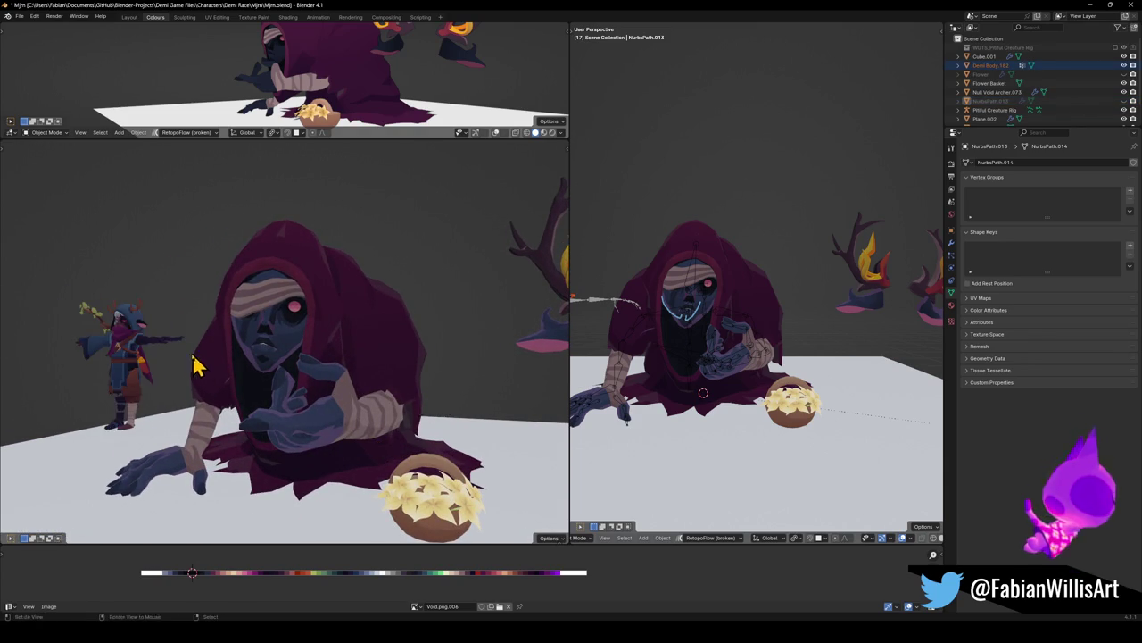
{"action": "middle_click_drag", "start_coordinate": [191, 357], "coordinate": [204, 369]}
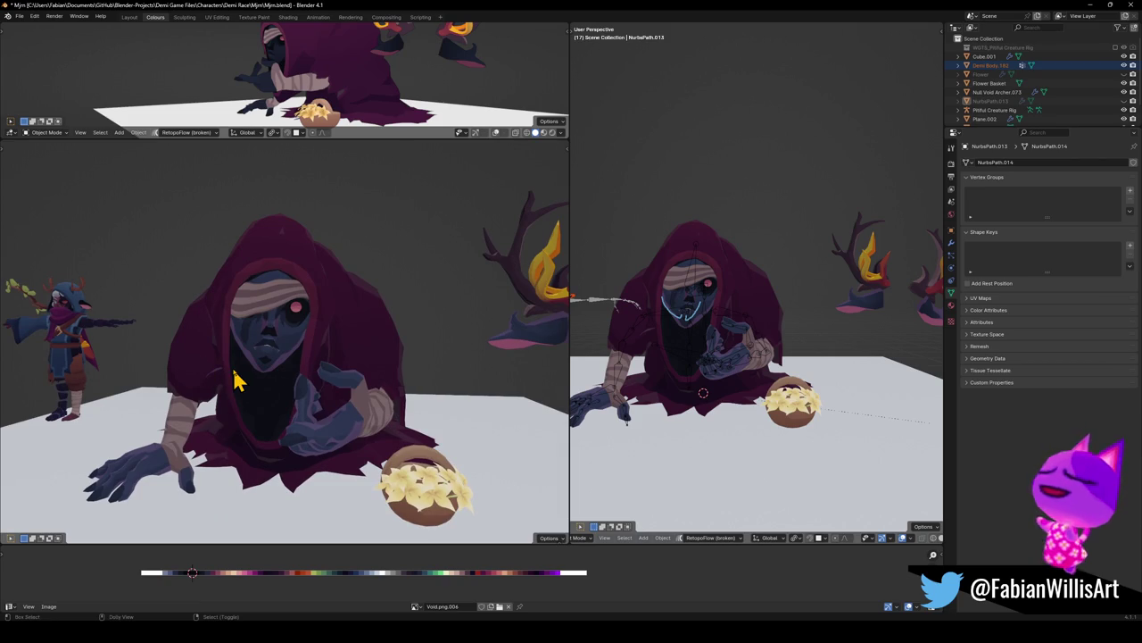
{"action": "key", "text": "ctrl+shift+s"}
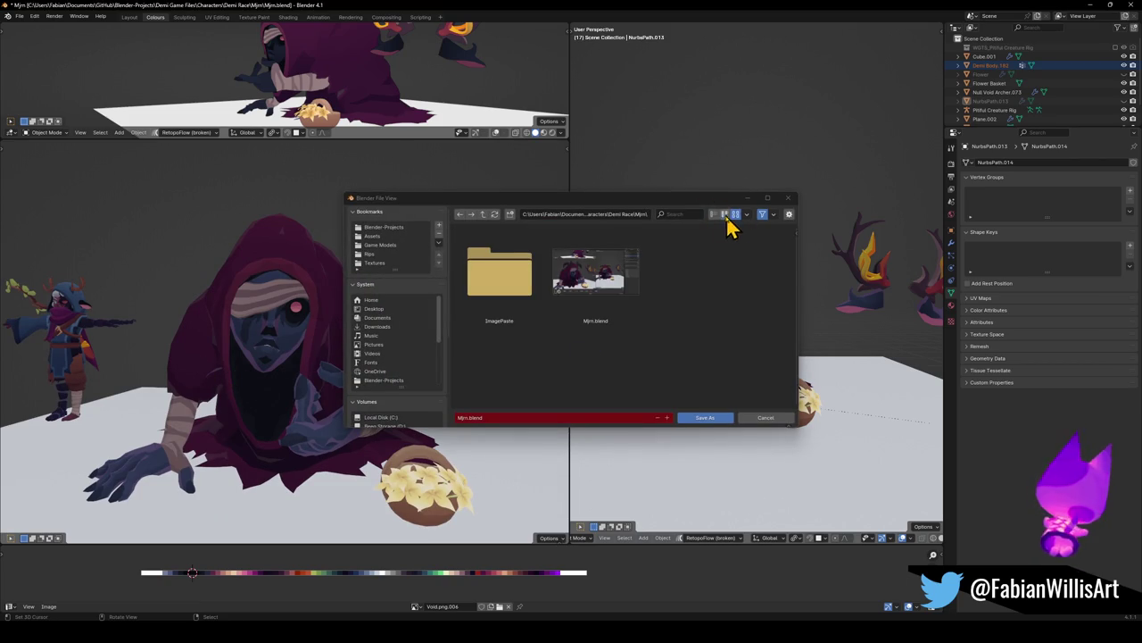
Save the copy as Tower NPC.blend from the list view, then deselect and zoom in
{"action": "left_click", "coordinate": [714, 214]}
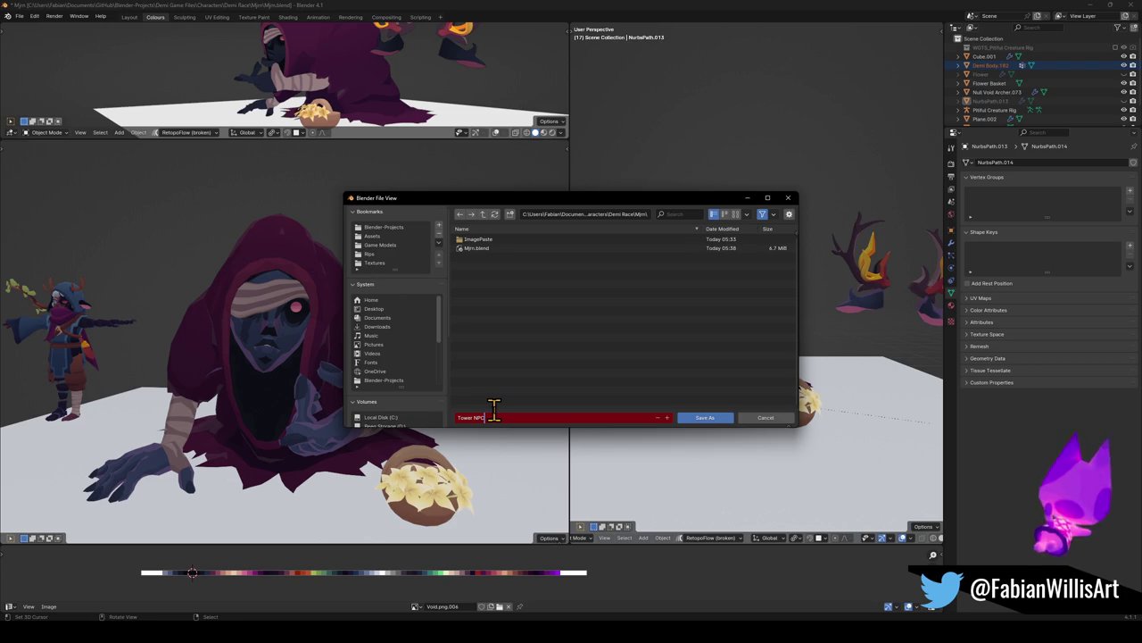
{"action": "type", "text": "Tower NPC"}
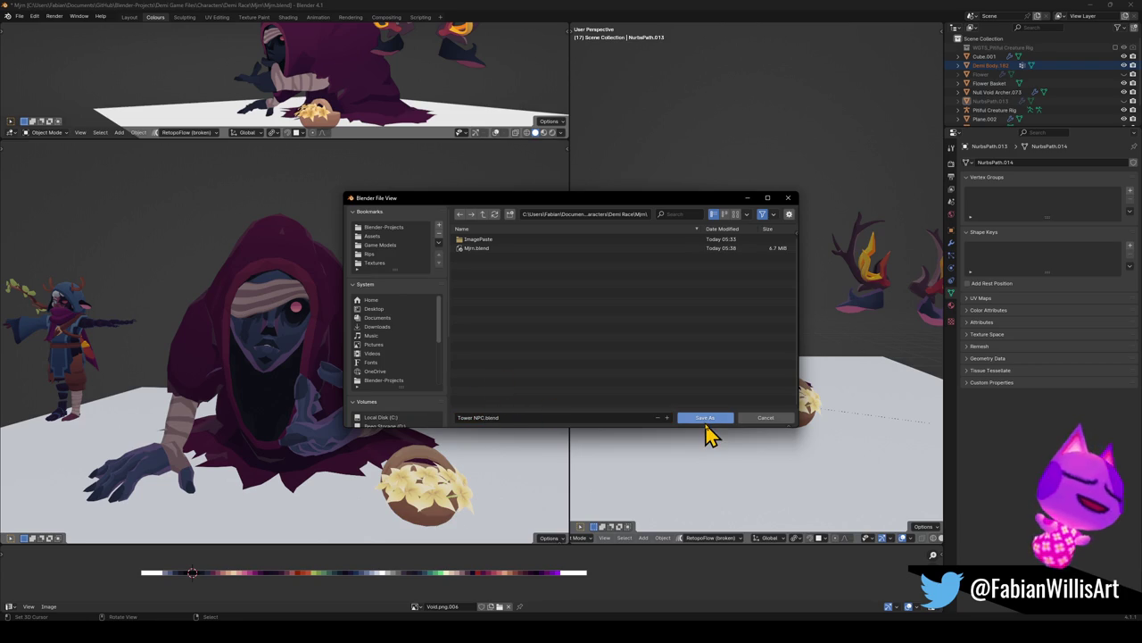
{"action": "left_click", "coordinate": [705, 418]}
{"action": "left_click", "coordinate": [683, 347]}
{"action": "mouse_move", "coordinate": [722, 334]}
{"action": "middle_mouse_down", "text": "ctrl"}
{"action": "mouse_move", "coordinate": [722, 349]}
{"action": "mouse_move", "coordinate": [745, 348]}
{"action": "middle_mouse_up", "text": "ctrl"}
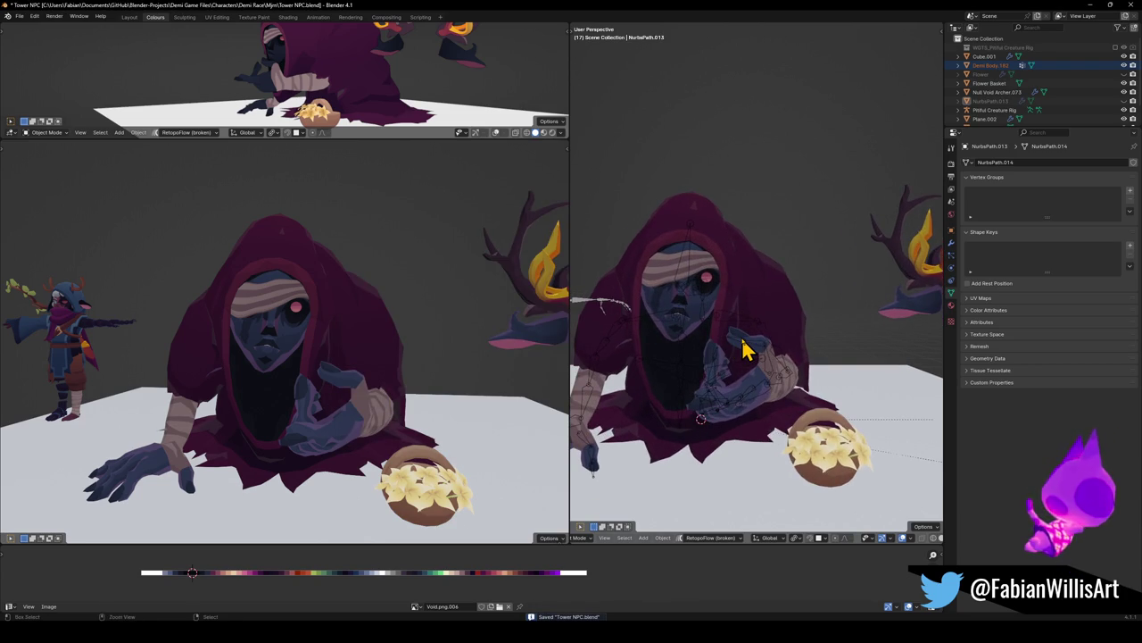
Move the flower basket aside along the X axis
{"action": "left_click", "coordinate": [848, 457]}
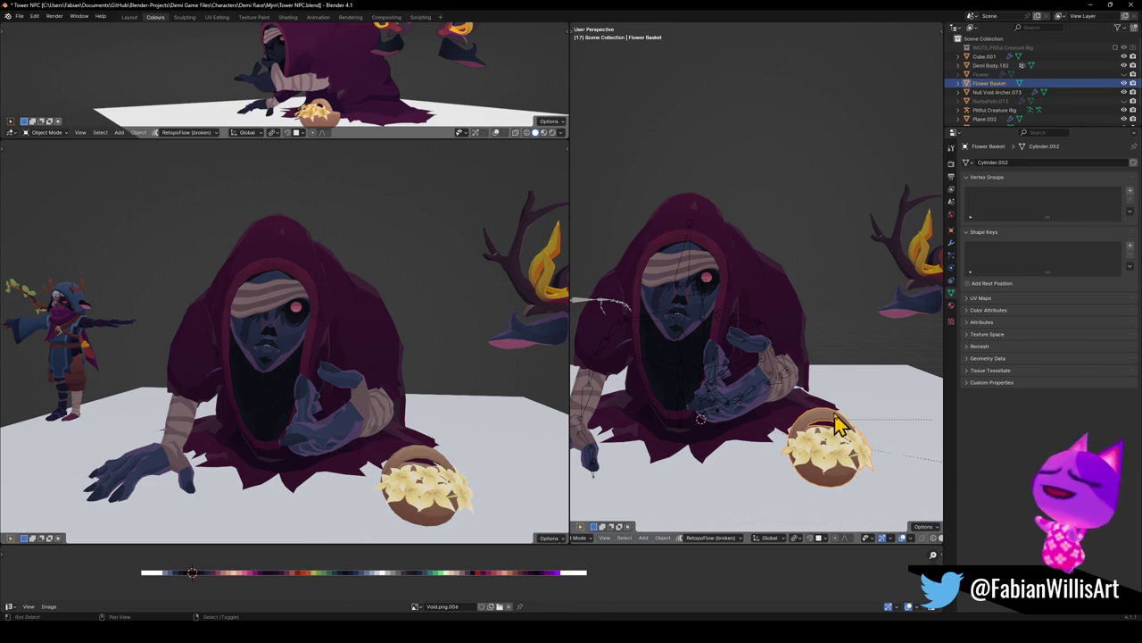
{"action": "left_click_drag", "start_coordinate": [833, 450], "coordinate": [599, 434]}
{"action": "scroll", "coordinate": [758, 424], "scroll_direction": "down", "scroll_amount": 3}
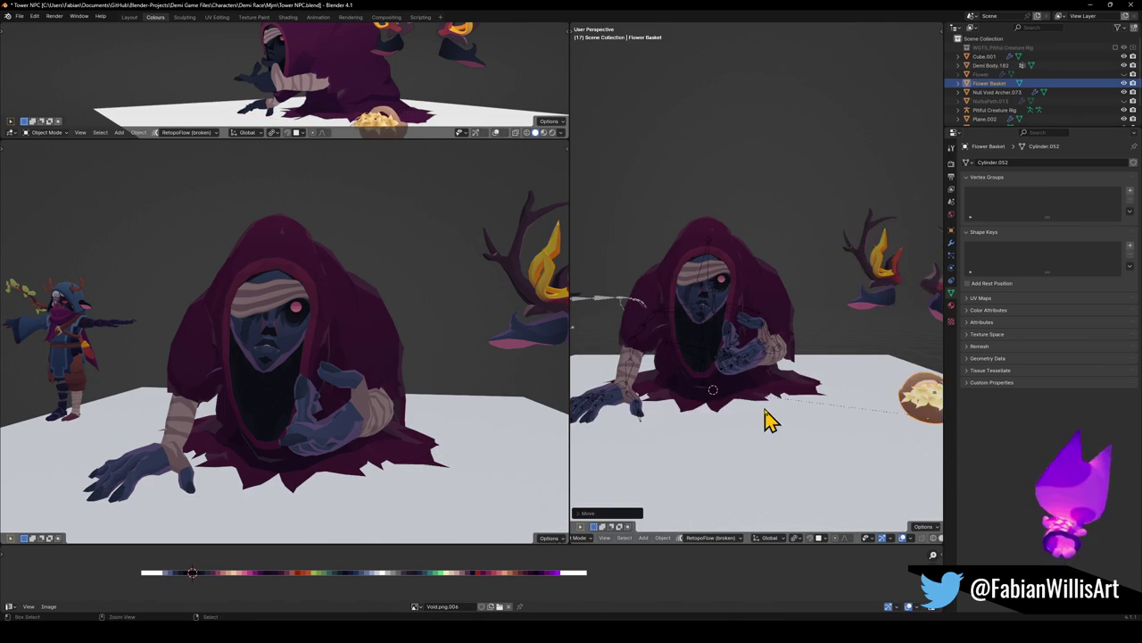
{"action": "key", "text": "g"}
{"action": "key", "text": "x"}
{"action": "left_click", "coordinate": [575, 424]}
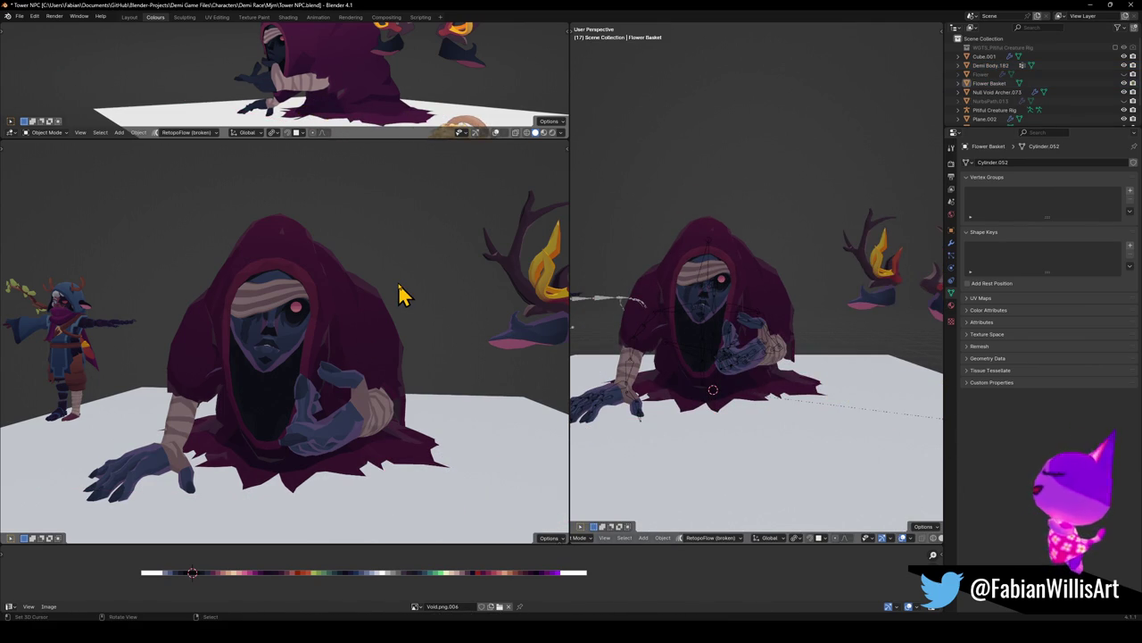
Move the Pitiful Creature Rig out of view along the X axis
{"action": "scroll", "coordinate": [652, 278], "scroll_direction": "down", "scroll_amount": 3}
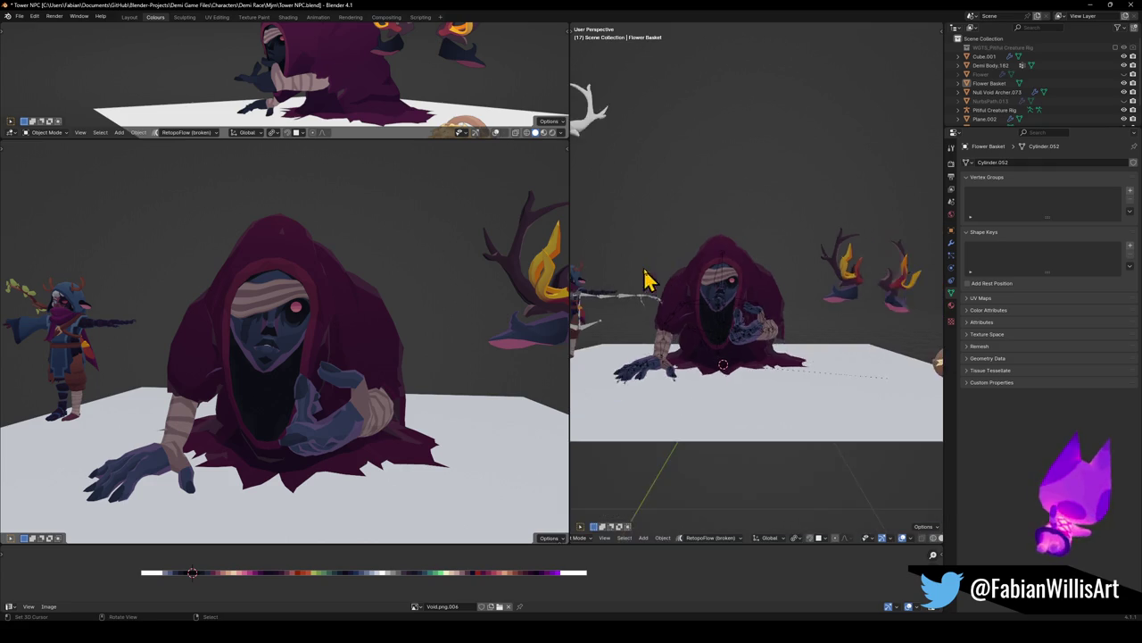
{"action": "scroll", "coordinate": [722, 298], "scroll_direction": "up", "scroll_amount": 1}
{"action": "scroll", "coordinate": [723, 297], "scroll_direction": "up", "scroll_amount": 1}
{"action": "left_click", "coordinate": [695, 290]}
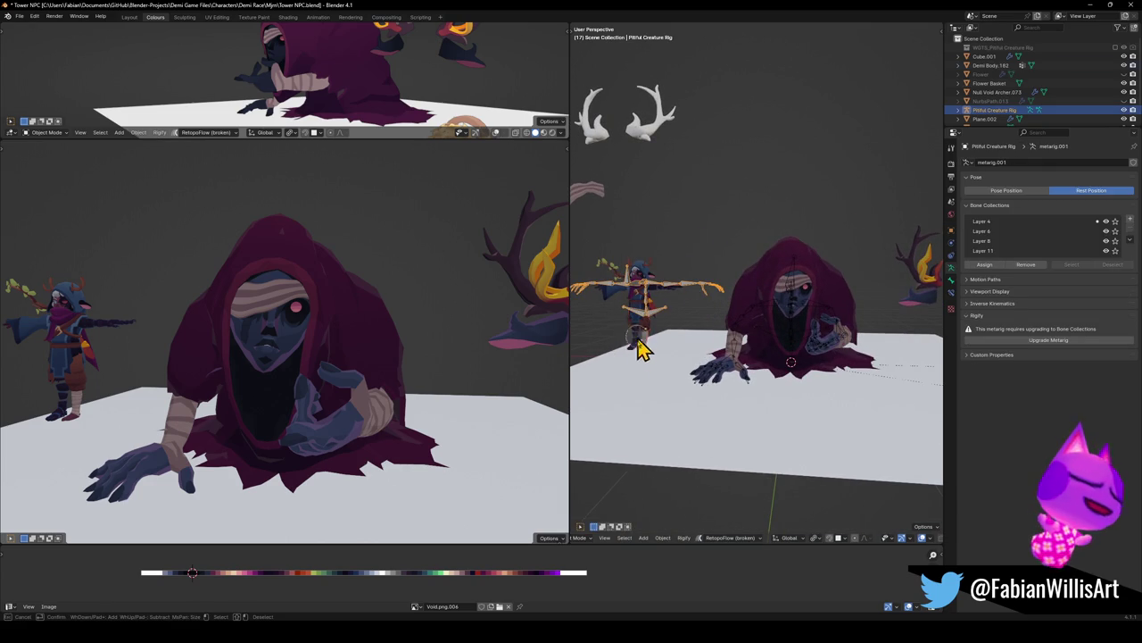
{"action": "key", "text": "g"}
{"action": "key", "text": "x"}
{"action": "left_click", "coordinate": [577, 295]}
Save, then edit the robe mesh with UV selection sync enabled
{"action": "key", "text": "ctrl+s"}
{"action": "scroll", "coordinate": [810, 304], "scroll_direction": "up", "scroll_amount": 1}
{"action": "scroll", "coordinate": [783, 300], "scroll_direction": "up", "scroll_amount": 3}
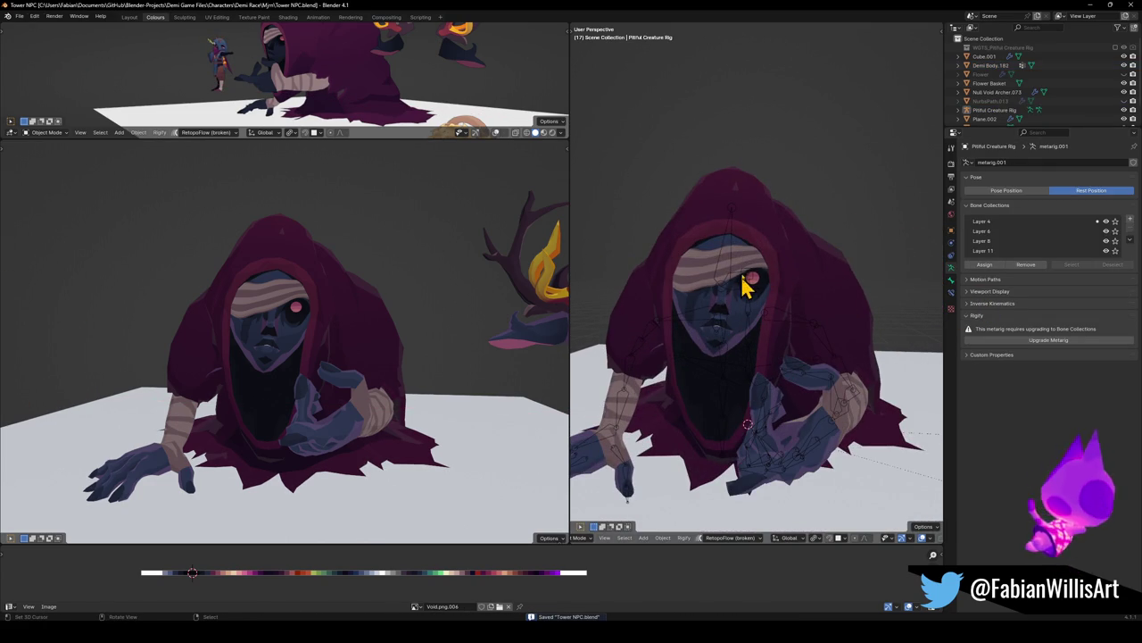
{"action": "left_click", "coordinate": [798, 256]}
{"action": "key", "text": "Tab"}
{"action": "left_click", "coordinate": [416, 606]}
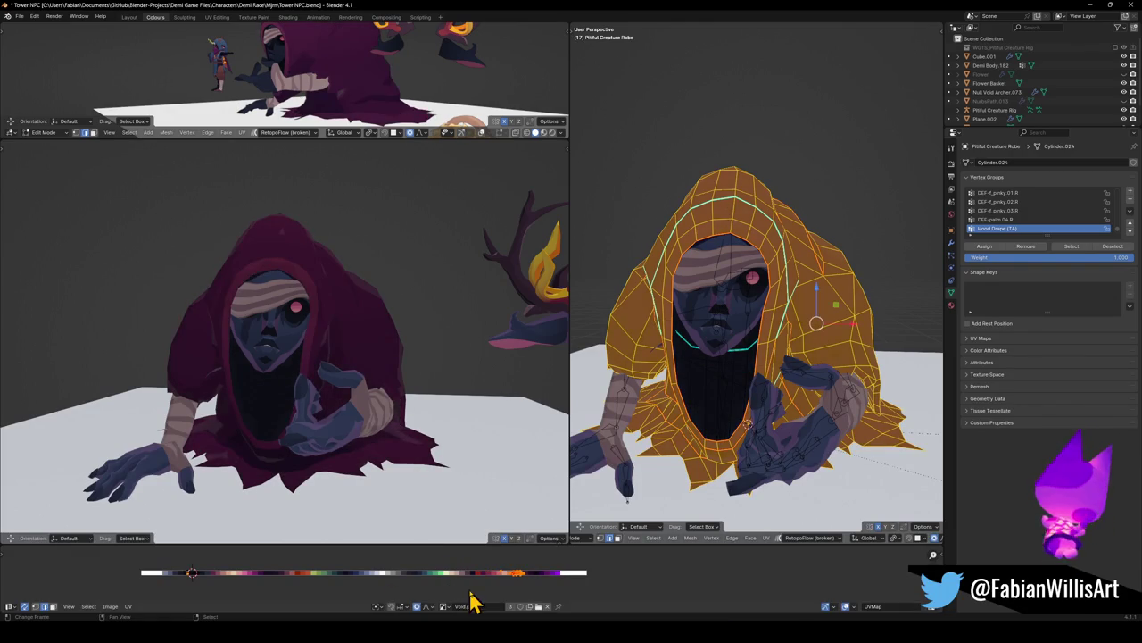
Slide the robe UVs horizontally along the palette to a darker maroon
{"action": "key", "text": "g"}
{"action": "key", "text": "x"}
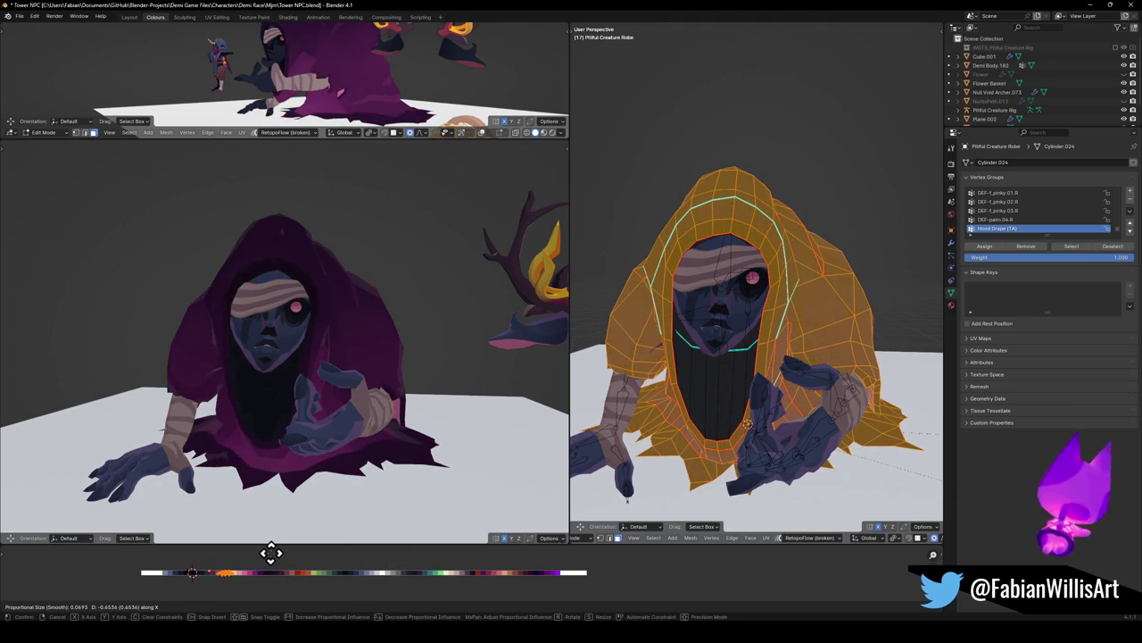
{"action": "left_click", "coordinate": [273, 553]}
{"action": "mouse_move", "coordinate": [340, 443]}
{"action": "middle_mouse_down"}
{"action": "mouse_move", "coordinate": [453, 414]}
{"action": "mouse_move", "coordinate": [316, 408]}
{"action": "mouse_move", "coordinate": [321, 420]}
{"action": "mouse_move", "coordinate": [362, 410]}
{"action": "middle_mouse_up"}
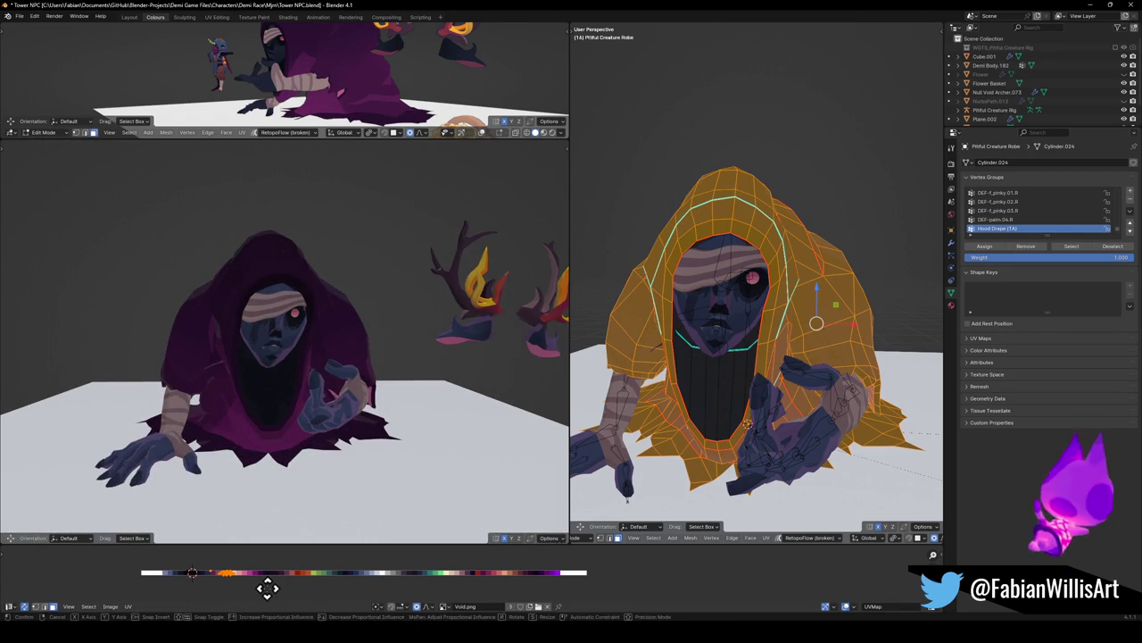
{"action": "key", "text": "g"}
{"action": "key", "text": "x"}
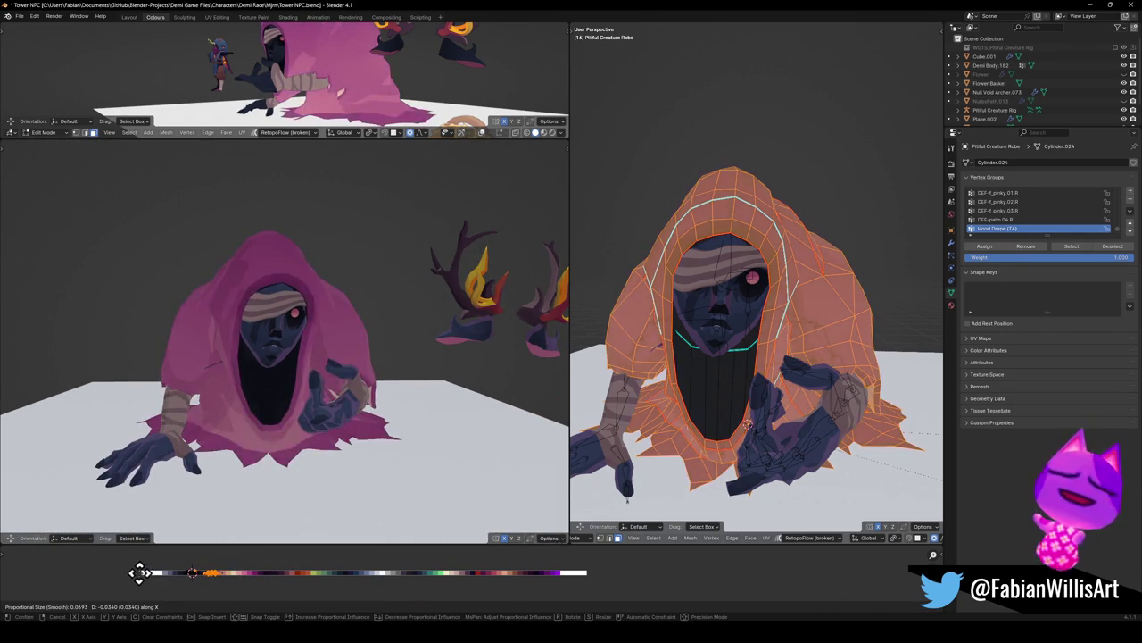
{"action": "right_click", "coordinate": [84, 569]}
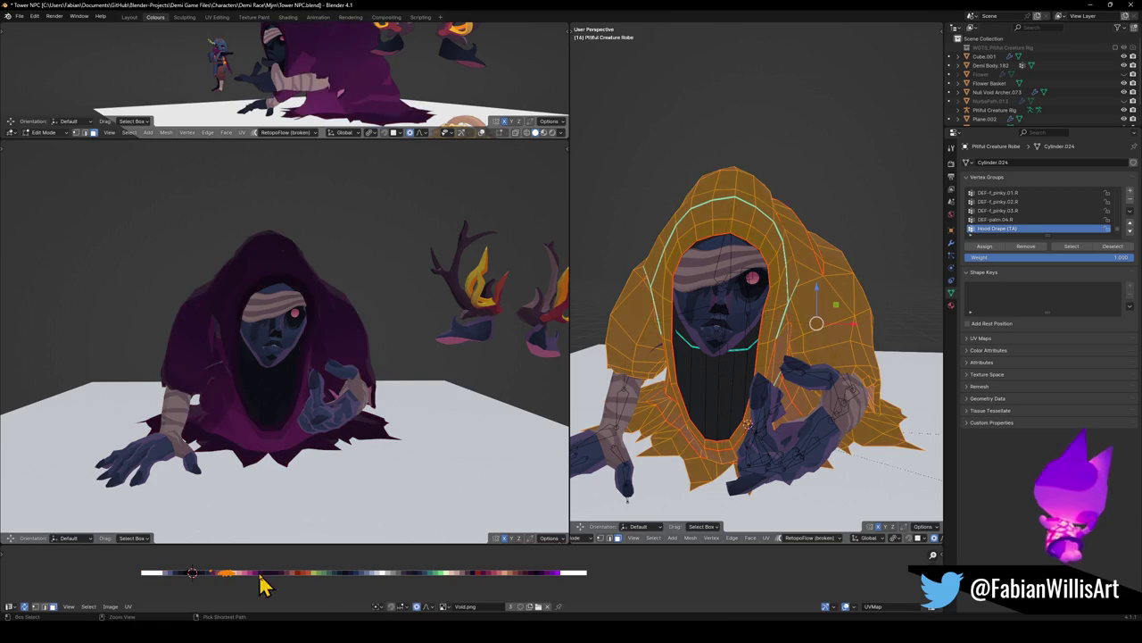
{"action": "key", "text": "ctrl+z"}
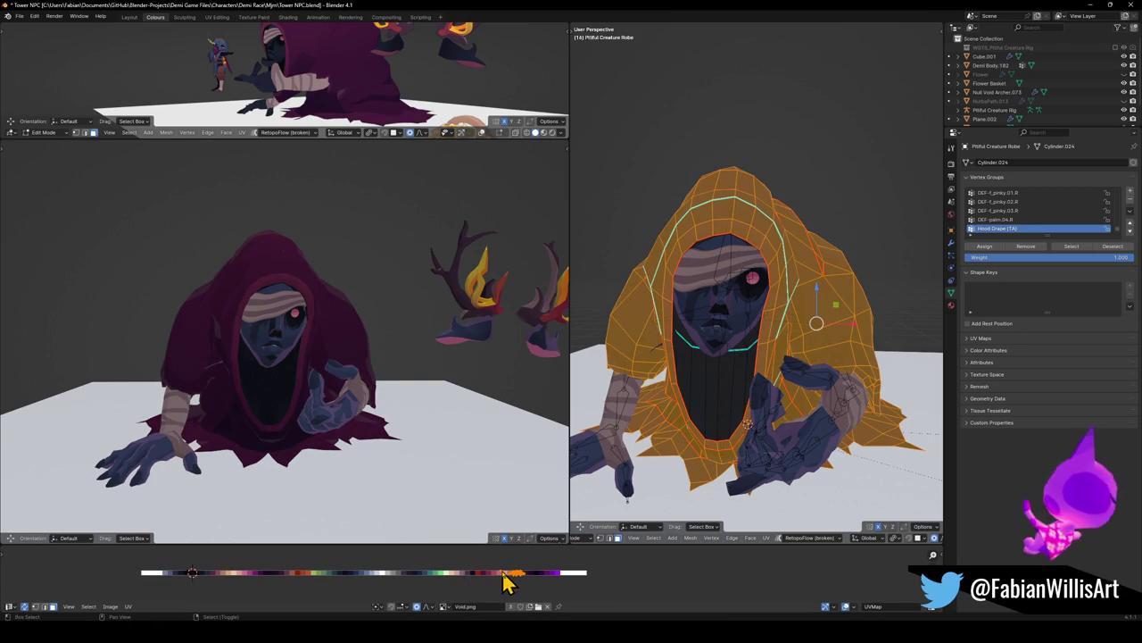
{"action": "key", "text": "g"}
{"action": "key", "text": "x"}
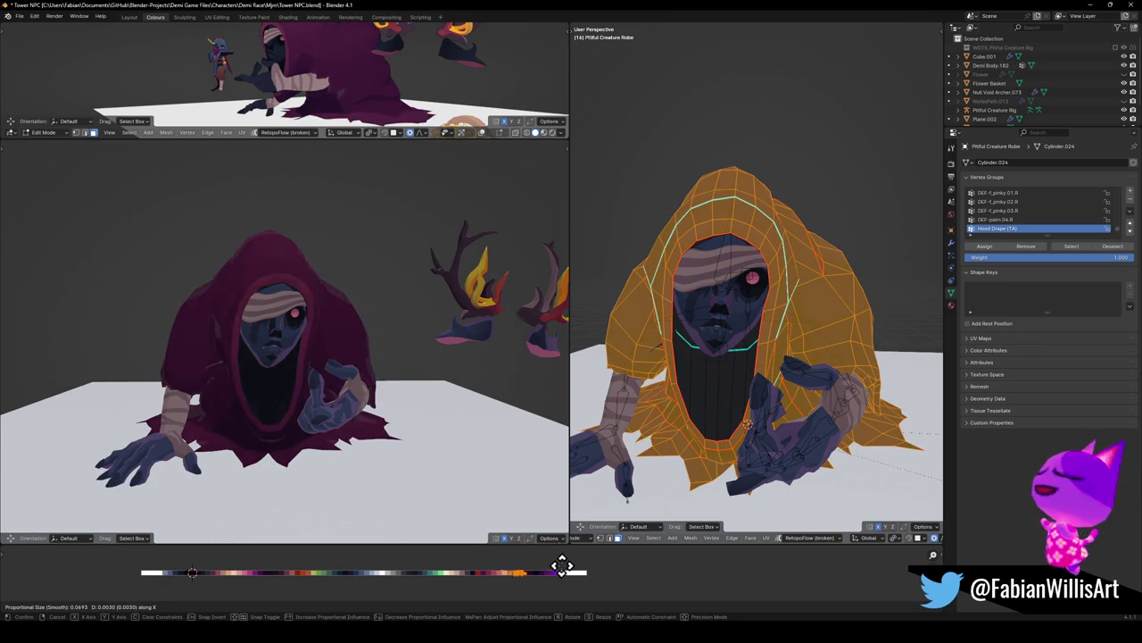
{"action": "left_click", "coordinate": [560, 564]}
{"action": "mouse_move", "coordinate": [414, 364]}
{"action": "middle_mouse_down"}
{"action": "mouse_move", "coordinate": [395, 365]}
{"action": "mouse_move", "coordinate": [484, 357]}
{"action": "middle_mouse_up"}
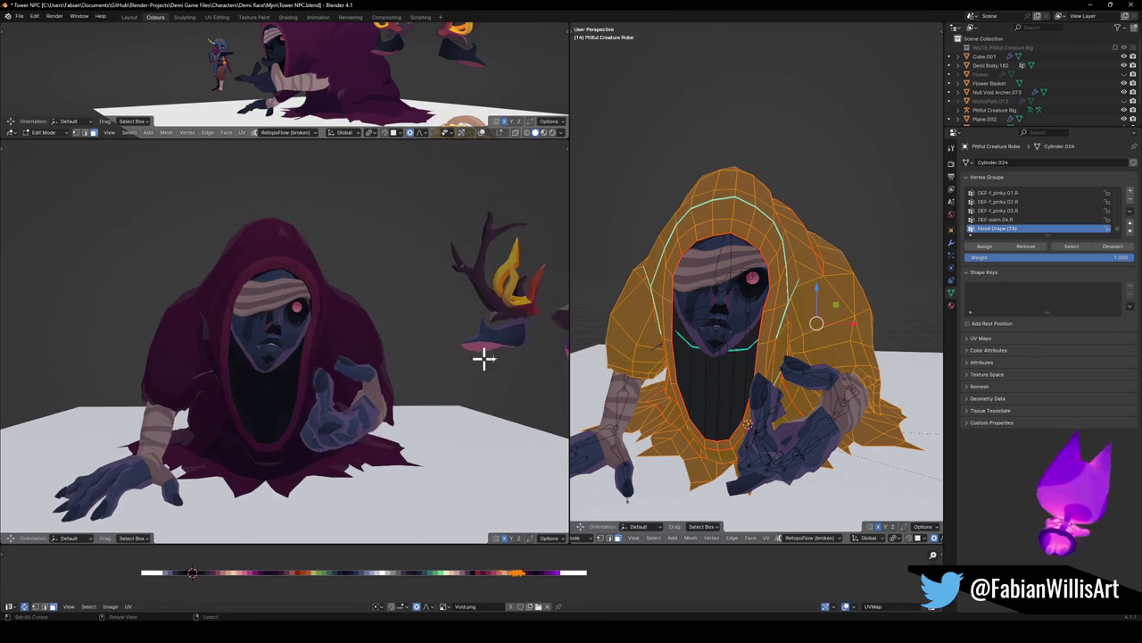
Leave the robe and open the headband Plane over the face in Edit Mode
{"action": "key", "text": "Tab"}
{"action": "key", "text": "alt+a"}
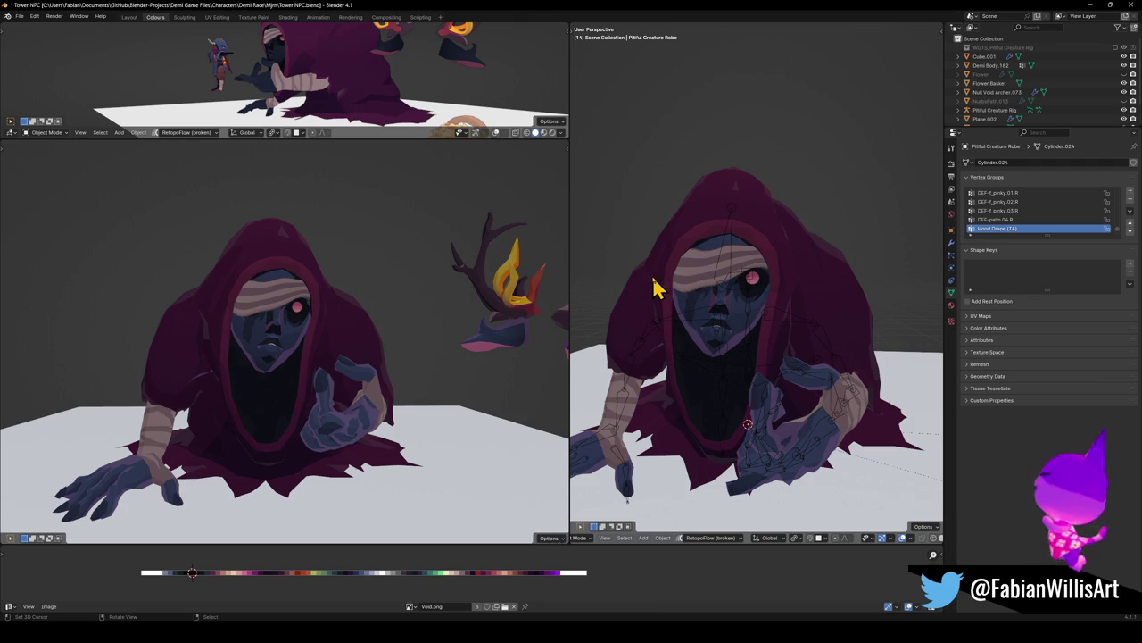
{"action": "left_click", "coordinate": [755, 278]}
{"action": "key", "text": "Tab"}
{"action": "scroll", "coordinate": [754, 278], "scroll_direction": "up", "scroll_amount": 5}
{"action": "mouse_move", "coordinate": [783, 313]}
{"action": "middle_mouse_down"}
{"action": "mouse_move", "coordinate": [721, 322]}
{"action": "mouse_move", "coordinate": [721, 357]}
{"action": "middle_mouse_up"}
{"action": "scroll", "coordinate": [721, 357], "scroll_direction": "down", "scroll_amount": 2}
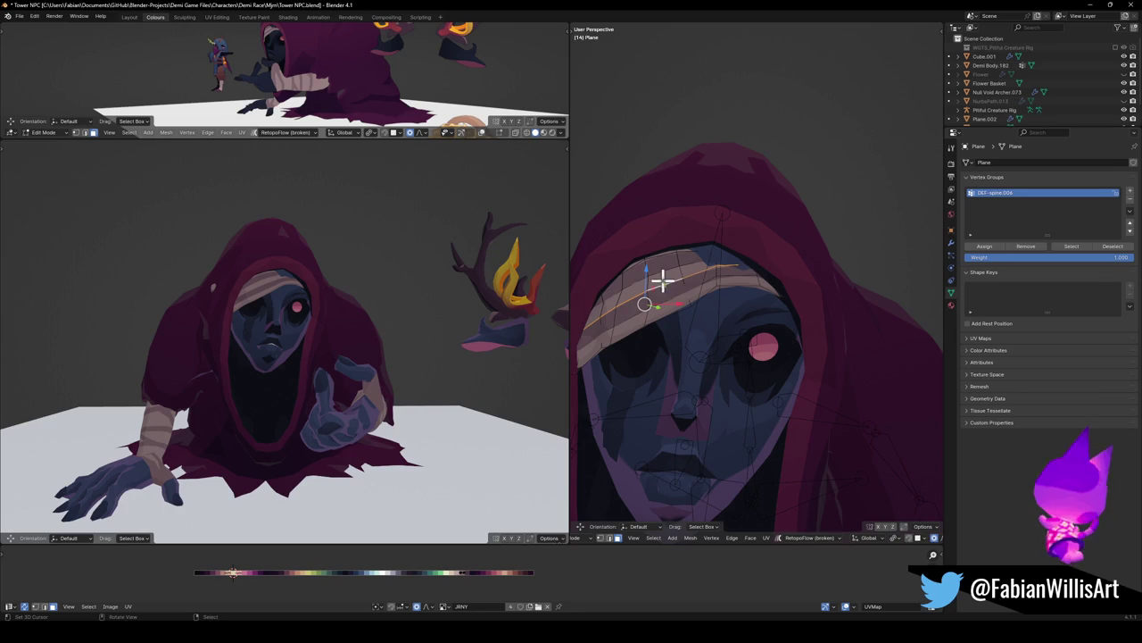
Move the whole headband along Y and trackball-rotate it onto the forehead
{"action": "key", "text": "l"}
{"action": "key", "text": "g"}
{"action": "key", "text": "y"}
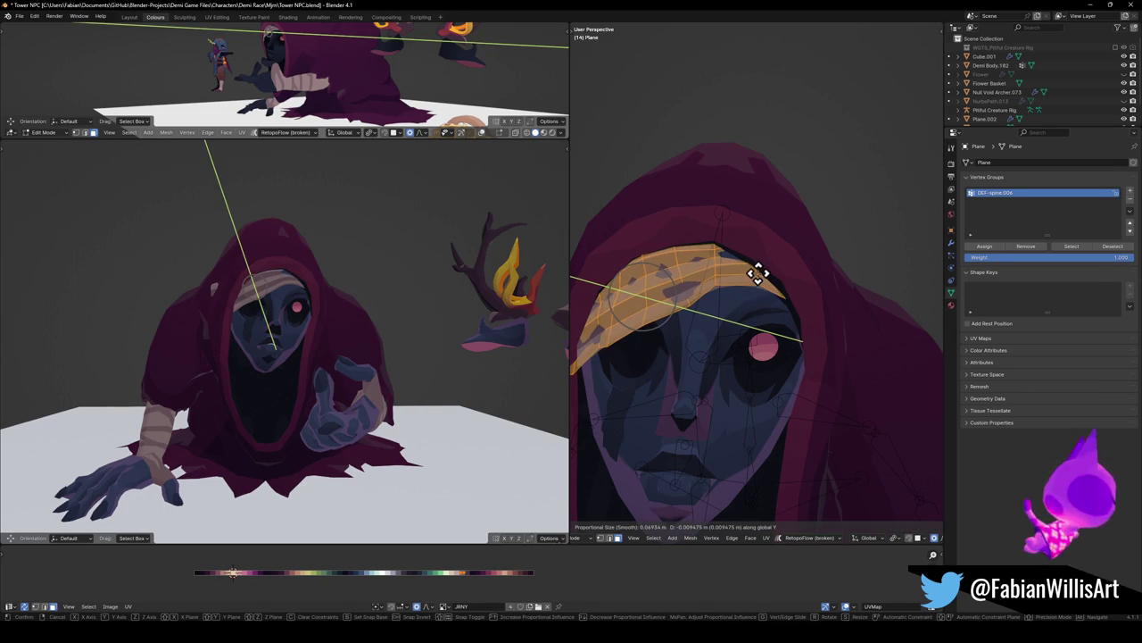
{"action": "left_click", "coordinate": [756, 274]}
{"action": "key", "text": "r"}
{"action": "key", "text": "r"}
{"action": "left_click", "coordinate": [765, 305]}
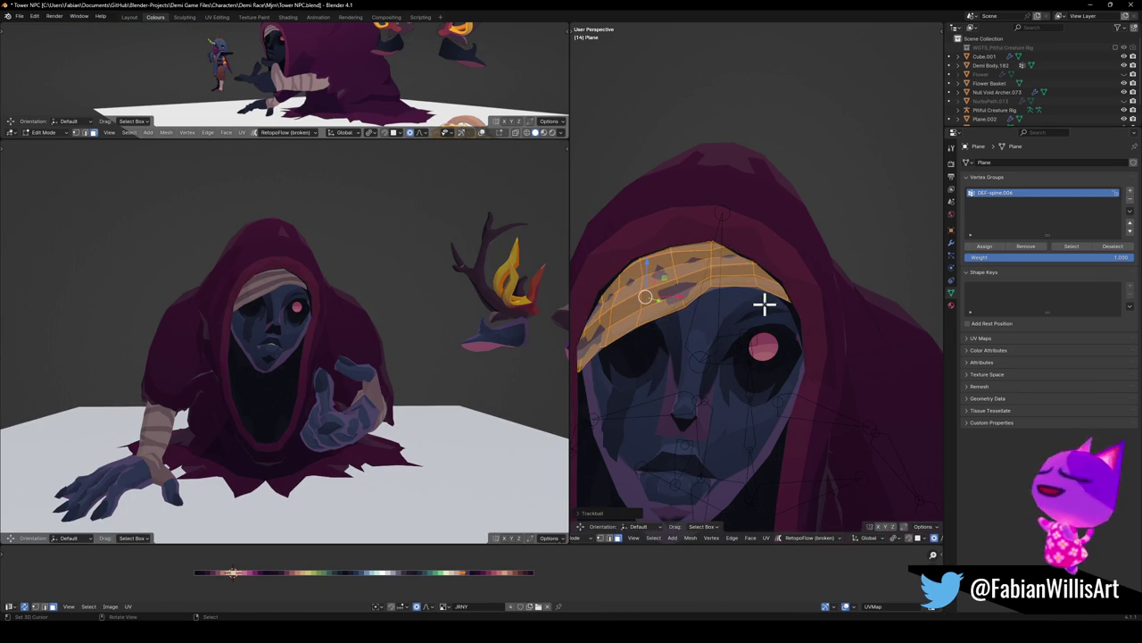
{"action": "scroll", "coordinate": [350, 320], "scroll_direction": "down", "scroll_amount": 2}
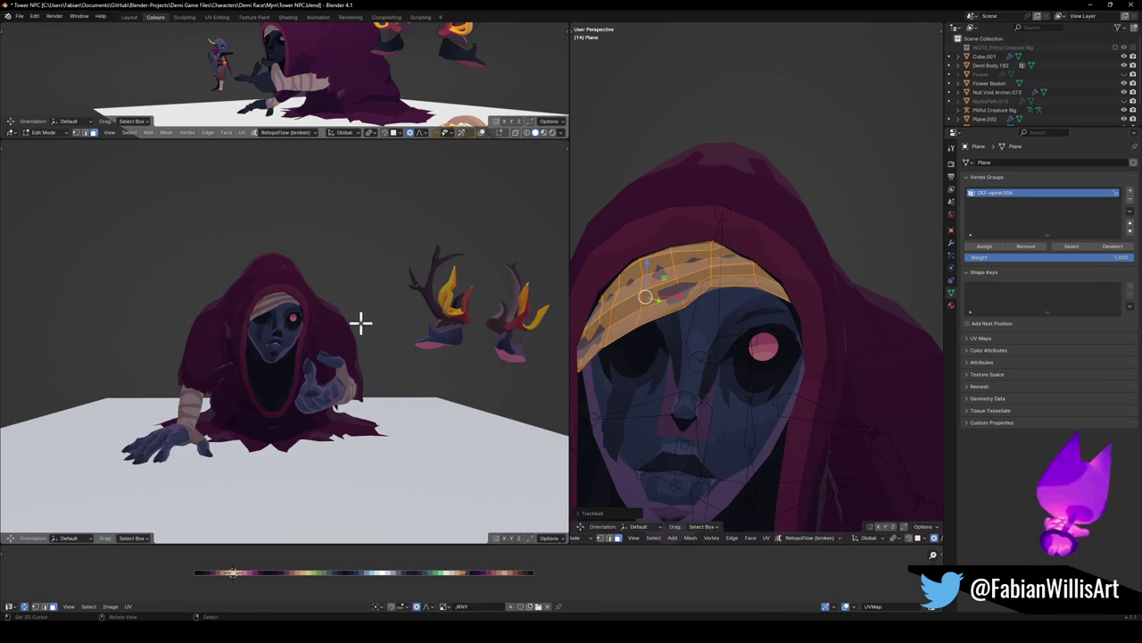
{"action": "mouse_move", "coordinate": [362, 323]}
{"action": "middle_mouse_down"}
{"action": "mouse_move", "coordinate": [373, 316]}
{"action": "mouse_move", "coordinate": [402, 344]}
{"action": "middle_mouse_up"}
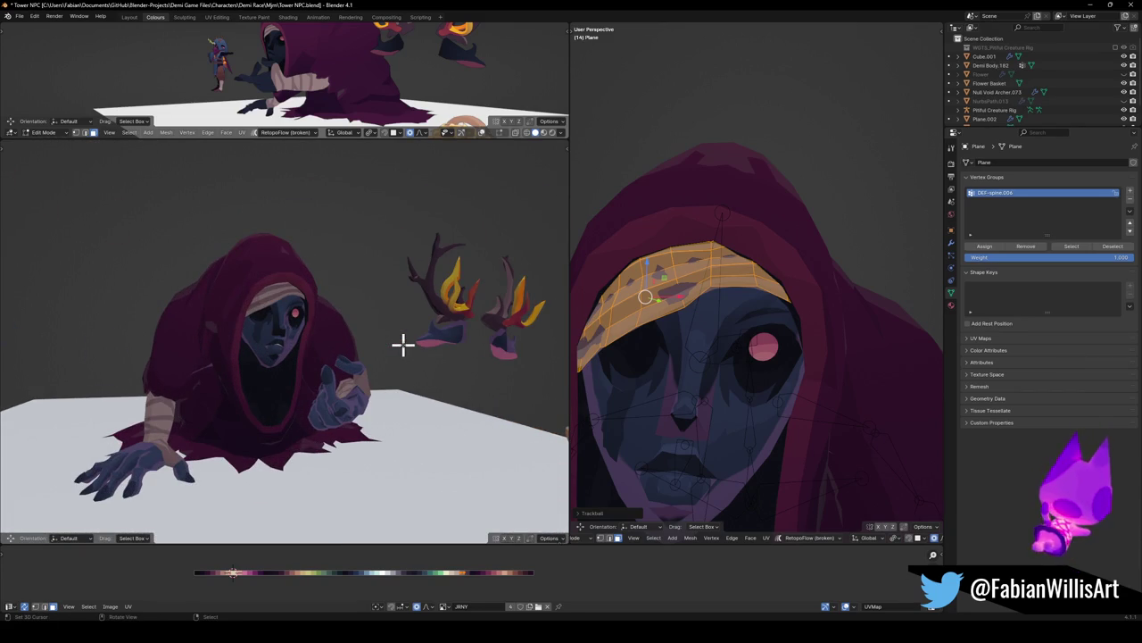
Toggle the headband Armature modifier's edit-mode display so the rig deforms it
{"action": "key", "text": "Tab"}
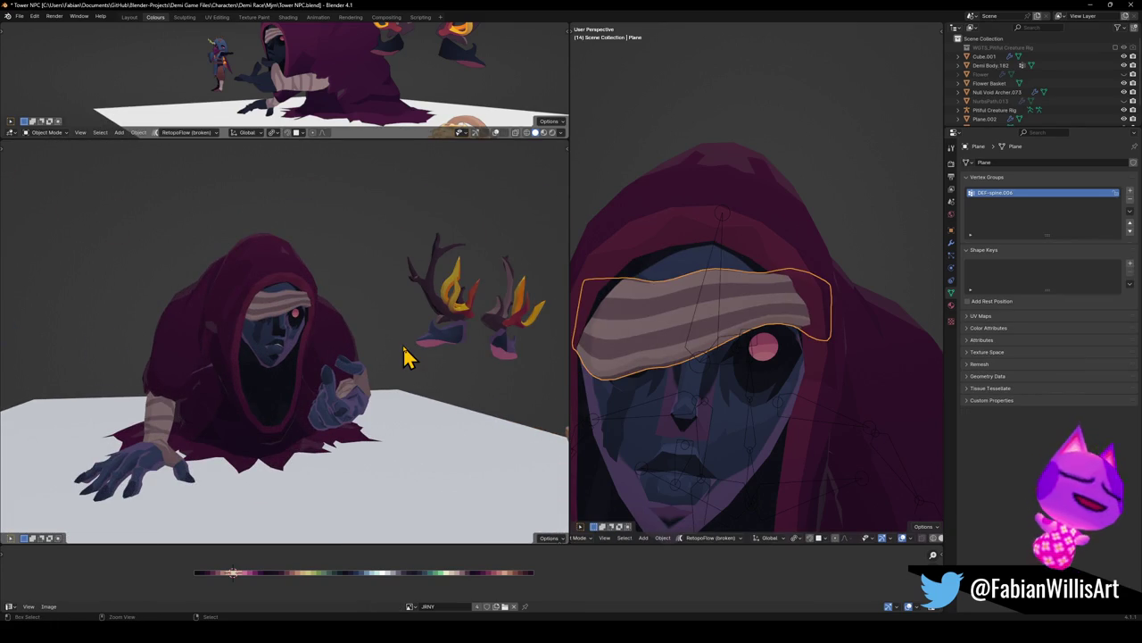
{"action": "key", "text": "Tab"}
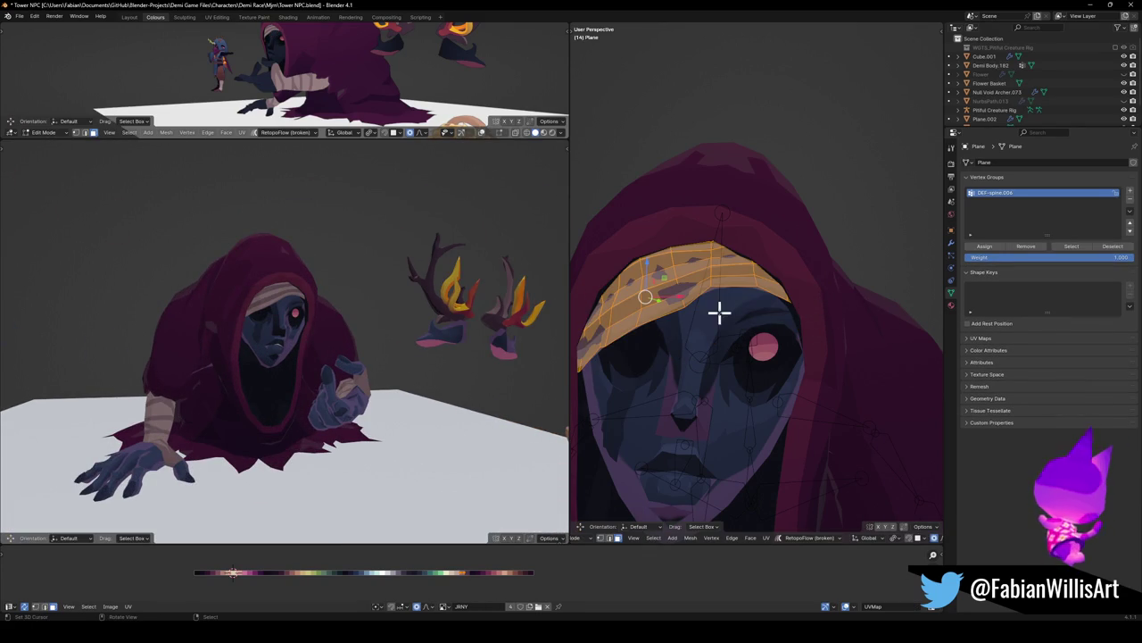
{"action": "left_click", "coordinate": [951, 243]}
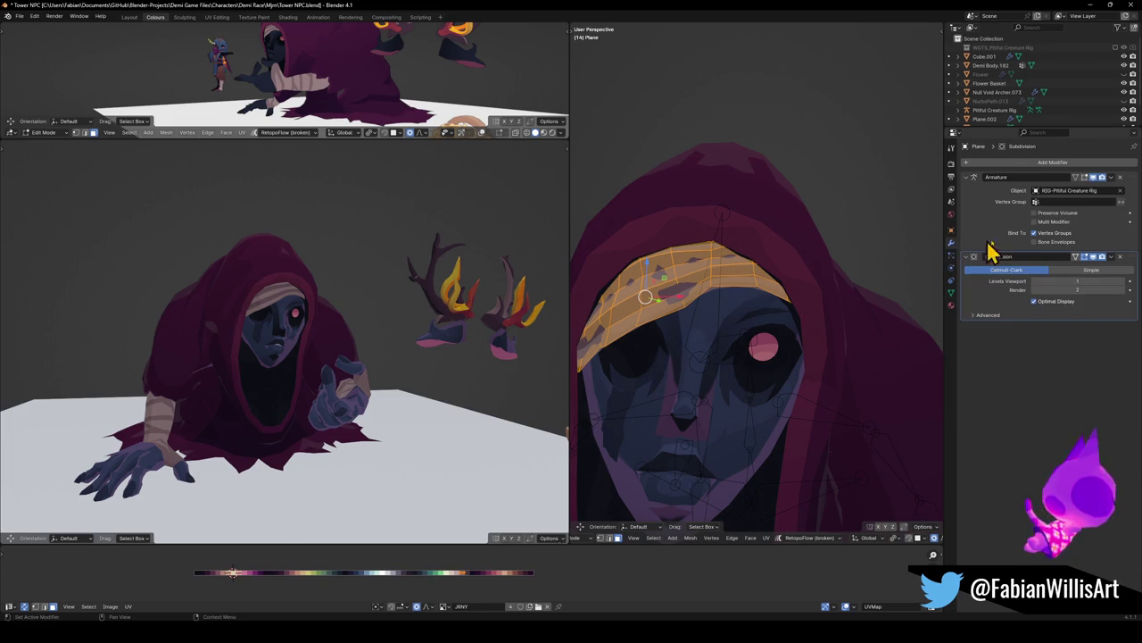
{"action": "key", "text": "Tab"}
{"action": "left_click", "coordinate": [1094, 180]}
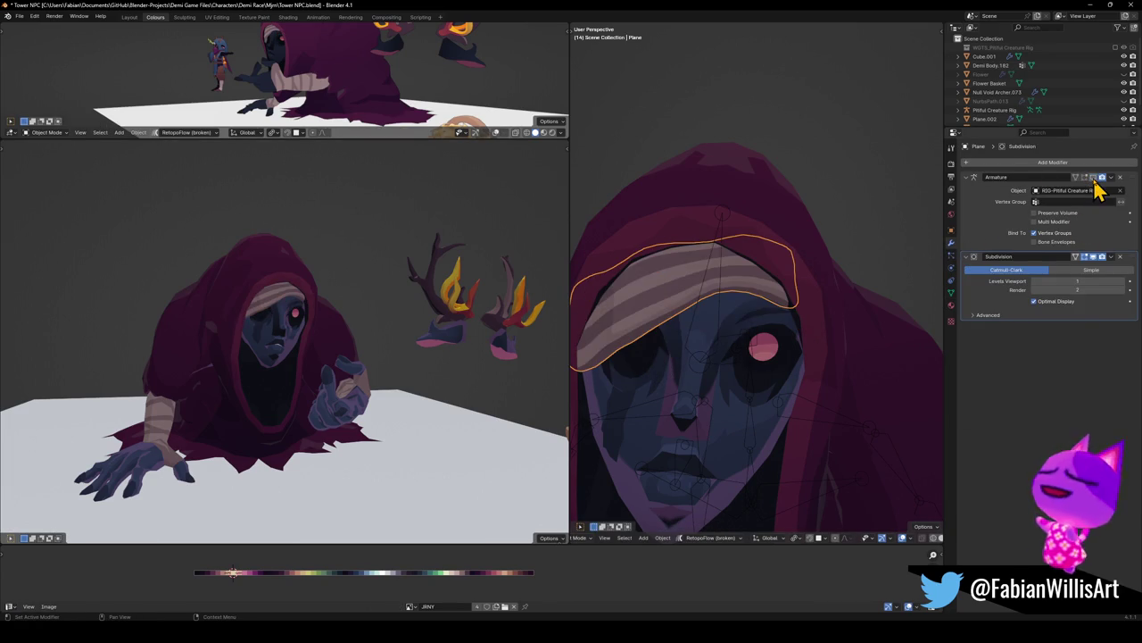
{"action": "mouse_move", "coordinate": [333, 319]}
{"action": "middle_mouse_down"}
{"action": "mouse_move", "coordinate": [364, 312]}
{"action": "mouse_move", "coordinate": [340, 314]}
{"action": "mouse_move", "coordinate": [301, 357]}
{"action": "mouse_move", "coordinate": [414, 351]}
{"action": "mouse_move", "coordinate": [383, 357]}
{"action": "mouse_move", "coordinate": [419, 344]}
{"action": "mouse_move", "coordinate": [357, 355]}
{"action": "mouse_move", "coordinate": [384, 344]}
{"action": "middle_mouse_up"}
{"action": "scroll", "coordinate": [384, 344], "scroll_direction": "down", "scroll_amount": 3}
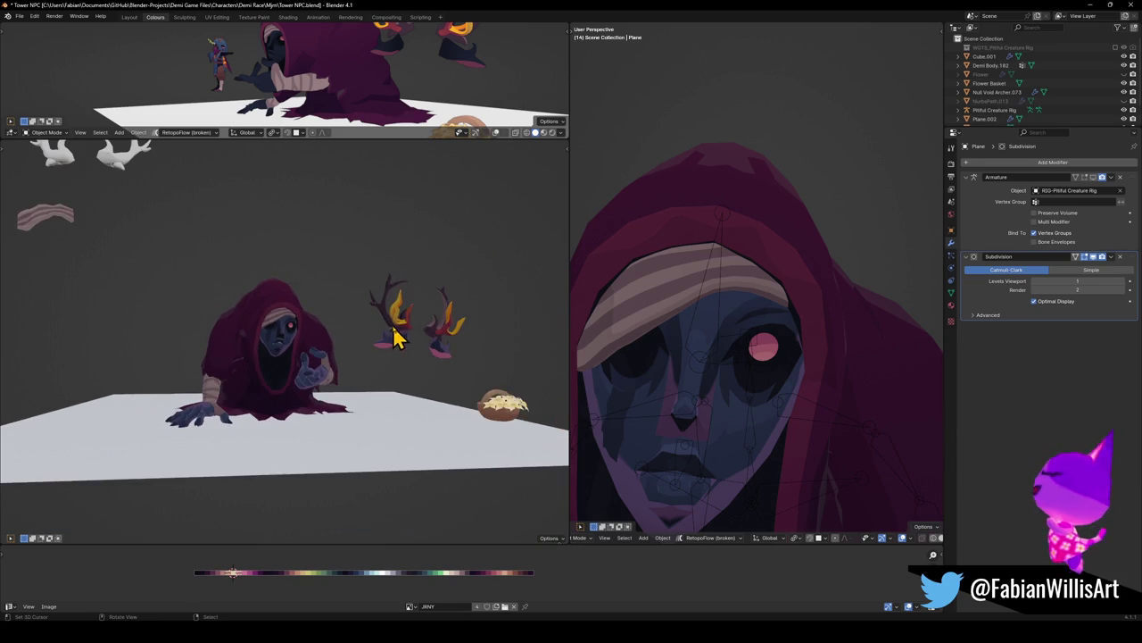
Reveal the horns, hide the flower in the hand again, and save
{"action": "scroll", "coordinate": [368, 332], "scroll_direction": "up", "scroll_amount": 4}
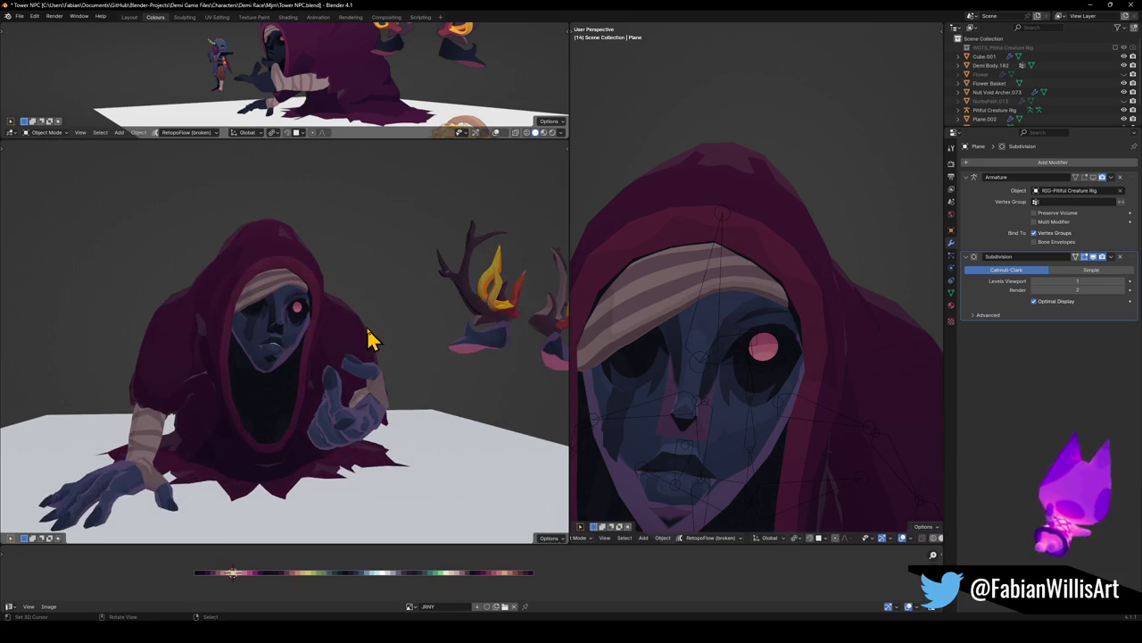
{"action": "key", "text": "alt+h"}
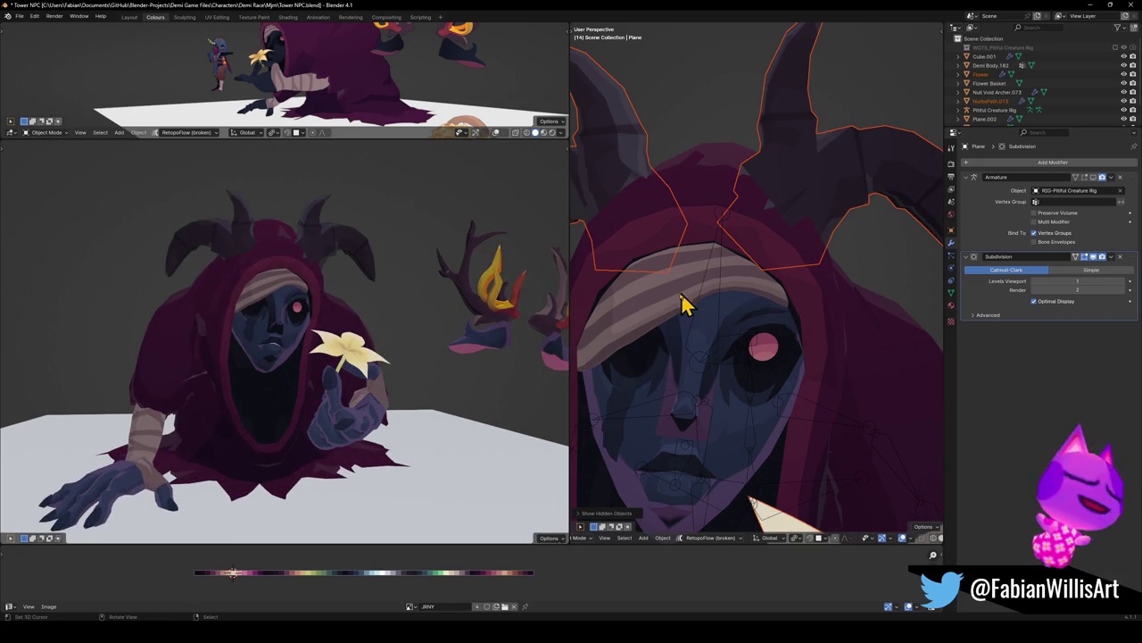
{"action": "scroll", "coordinate": [683, 304], "scroll_direction": "down", "scroll_amount": 2}
{"action": "scroll", "coordinate": [714, 321], "scroll_direction": "down", "scroll_amount": 2}
{"action": "left_click", "coordinate": [807, 428]}
{"action": "key", "text": "h"}
{"action": "scroll", "coordinate": [776, 395], "scroll_direction": "down", "scroll_amount": 3}
{"action": "mouse_move", "coordinate": [777, 395]}
{"action": "middle_mouse_down"}
{"action": "mouse_move", "coordinate": [791, 387]}
{"action": "mouse_move", "coordinate": [778, 373]}
{"action": "middle_mouse_up"}
{"action": "key", "text": "ctrl+s"}
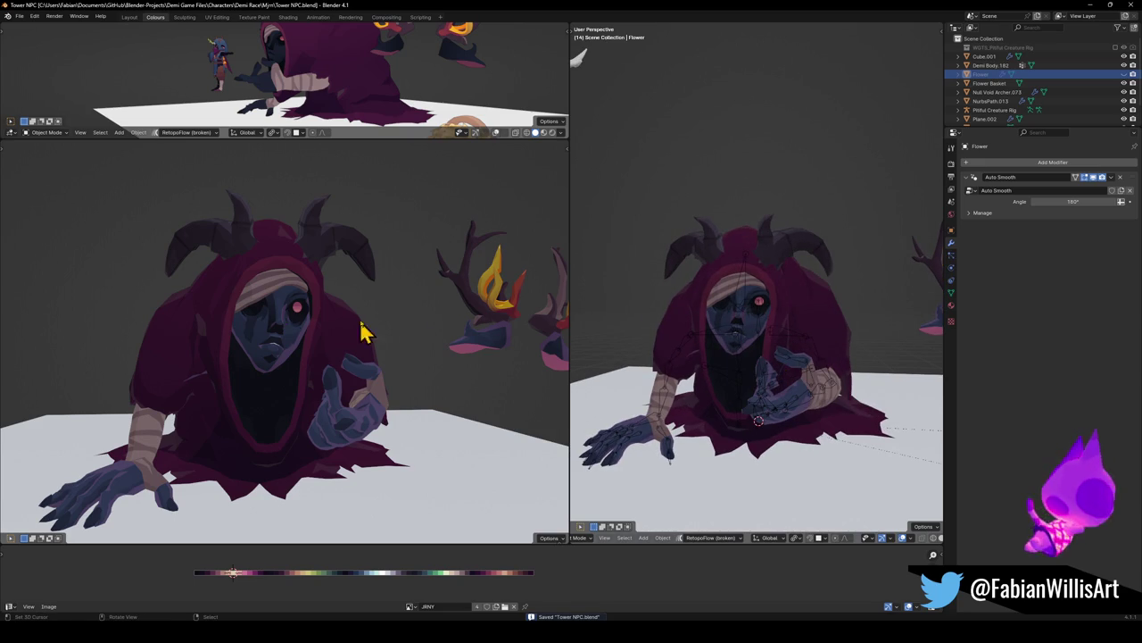
Hide the flame flowers on the antler props
{"action": "scroll", "coordinate": [393, 330], "scroll_direction": "down", "scroll_amount": 2}
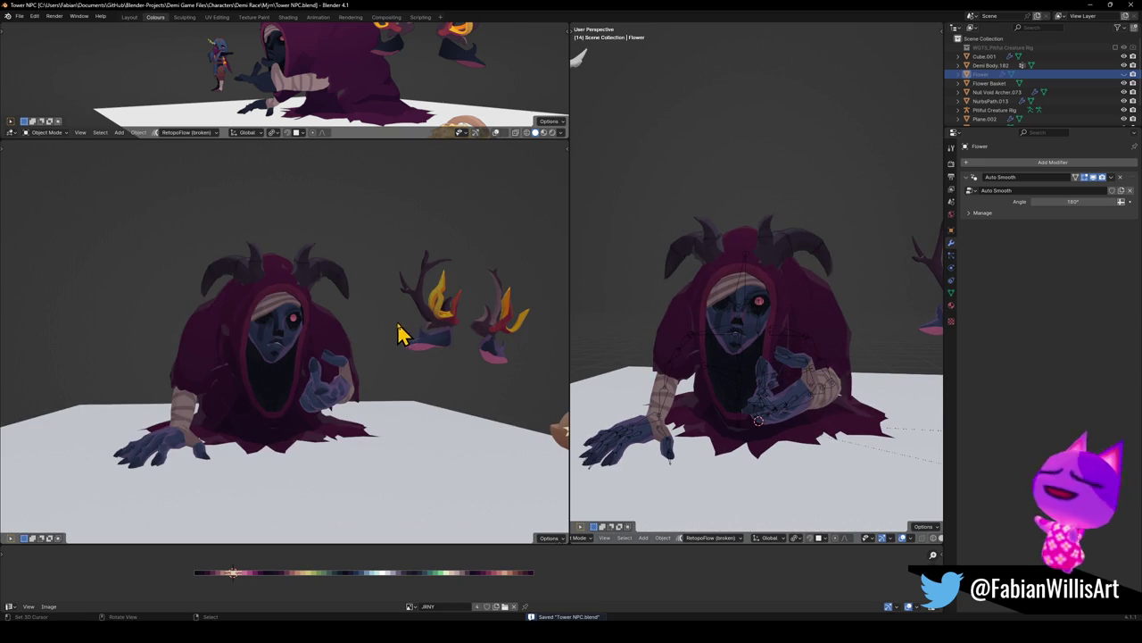
{"action": "left_click", "coordinate": [430, 336]}
{"action": "key", "text": "h"}
{"action": "key", "text": "h"}
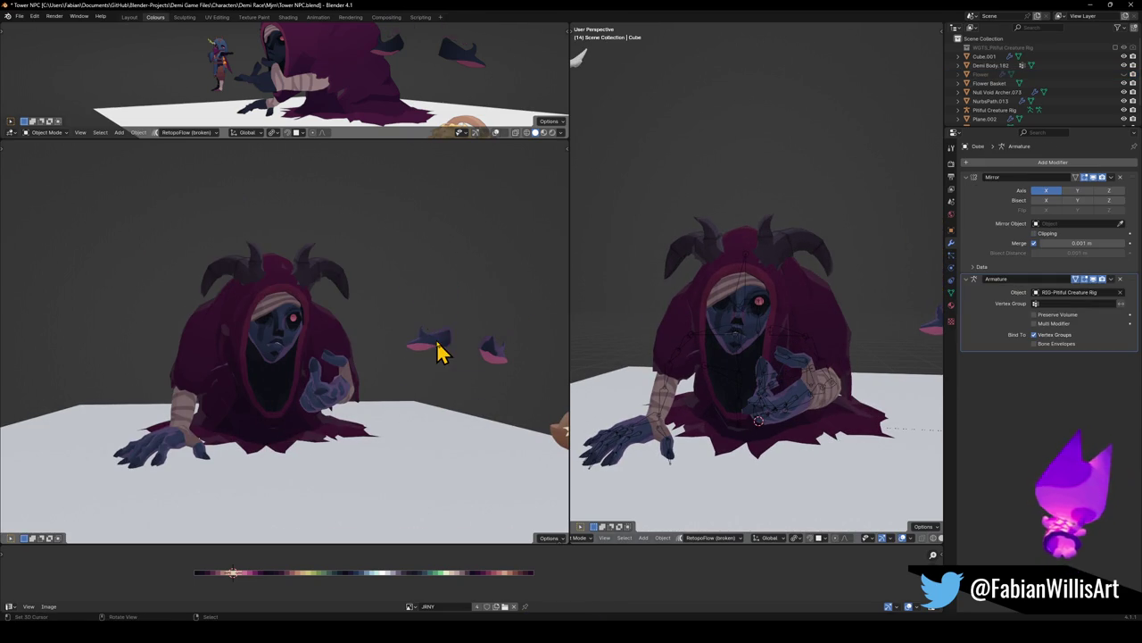
{"action": "mouse_move", "coordinate": [434, 362]}
{"action": "middle_mouse_down"}
{"action": "mouse_move", "coordinate": [416, 370]}
{"action": "mouse_move", "coordinate": [431, 354]}
{"action": "middle_mouse_up"}
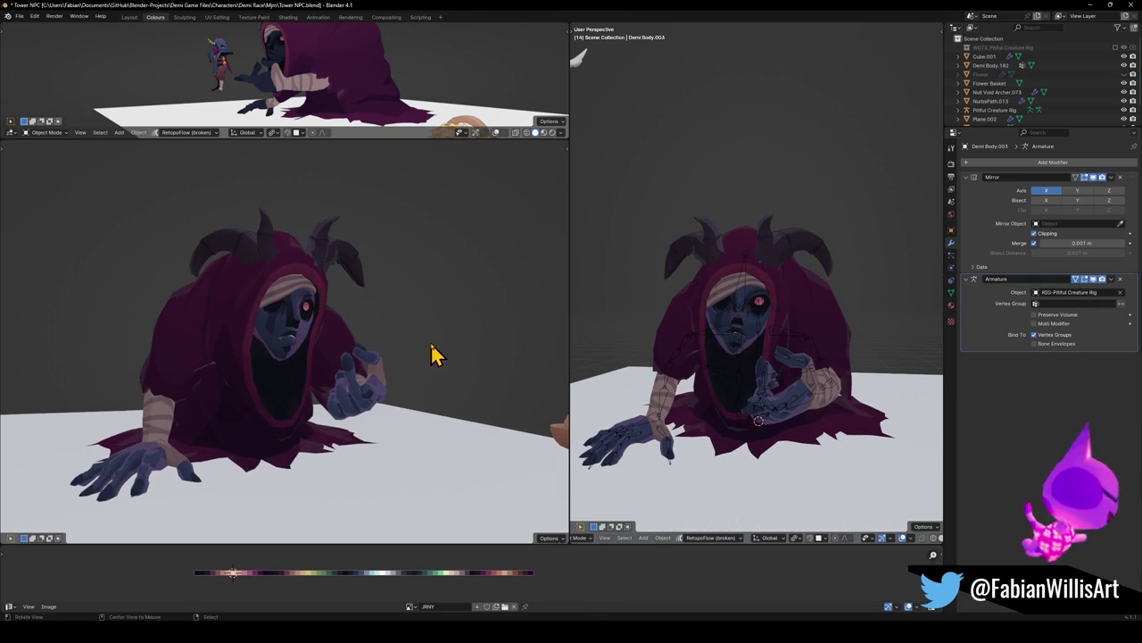
{"action": "middle_click_drag", "start_coordinate": [277, 402], "coordinate": [300, 390]}
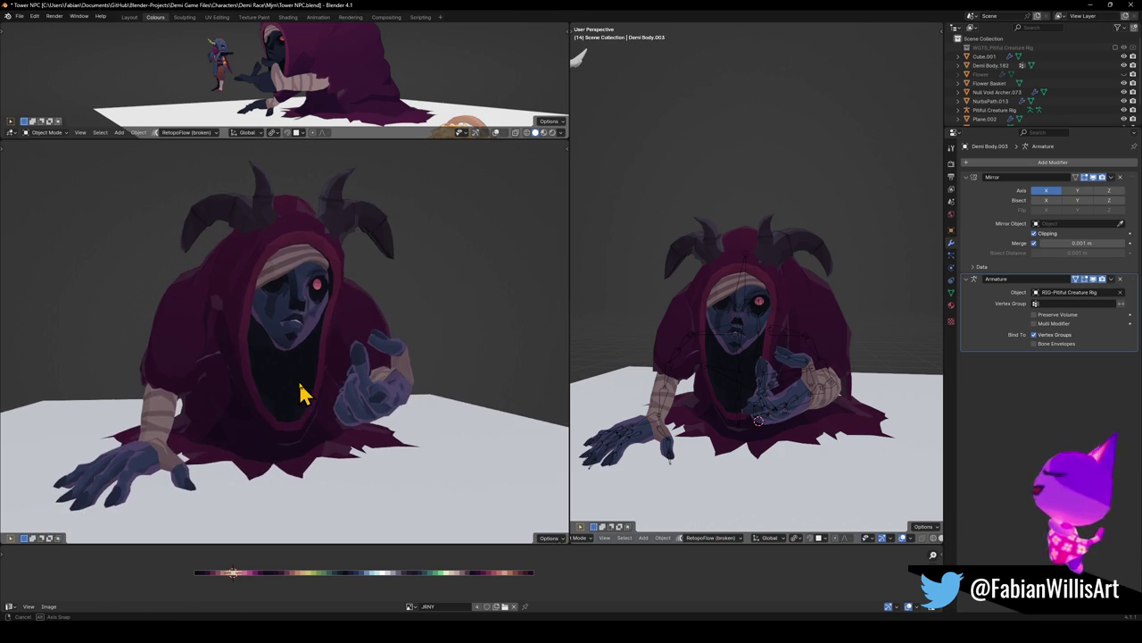
Open the robe in Edit Mode and frame it in the view
{"action": "left_click", "coordinate": [826, 444]}
{"action": "key", "text": "Tab"}
{"action": "key", "text": "KP_Decimal"}
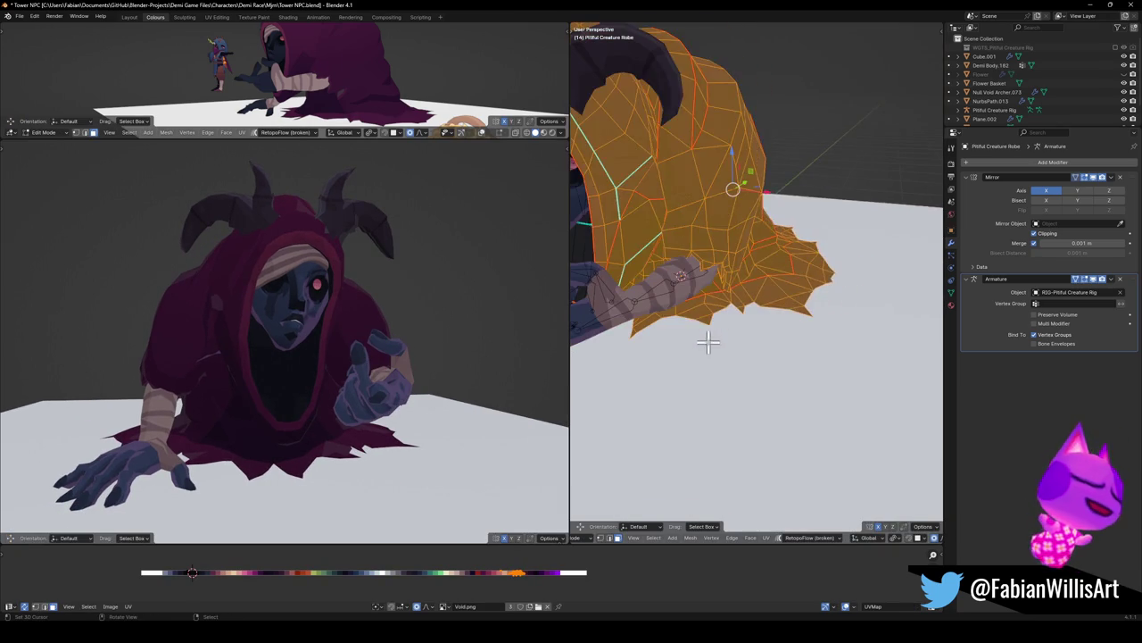
Shift the robe hem along X and proportionally scale it wider on X
{"action": "left_click", "coordinate": [749, 331]}
{"action": "middle_click_drag", "start_coordinate": [785, 301], "coordinate": [783, 306]}
{"action": "key", "text": "l"}
{"action": "scroll", "coordinate": [791, 308], "scroll_direction": "down", "scroll_amount": 3}
{"action": "scroll", "coordinate": [775, 301], "scroll_direction": "up", "scroll_amount": 2}
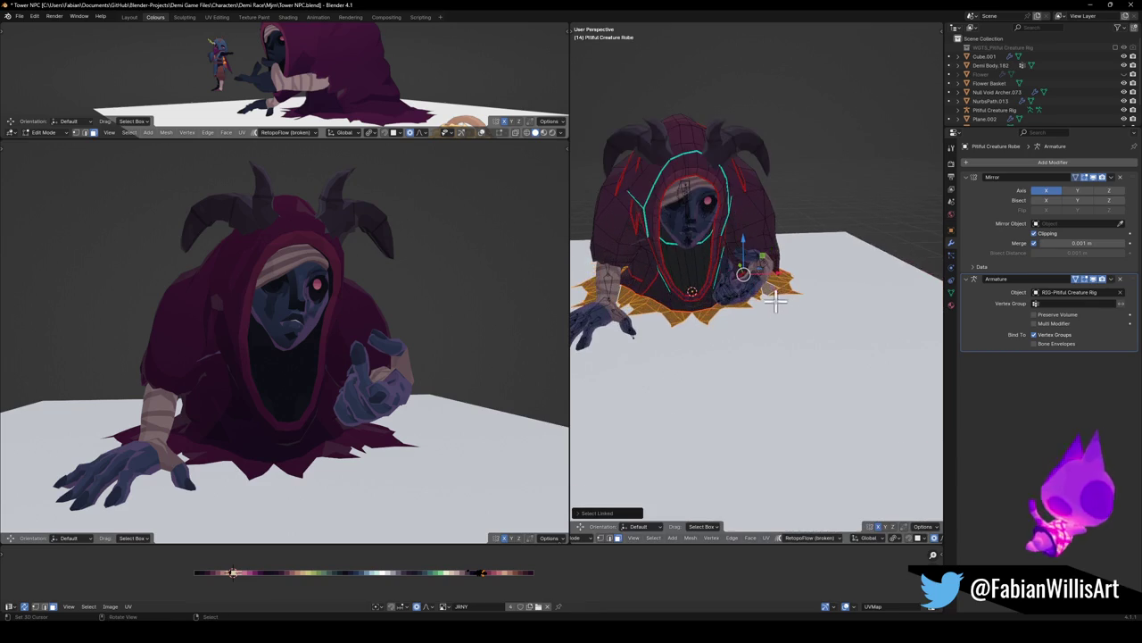
{"action": "key", "text": "g"}
{"action": "key", "text": "x"}
{"action": "key", "text": "x"}
{"action": "key", "text": "x"}
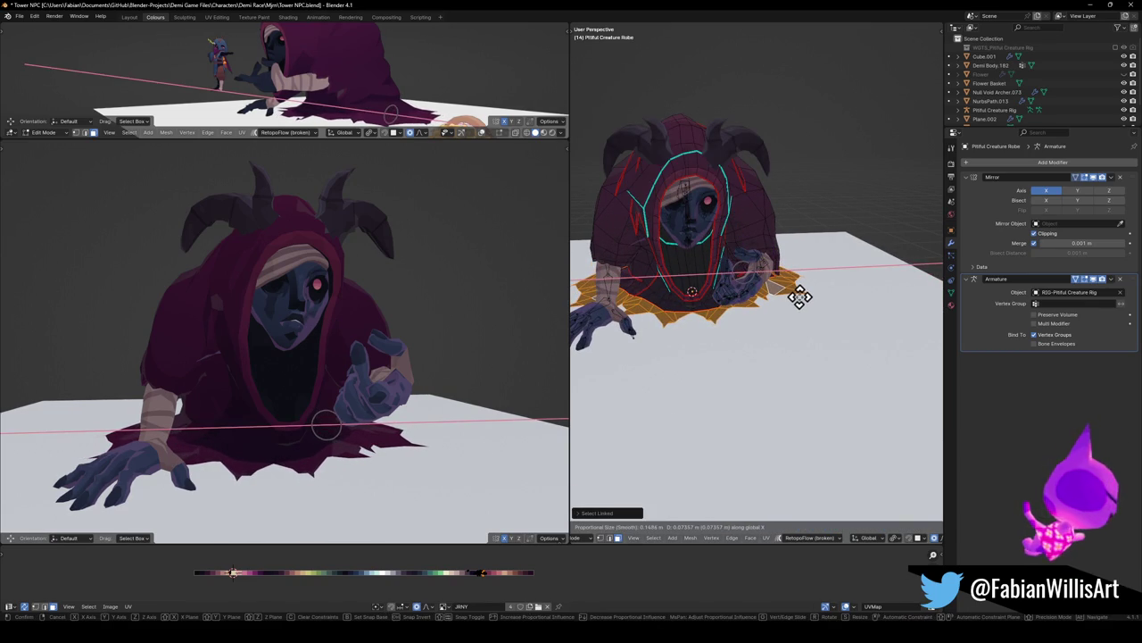
{"action": "scroll", "coordinate": [799, 298], "scroll_direction": "down", "scroll_amount": 8}
{"action": "scroll", "coordinate": [798, 298], "scroll_direction": "down", "scroll_amount": 4}
{"action": "scroll", "coordinate": [797, 297], "scroll_direction": "down", "scroll_amount": 5}
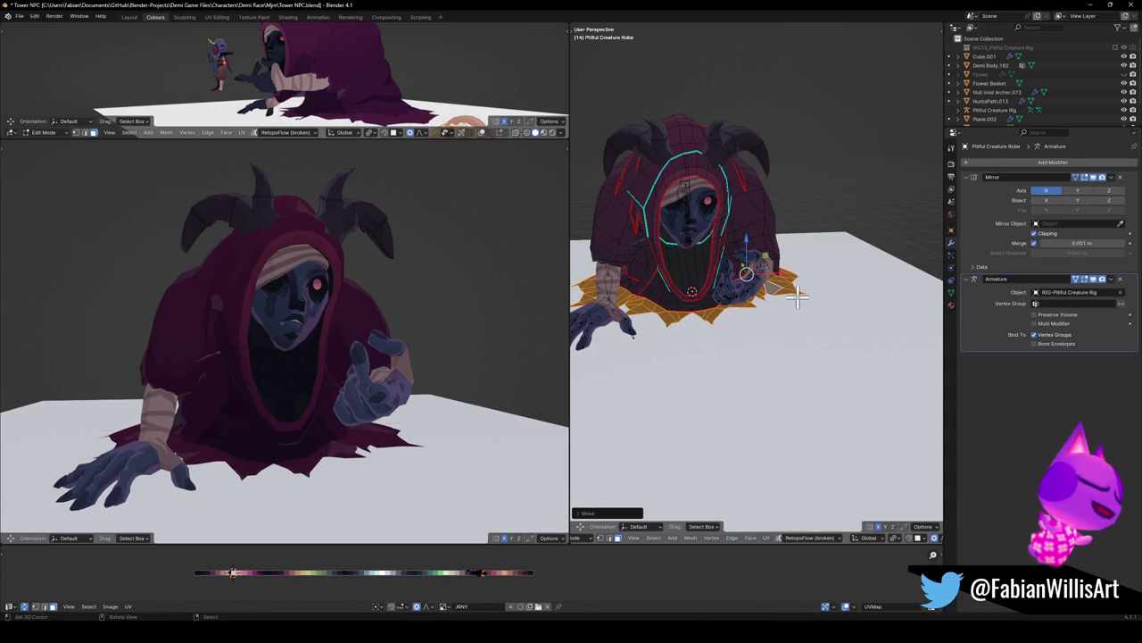
{"action": "left_click", "coordinate": [798, 297]}
{"action": "key", "text": "s"}
{"action": "key", "text": "x"}
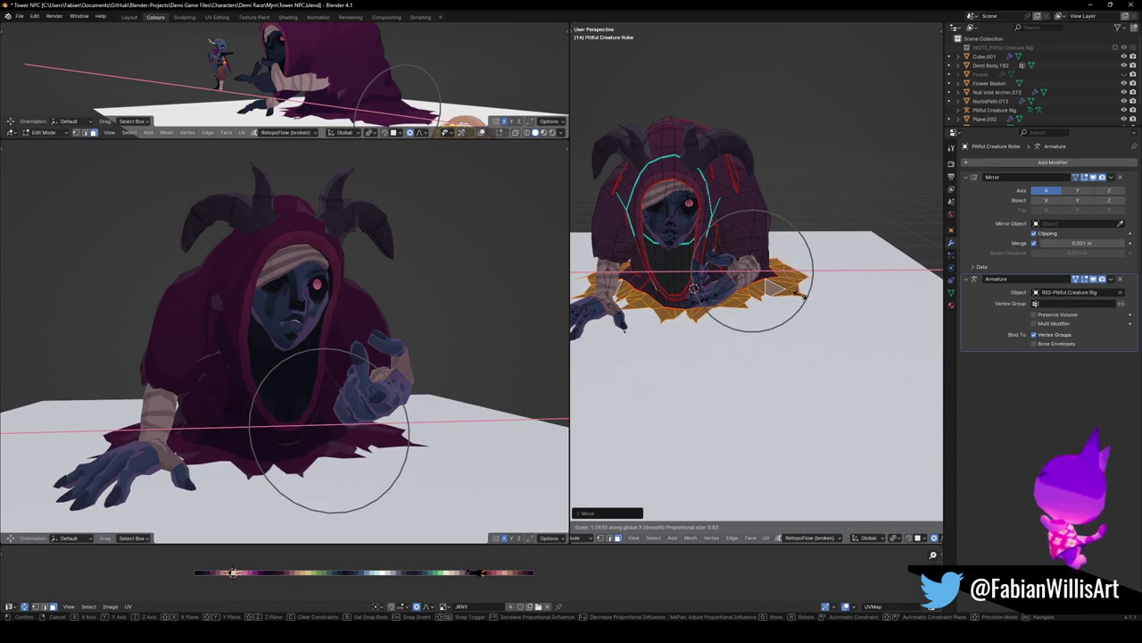
{"action": "key", "text": "Return"}
Try soft moves on the robe's back faces, then cancel and undo them
{"action": "mouse_move", "coordinate": [268, 375]}
{"action": "middle_mouse_down"}
{"action": "mouse_move", "coordinate": [324, 364]}
{"action": "mouse_move", "coordinate": [306, 365]}
{"action": "mouse_move", "coordinate": [327, 378]}
{"action": "middle_mouse_up"}
{"action": "mouse_move", "coordinate": [814, 304]}
{"action": "middle_mouse_down"}
{"action": "mouse_move", "coordinate": [767, 301]}
{"action": "mouse_move", "coordinate": [704, 327]}
{"action": "mouse_move", "coordinate": [791, 331]}
{"action": "middle_mouse_up"}
{"action": "left_click", "coordinate": [808, 338]}
{"action": "key", "text": "g"}
{"action": "key", "text": "y"}
{"action": "scroll", "coordinate": [821, 327], "scroll_direction": "up", "scroll_amount": 1}
{"action": "scroll", "coordinate": [821, 327], "scroll_direction": "down", "scroll_amount": 2}
{"action": "scroll", "coordinate": [803, 324], "scroll_direction": "up", "scroll_amount": 2}
{"action": "key", "text": "Escape"}
{"action": "left_click", "coordinate": [785, 257]}
{"action": "key", "text": "g"}
{"action": "key", "text": "y"}
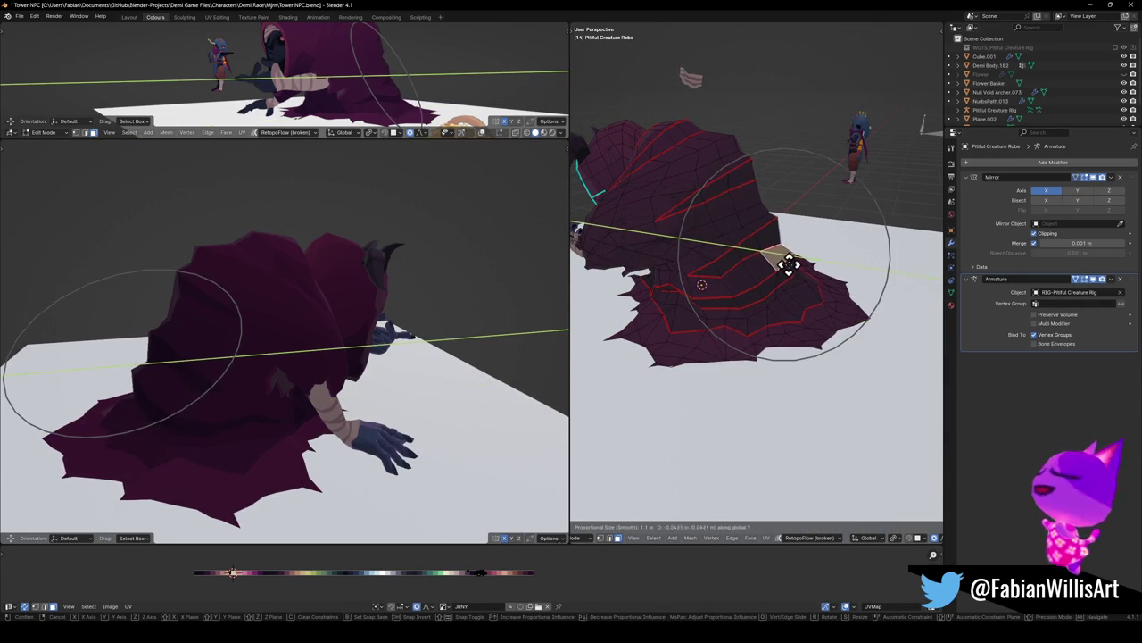
{"action": "key", "text": "Escape"}
{"action": "key", "text": "g"}
{"action": "key", "text": "z"}
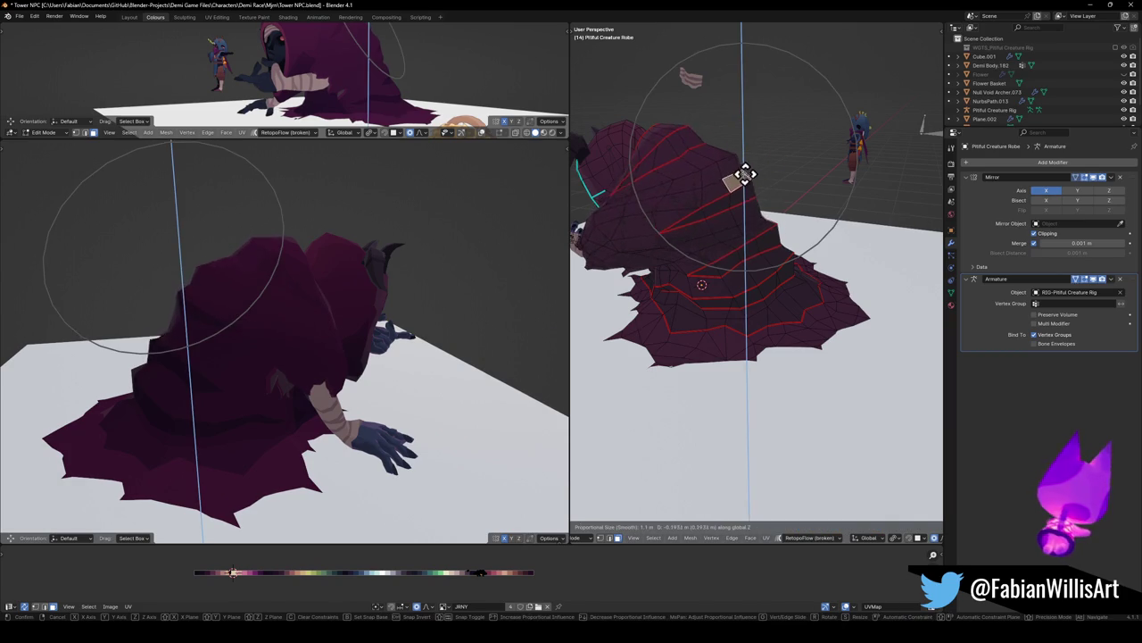
{"action": "left_click", "coordinate": [747, 171]}
{"action": "mouse_move", "coordinate": [505, 237]}
{"action": "middle_mouse_down"}
{"action": "mouse_move", "coordinate": [309, 276]}
{"action": "mouse_move", "coordinate": [348, 281]}
{"action": "mouse_move", "coordinate": [318, 285]}
{"action": "mouse_move", "coordinate": [372, 309]}
{"action": "mouse_move", "coordinate": [334, 322]}
{"action": "mouse_move", "coordinate": [503, 324]}
{"action": "mouse_move", "coordinate": [428, 322]}
{"action": "mouse_move", "coordinate": [556, 312]}
{"action": "mouse_move", "coordinate": [15, 312]}
{"action": "mouse_move", "coordinate": [53, 312]}
{"action": "middle_mouse_up"}
{"action": "key", "text": "ctrl+z"}
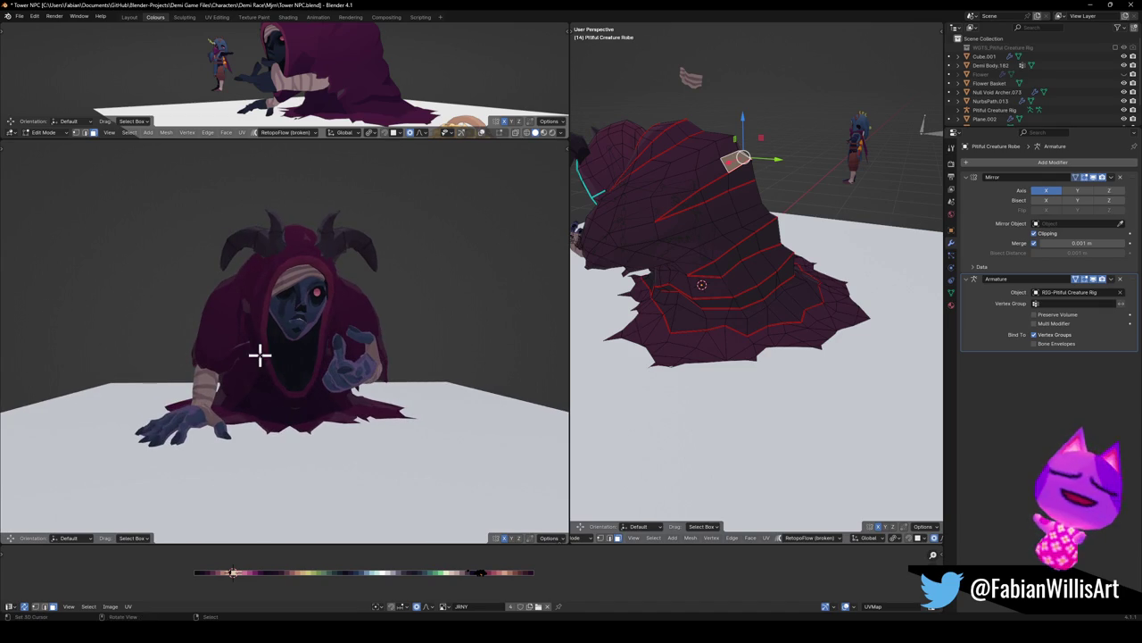
{"action": "mouse_move", "coordinate": [681, 265]}
{"action": "middle_mouse_down"}
{"action": "mouse_move", "coordinate": [694, 314]}
{"action": "mouse_move", "coordinate": [773, 311]}
{"action": "middle_mouse_up"}
Leave Edit Mode and save Tower NPC.blend
{"action": "key", "text": "Tab"}
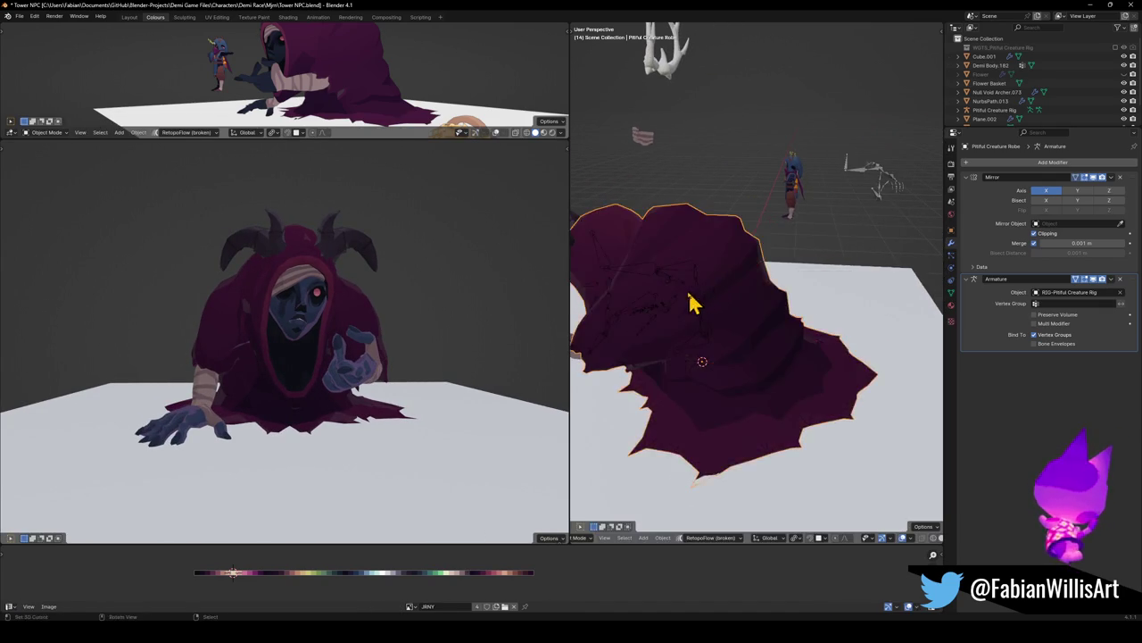
{"action": "scroll", "coordinate": [691, 301], "scroll_direction": "down", "scroll_amount": 5}
{"action": "mouse_move", "coordinate": [841, 301]}
{"action": "middle_mouse_down"}
{"action": "mouse_move", "coordinate": [791, 319]}
{"action": "mouse_move", "coordinate": [752, 288]}
{"action": "mouse_move", "coordinate": [780, 331]}
{"action": "mouse_move", "coordinate": [745, 327]}
{"action": "middle_mouse_up"}
{"action": "key", "text": "ctrl+s"}
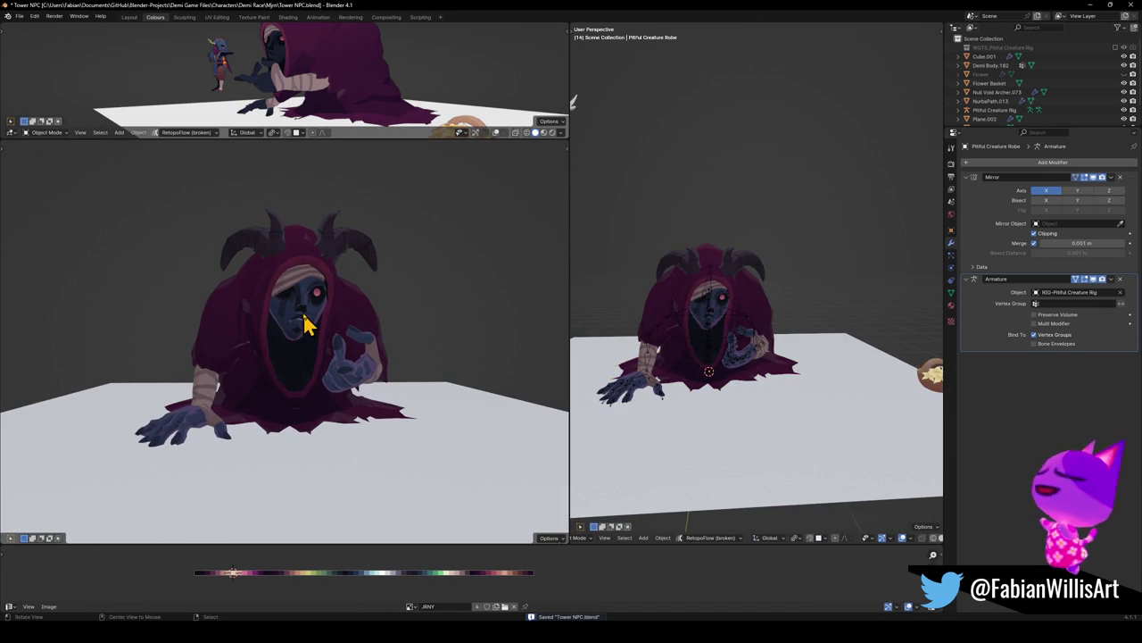
Open the horn object NurbsPath.013 in Edit Mode
{"action": "left_click", "coordinate": [741, 277]}
{"action": "key", "text": "Tab"}
{"action": "scroll", "coordinate": [767, 306], "scroll_direction": "up", "scroll_amount": 5}
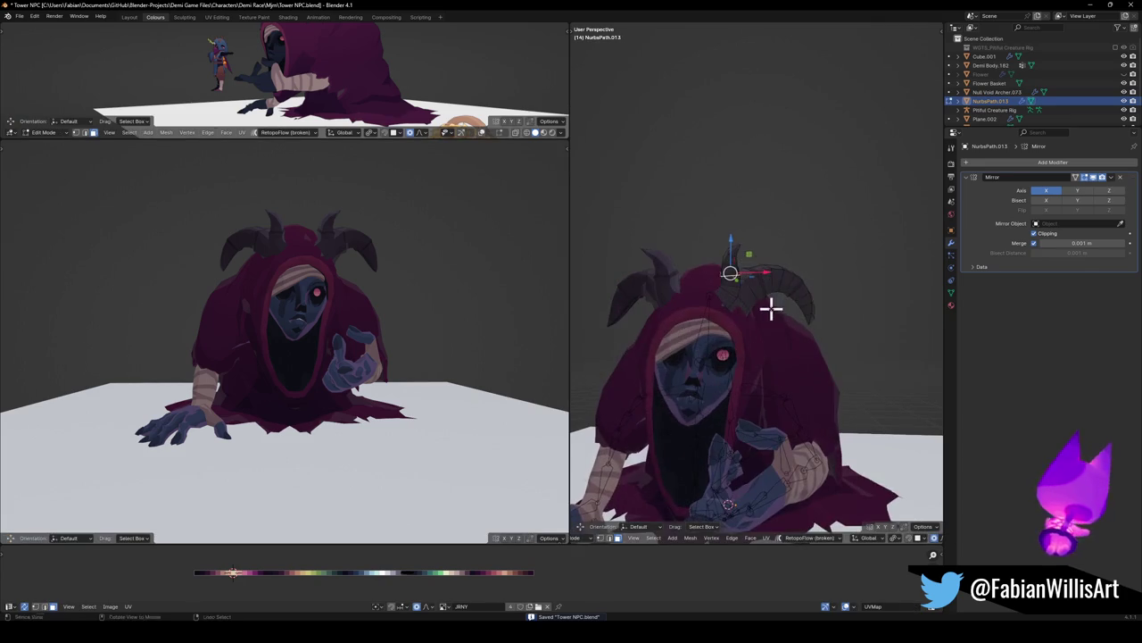
Switch orientation to Global and scale the horns up about 1.17 with proportional falloff
{"action": "key", "text": "s"}
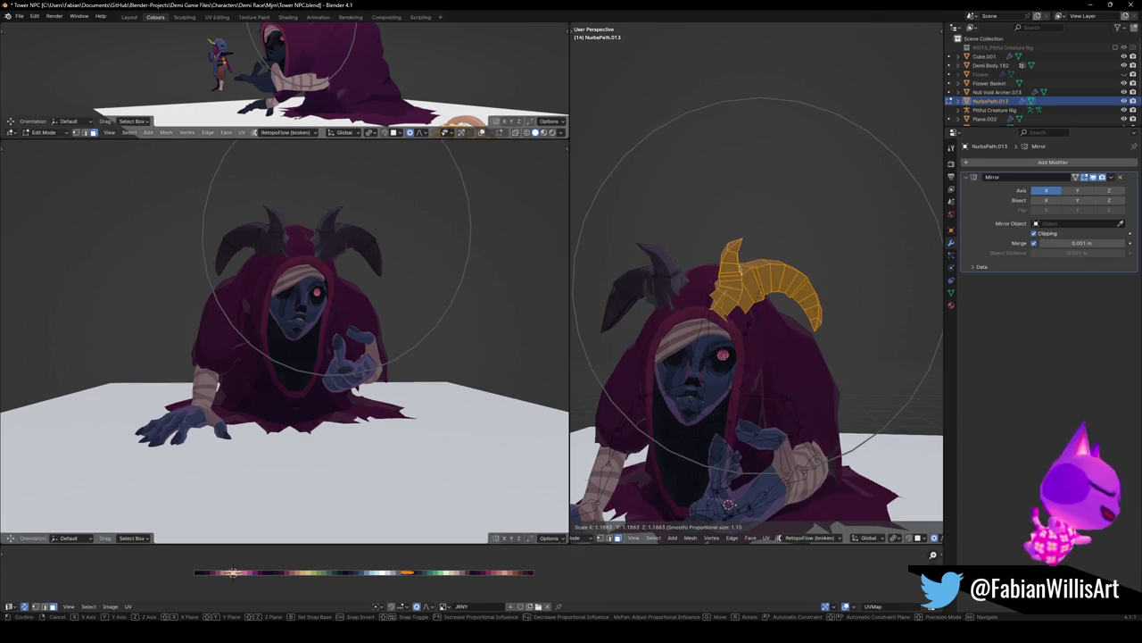
{"action": "key", "text": "Escape"}
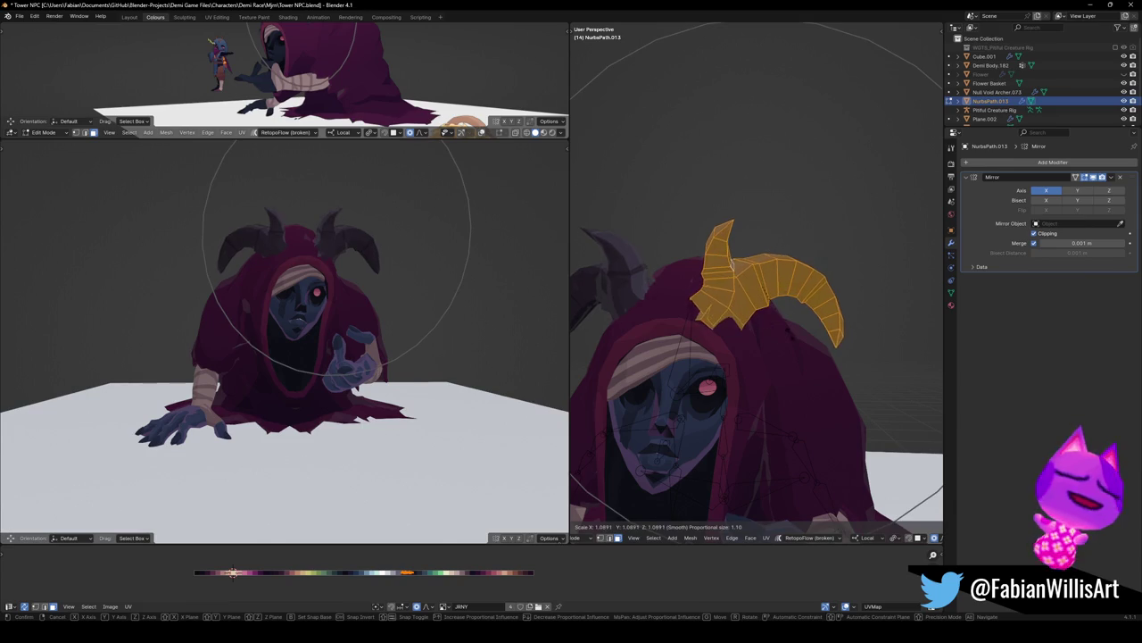
{"action": "key", "text": "comma"}
{"action": "left_click", "coordinate": [728, 360]}
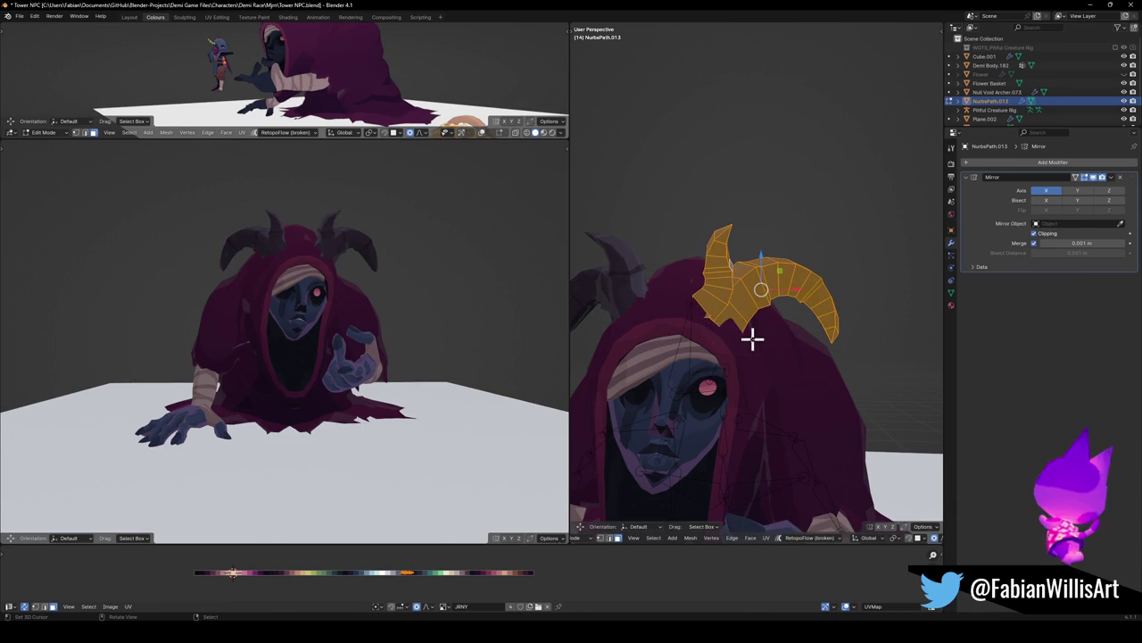
{"action": "key", "text": "s"}
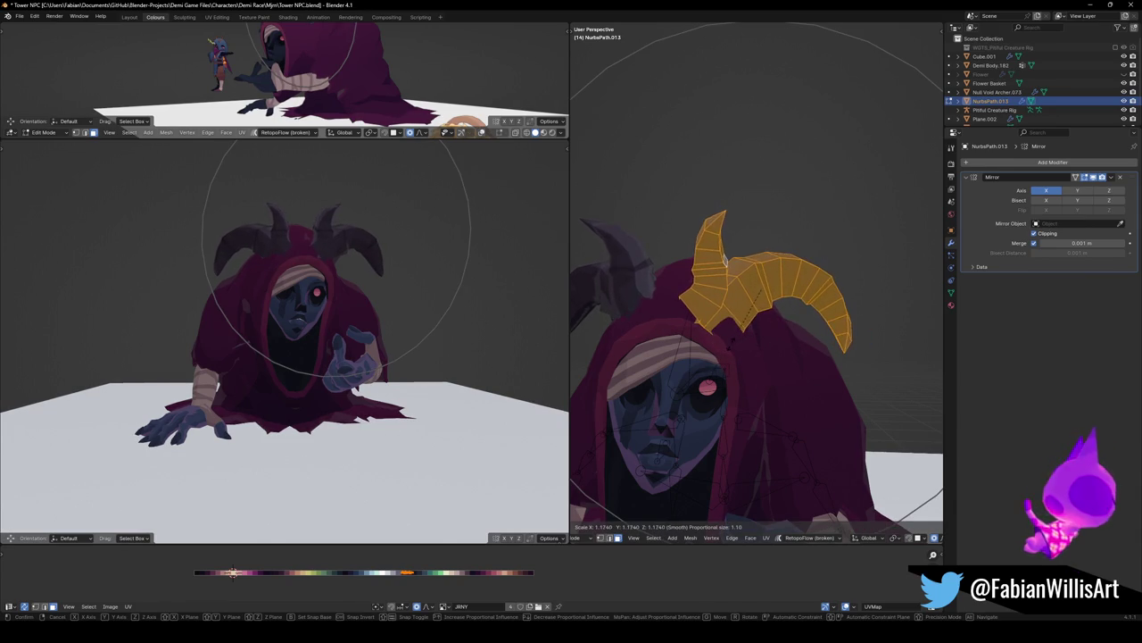
{"action": "left_click", "coordinate": [714, 295]}
Try a Z-axis rotation on the horns, then undo it and cancel the retry
{"action": "middle_click_drag", "start_coordinate": [679, 339], "coordinate": [786, 324]}
{"action": "key", "text": "r"}
{"action": "key", "text": "z"}
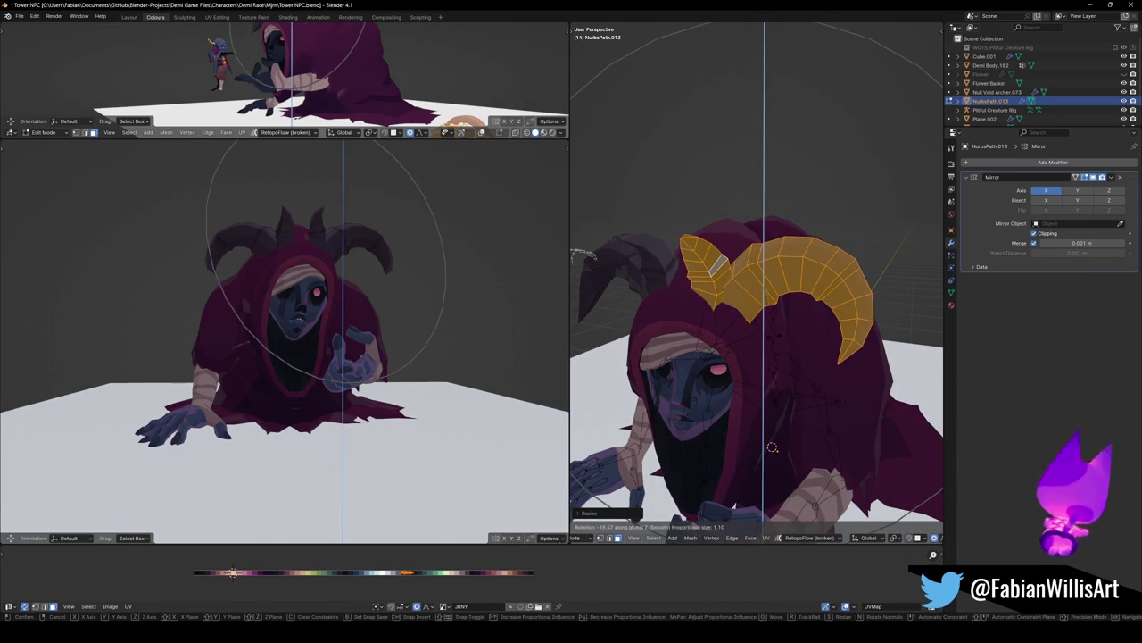
{"action": "left_click", "coordinate": [775, 333]}
{"action": "key", "text": "ctrl+z"}
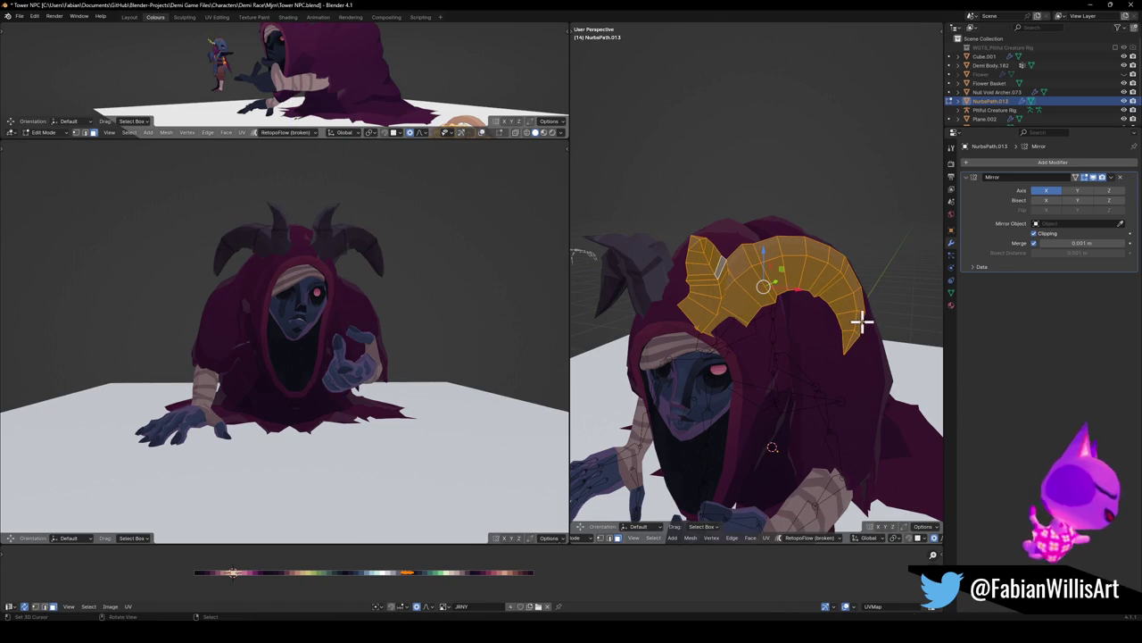
{"action": "key", "text": "r"}
{"action": "key", "text": "z"}
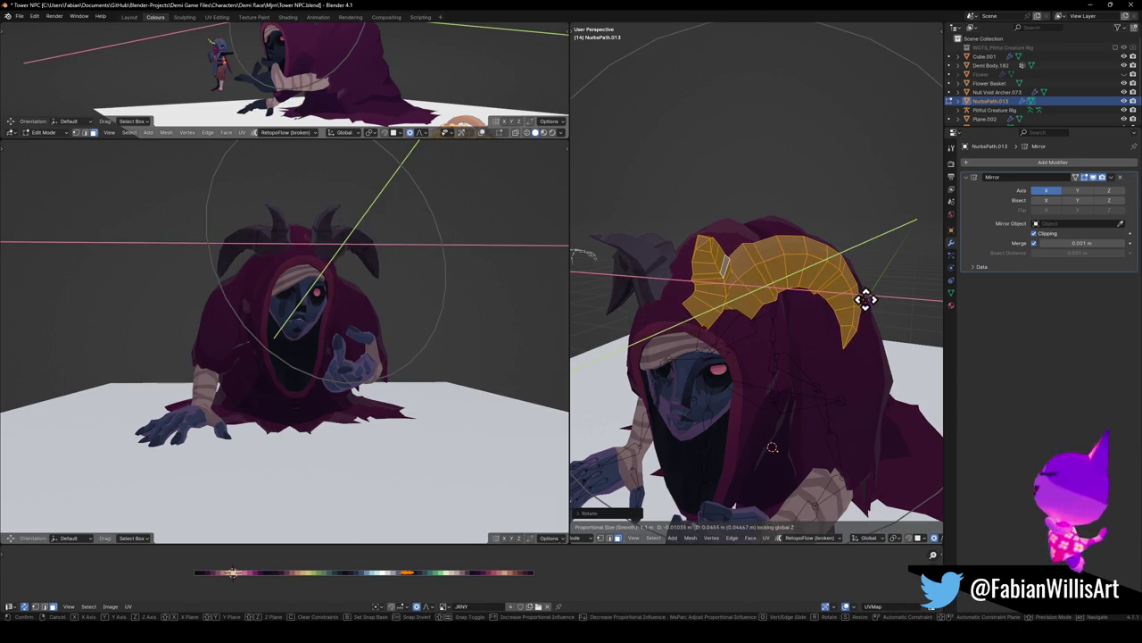
{"action": "right_click", "coordinate": [865, 300]}
Test and cancel further Y- and Z-limited horn rotations, then return to Object Mode
{"action": "mouse_move", "coordinate": [361, 303]}
{"action": "middle_mouse_down"}
{"action": "mouse_move", "coordinate": [309, 309]}
{"action": "mouse_move", "coordinate": [343, 310]}
{"action": "mouse_move", "coordinate": [309, 313]}
{"action": "mouse_move", "coordinate": [334, 309]}
{"action": "mouse_move", "coordinate": [314, 344]}
{"action": "mouse_move", "coordinate": [324, 345]}
{"action": "middle_mouse_up"}
{"action": "key", "text": "r"}
{"action": "key", "text": "y"}
{"action": "right_click", "coordinate": [338, 310]}
{"action": "key", "text": "r"}
{"action": "key", "text": "z"}
{"action": "right_click", "coordinate": [317, 314]}
{"action": "scroll", "coordinate": [334, 309], "scroll_direction": "up", "scroll_amount": 2}
{"action": "key", "text": "Tab"}
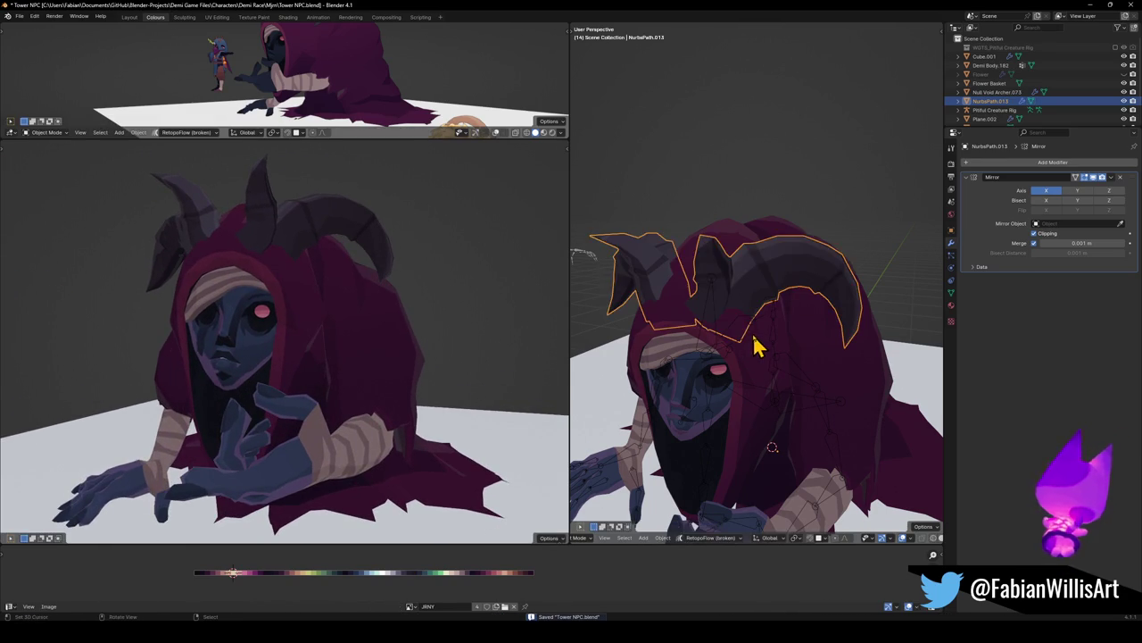
Deselect the horns, save Tower NPC.blend, and select Demi Body.002 to show its Armature modifier
{"action": "mouse_move", "coordinate": [509, 335]}
{"action": "middle_mouse_down"}
{"action": "mouse_move", "coordinate": [453, 301]}
{"action": "mouse_move", "coordinate": [462, 296]}
{"action": "middle_mouse_up"}
{"action": "middle_click_drag", "start_coordinate": [870, 355], "coordinate": [812, 365]}
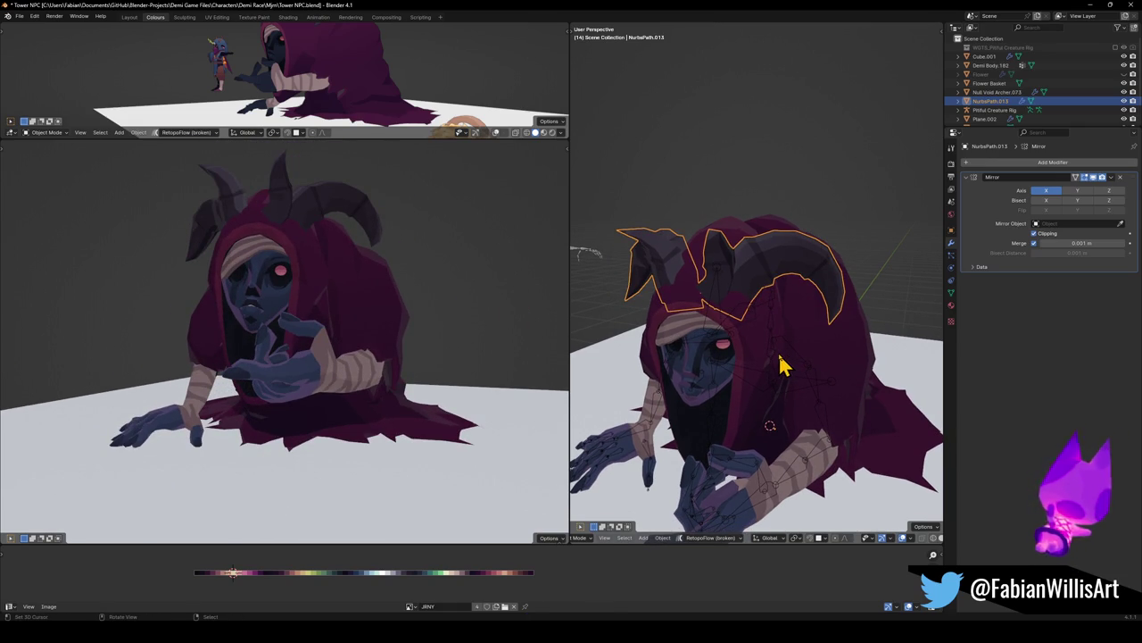
{"action": "middle_click_drag", "start_coordinate": [798, 362], "coordinate": [782, 372]}
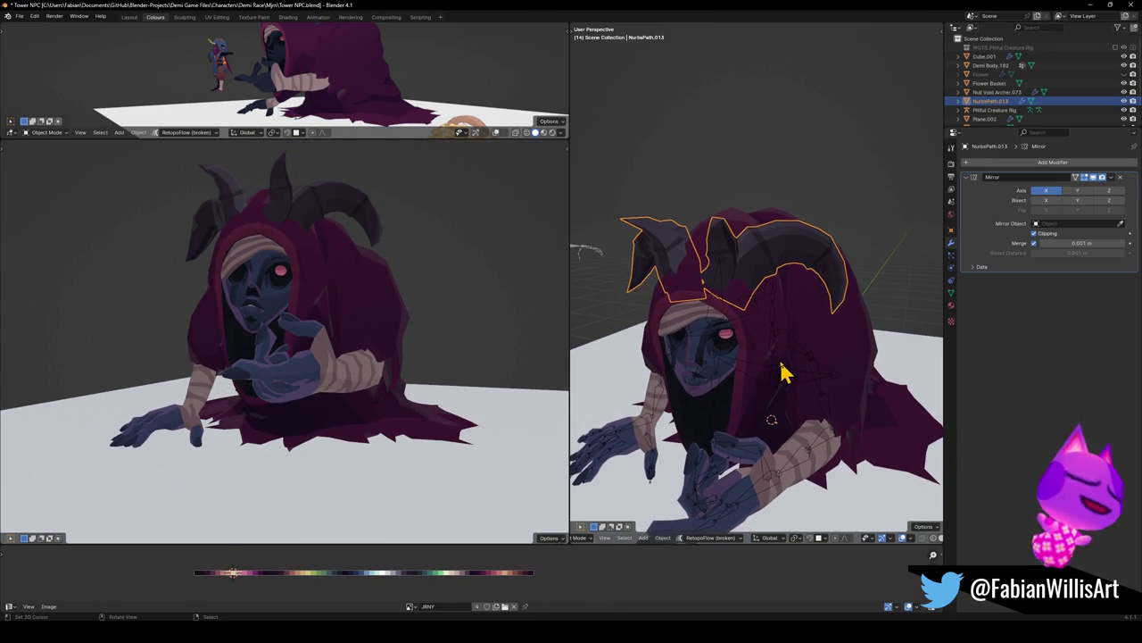
{"action": "left_click", "coordinate": [732, 354]}
{"action": "key", "text": "ctrl+s"}
{"action": "left_click", "coordinate": [748, 330]}
{"action": "left_click", "coordinate": [748, 331]}
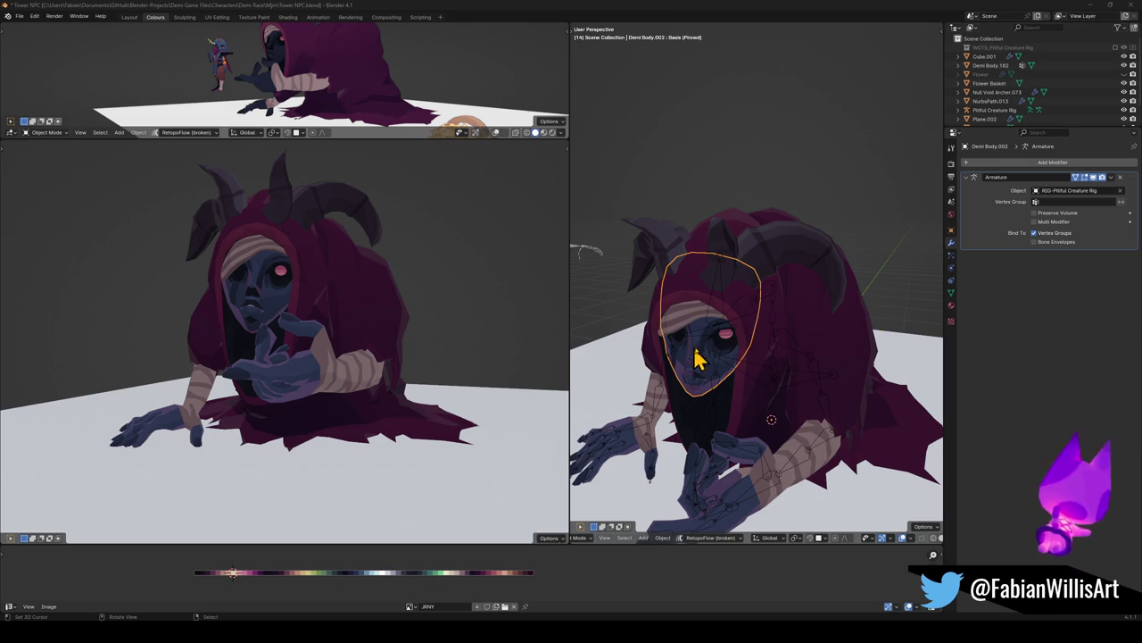
Select the creature's rig, hide its bones, and save the file
{"action": "left_click", "coordinate": [725, 319]}
{"action": "left_click", "coordinate": [724, 318]}
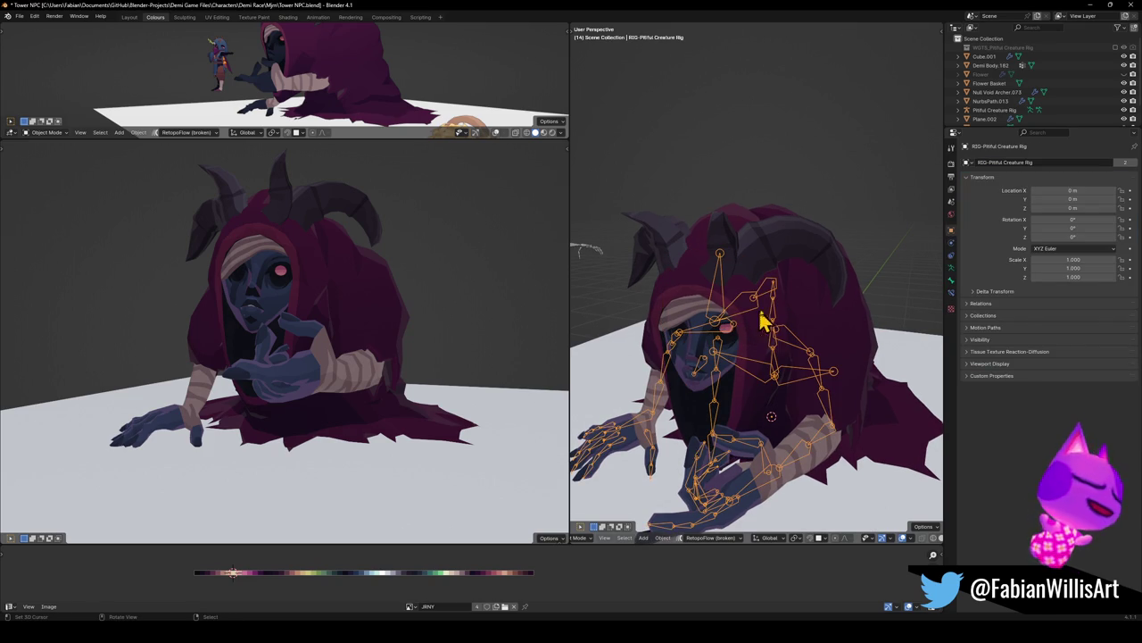
{"action": "key", "text": "h"}
{"action": "middle_click_drag", "start_coordinate": [752, 333], "coordinate": [760, 324]}
{"action": "key", "text": "ctrl+s"}
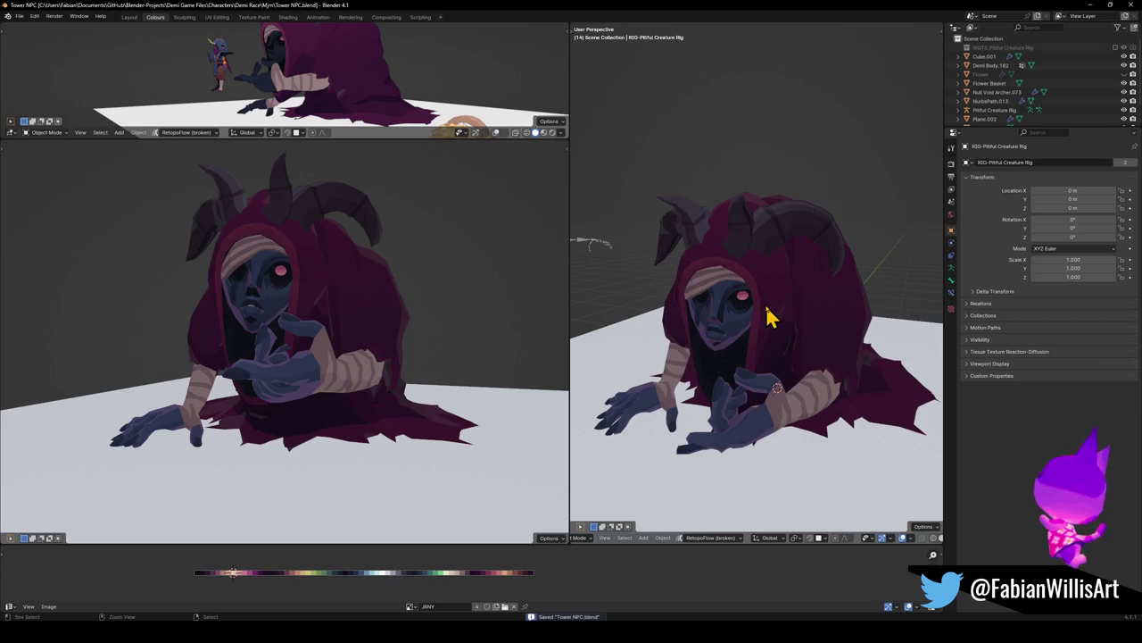
Delete the stray Null Blunt fragment beside the hand and save again
{"action": "middle_click_drag", "start_coordinate": [304, 325], "coordinate": [455, 319]}
{"action": "mouse_move", "coordinate": [696, 330]}
{"action": "middle_mouse_down"}
{"action": "mouse_move", "coordinate": [755, 339]}
{"action": "mouse_move", "coordinate": [683, 363]}
{"action": "middle_mouse_up"}
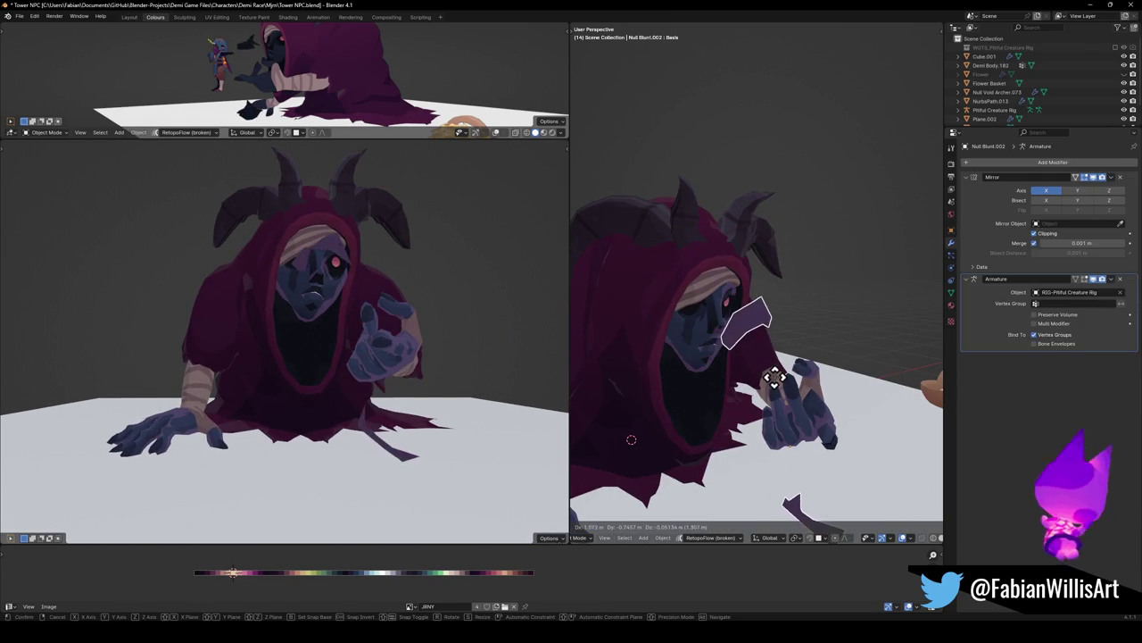
{"action": "key", "text": "Delete"}
{"action": "mouse_move", "coordinate": [375, 312]}
{"action": "middle_mouse_down"}
{"action": "mouse_move", "coordinate": [321, 306]}
{"action": "mouse_move", "coordinate": [301, 324]}
{"action": "mouse_move", "coordinate": [350, 326]}
{"action": "middle_mouse_up"}
{"action": "key", "text": "ctrl+s"}
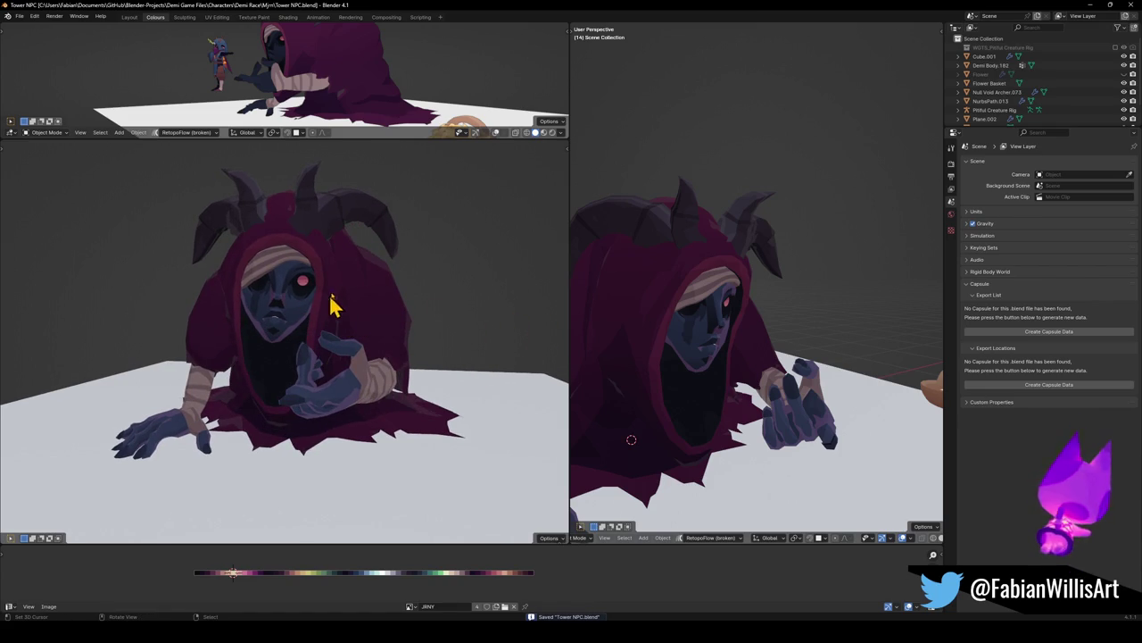
Unhide the NurbsPath.013 horns and take a screenshot of the left view
{"action": "left_click", "coordinate": [387, 225]}
{"action": "key", "text": "alt+h"}
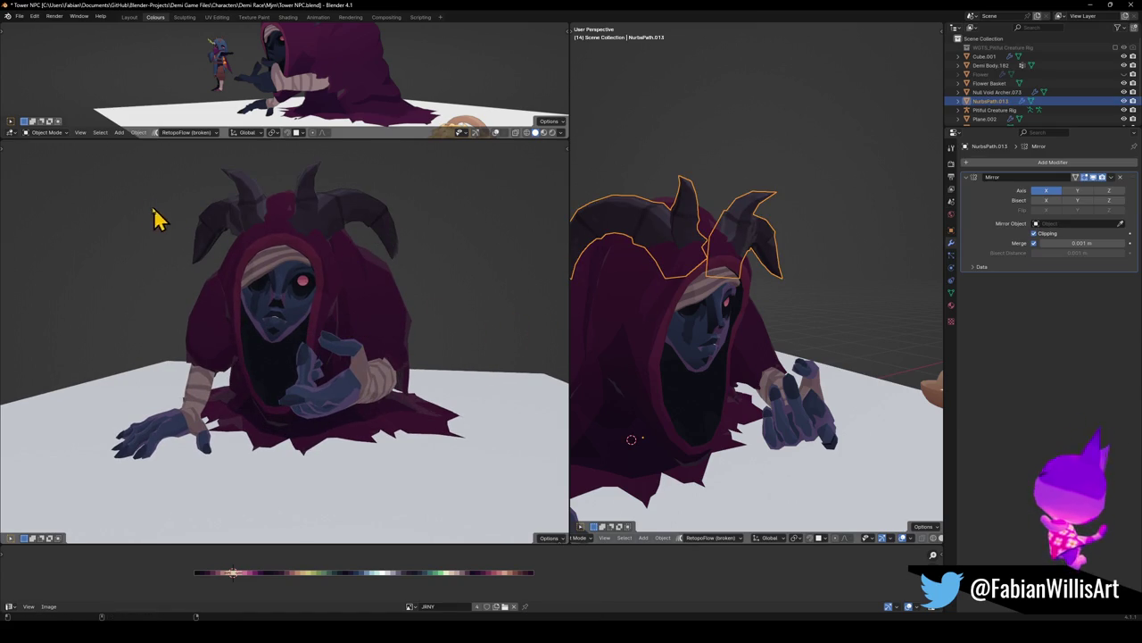
{"action": "key", "text": "super+shift+s"}
{"action": "mouse_move", "coordinate": [89, 143]}
{"action": "left_mouse_down"}
{"action": "mouse_move", "coordinate": [581, 492]}
{"action": "mouse_move", "coordinate": [520, 508]}
{"action": "mouse_move", "coordinate": [515, 498]}
{"action": "left_mouse_up"}
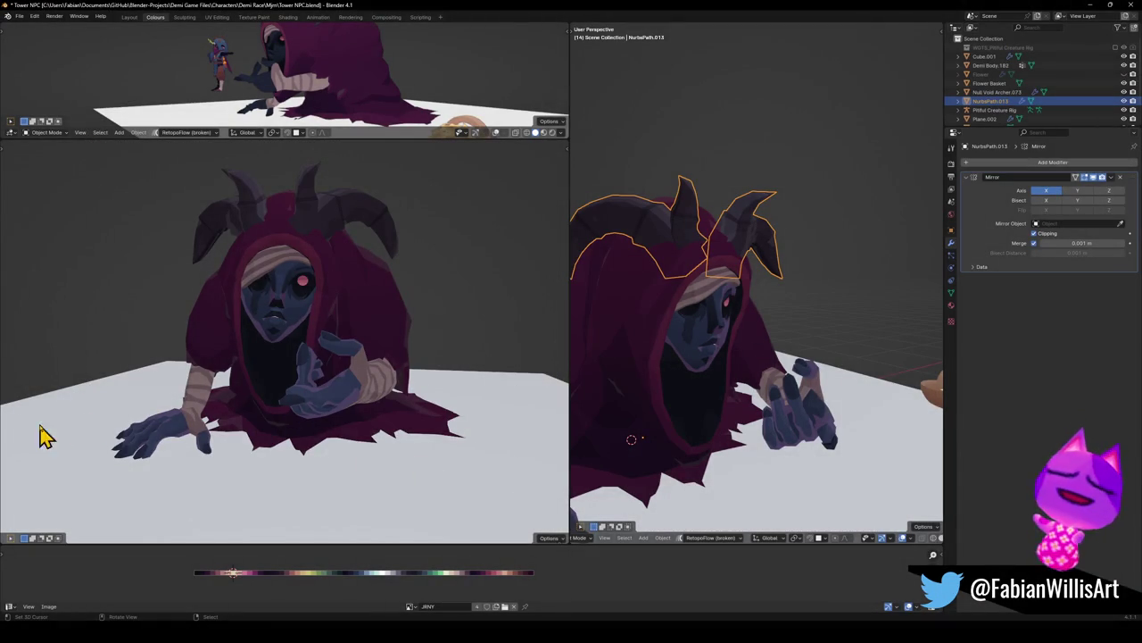
Orbit both views to lower, frontal angles on the face and deselect the horns
{"action": "mouse_move", "coordinate": [306, 383]}
{"action": "middle_mouse_down"}
{"action": "mouse_move", "coordinate": [268, 390]}
{"action": "mouse_move", "coordinate": [324, 383]}
{"action": "mouse_move", "coordinate": [333, 396]}
{"action": "middle_mouse_up"}
{"action": "scroll", "coordinate": [721, 357], "scroll_direction": "down", "scroll_amount": 1}
{"action": "scroll", "coordinate": [721, 357], "scroll_direction": "down", "scroll_amount": 3}
{"action": "mouse_move", "coordinate": [721, 357]}
{"action": "middle_mouse_down"}
{"action": "mouse_move", "coordinate": [765, 370]}
{"action": "mouse_move", "coordinate": [765, 387]}
{"action": "mouse_move", "coordinate": [800, 387]}
{"action": "mouse_move", "coordinate": [737, 395]}
{"action": "mouse_move", "coordinate": [745, 386]}
{"action": "mouse_move", "coordinate": [777, 429]}
{"action": "mouse_move", "coordinate": [781, 394]}
{"action": "mouse_move", "coordinate": [781, 406]}
{"action": "middle_mouse_up"}
{"action": "key", "text": "alt+a"}
{"action": "mouse_move", "coordinate": [348, 384]}
{"action": "middle_mouse_down"}
{"action": "mouse_move", "coordinate": [362, 396]}
{"action": "mouse_move", "coordinate": [375, 364]}
{"action": "middle_mouse_up"}
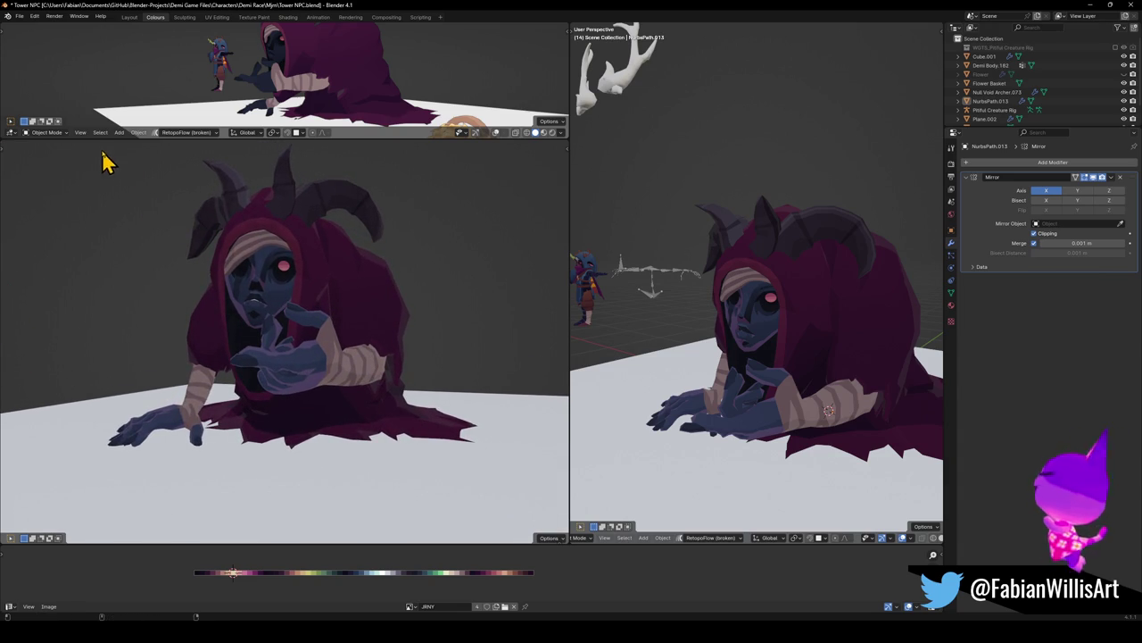
{"action": "key", "text": "ctrl+b"}
Draw and clear a render region around the character, then hide the horns
{"action": "left_click_drag", "start_coordinate": [76, 149], "coordinate": [518, 483]}
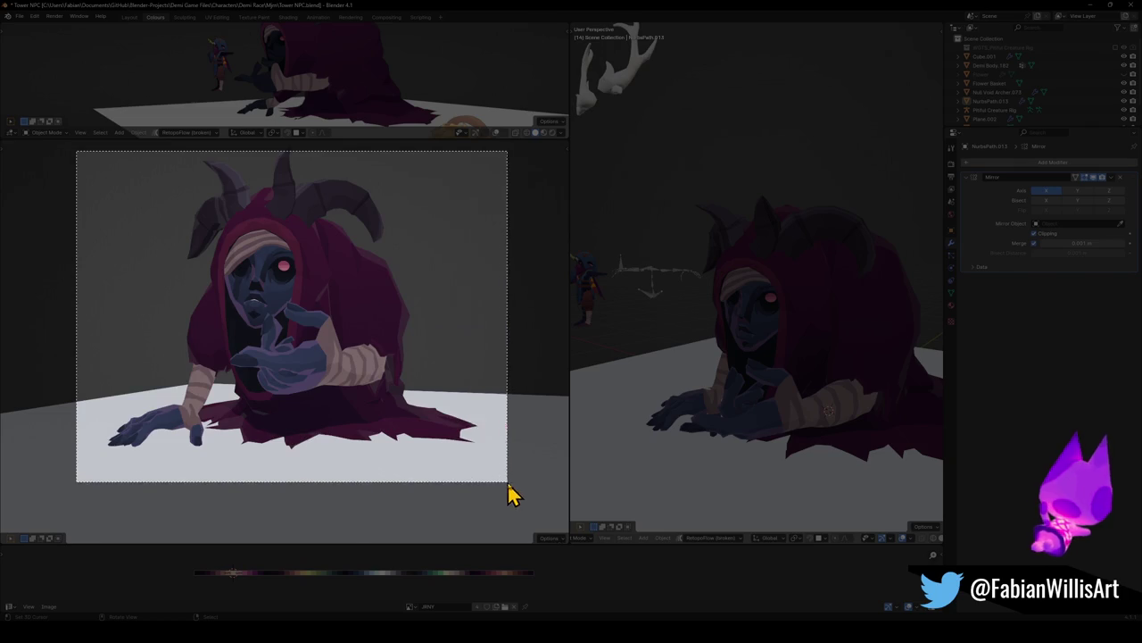
{"action": "key", "text": "ctrl+alt+b"}
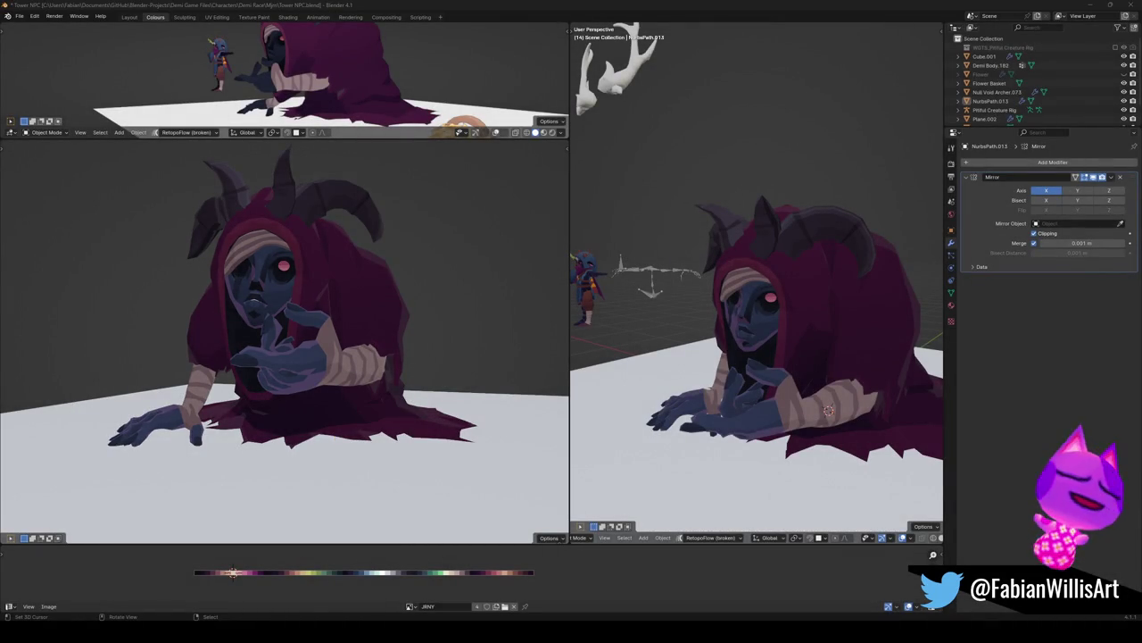
{"action": "left_click", "coordinate": [352, 209]}
{"action": "key", "text": "h"}
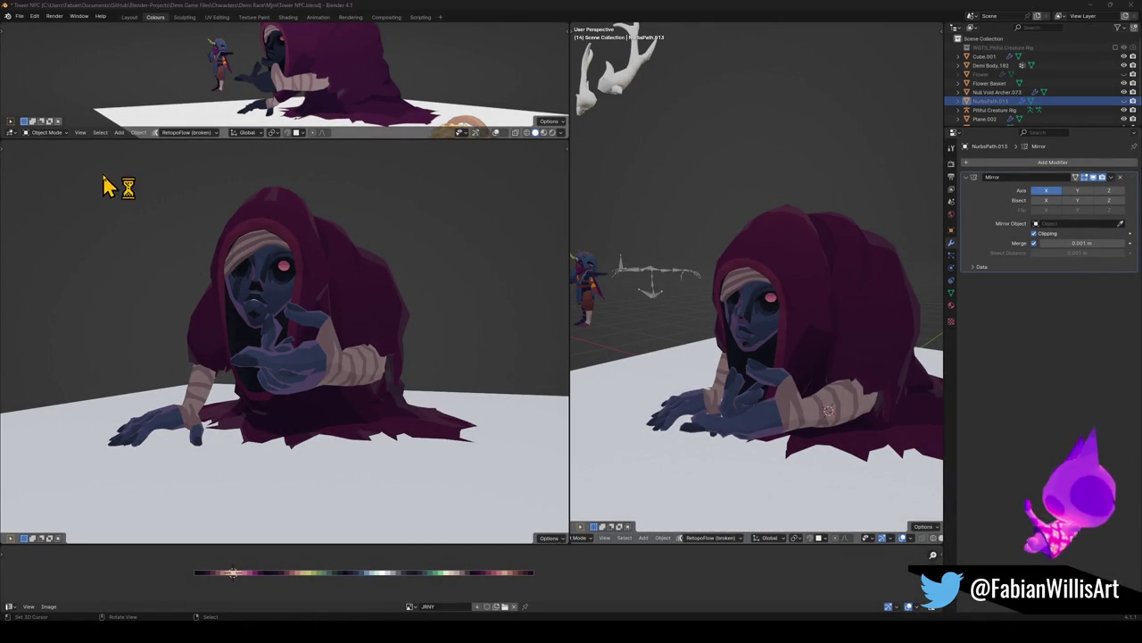
Screenshot the left view of the hornless character and rotate the view slightly
{"action": "key", "text": "super+shift+s"}
{"action": "left_click_drag", "start_coordinate": [101, 167], "coordinate": [502, 503]}
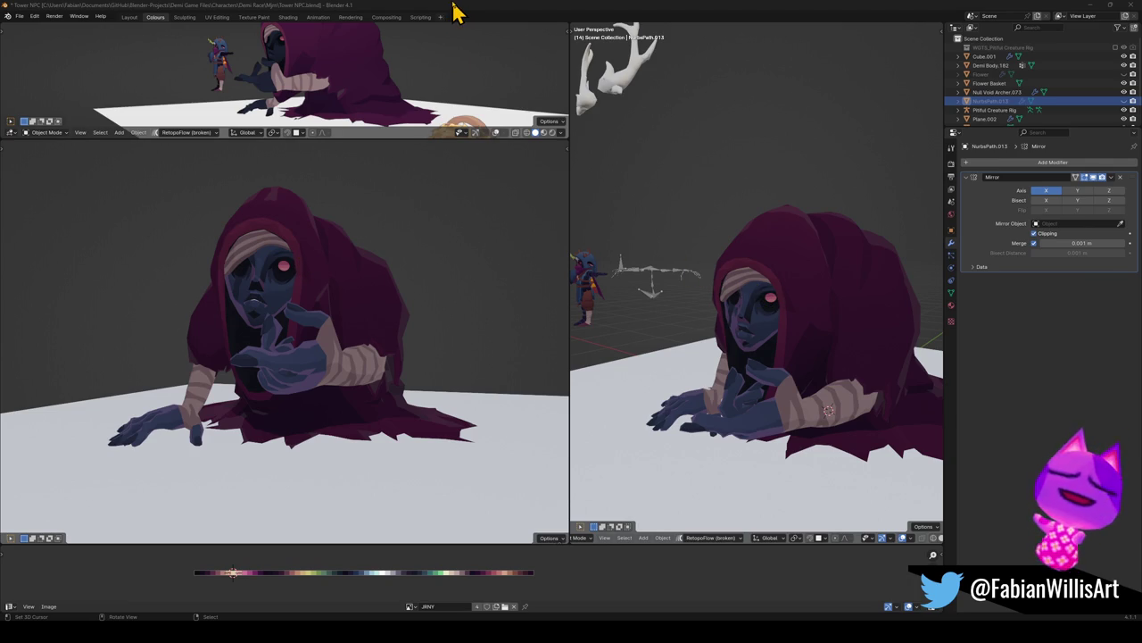
{"action": "middle_click_drag", "start_coordinate": [438, 311], "coordinate": [451, 329]}
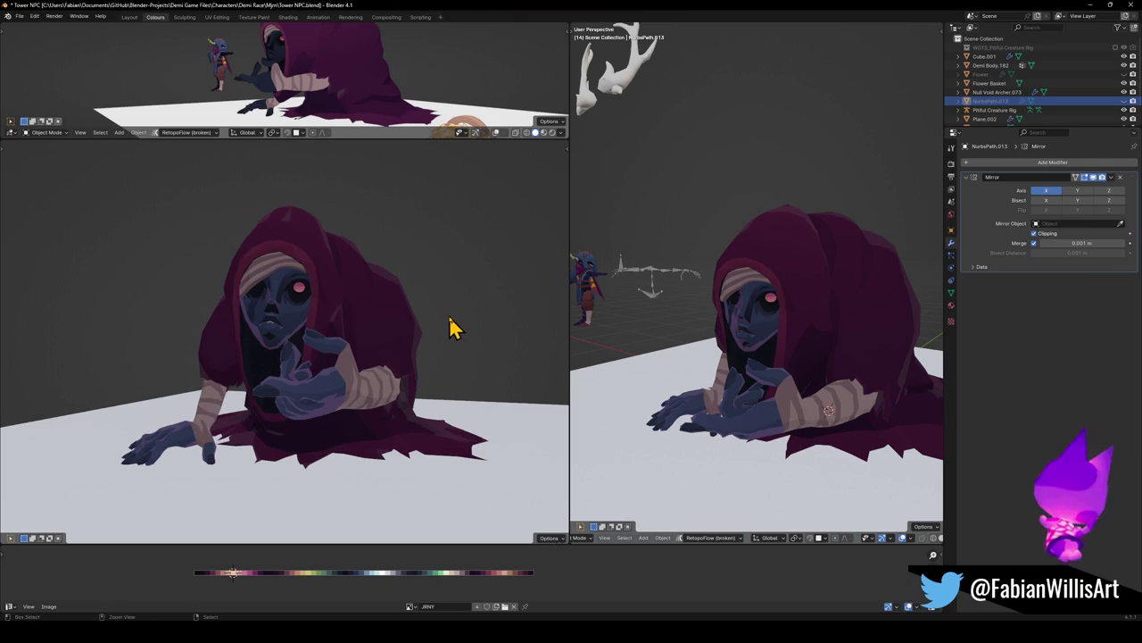
Reveal the hidden horns and antlers, deselect everything, and save
{"action": "key", "text": "alt+h"}
{"action": "key", "text": "alt+a"}
{"action": "key", "text": "ctrl+s"}
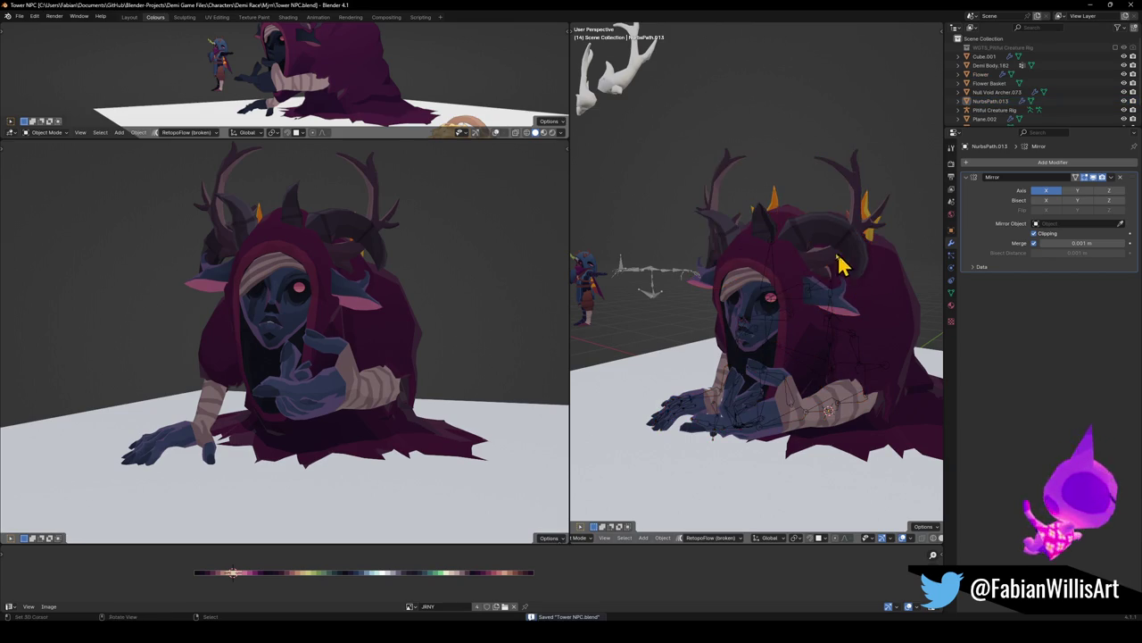
Select the horns, antlers and Demi Body.001 and move the antlers to the right
{"action": "middle_click_drag", "start_coordinate": [842, 256], "coordinate": [775, 312]}
{"action": "left_click", "coordinate": [775, 313]}
{"action": "left_click", "coordinate": [837, 244]}
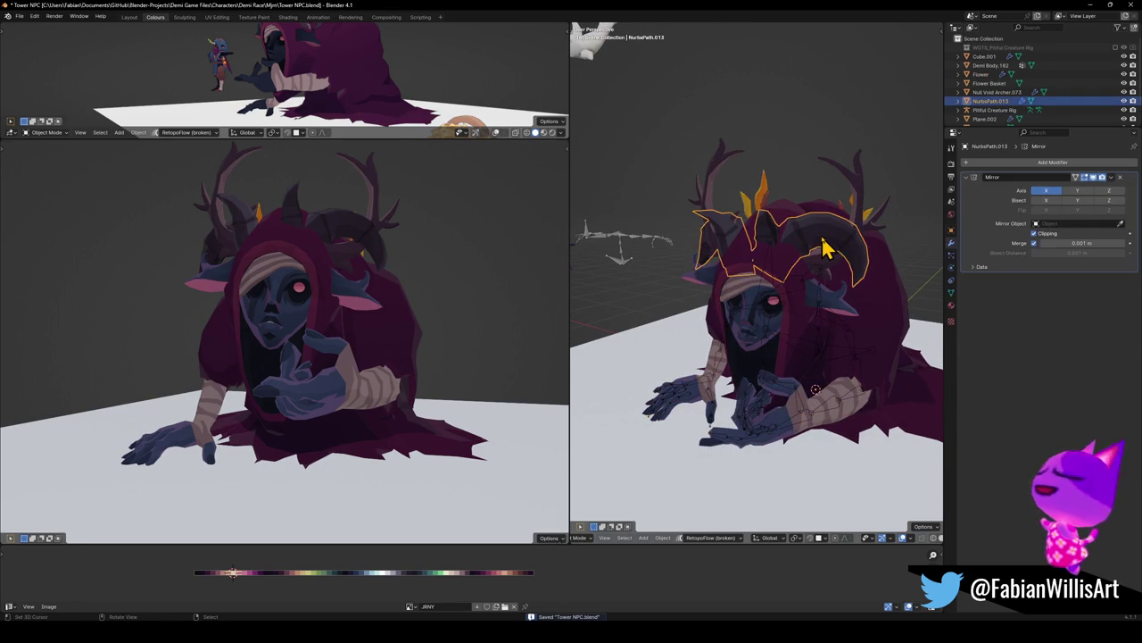
{"action": "left_click", "coordinate": [868, 214]}
{"action": "scroll", "coordinate": [794, 228], "scroll_direction": "down", "scroll_amount": 2}
{"action": "scroll", "coordinate": [768, 268], "scroll_direction": "down", "scroll_amount": 5}
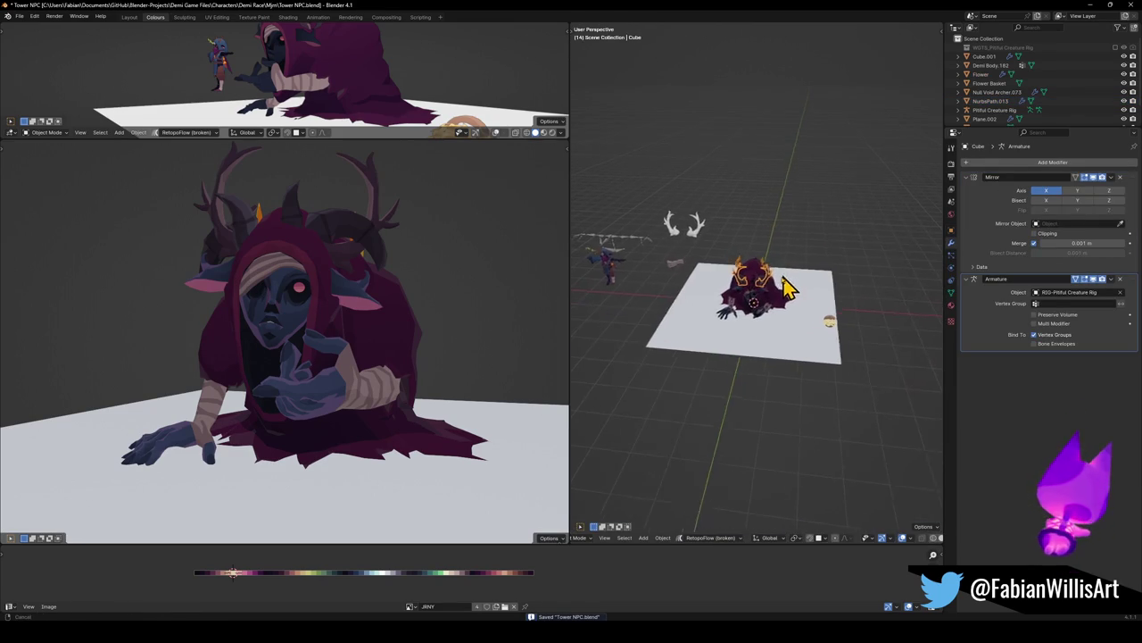
{"action": "left_click", "coordinate": [753, 279]}
{"action": "key", "text": "g"}
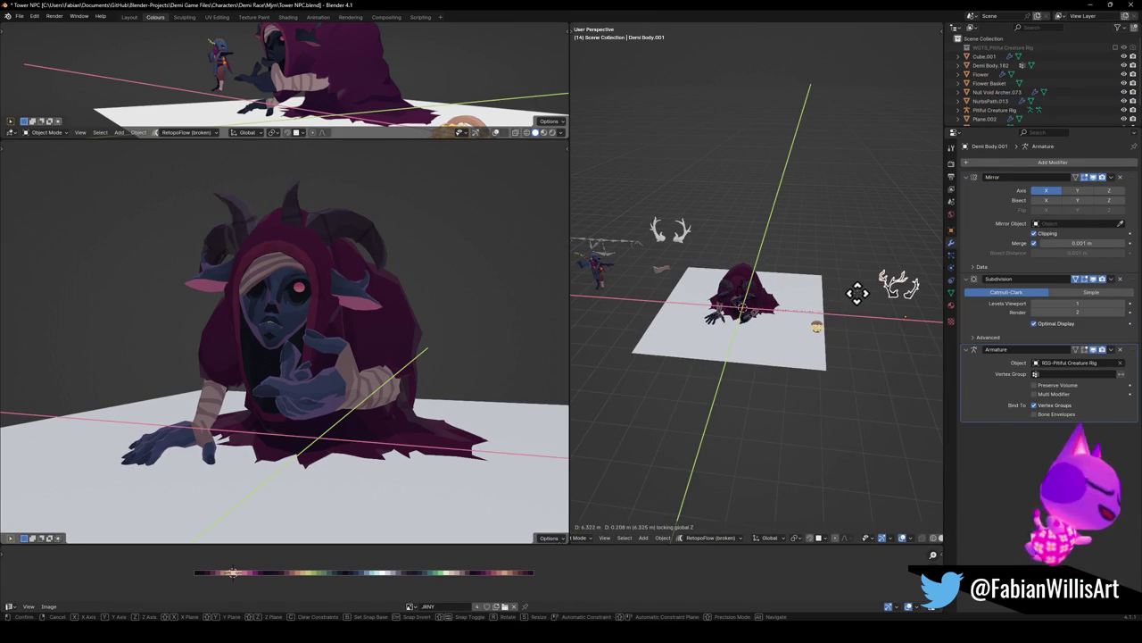
{"action": "left_click", "coordinate": [857, 289]}
Move the Demi Body.003 pieces off the character, frame it in the right view, and save
{"action": "left_click", "coordinate": [366, 297]}
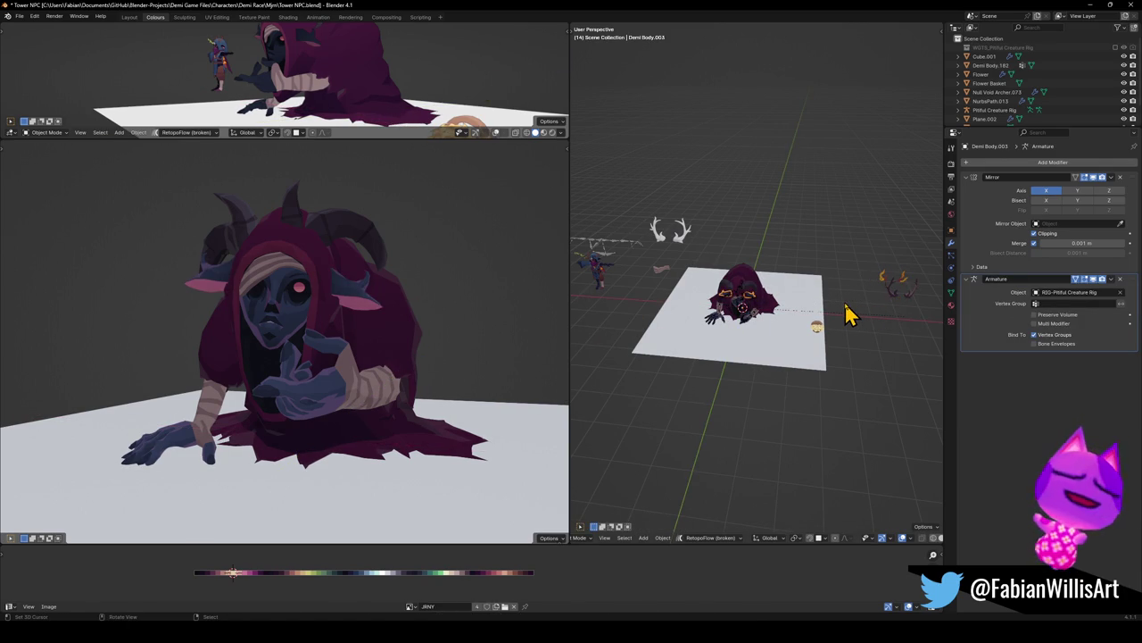
{"action": "left_click", "coordinate": [749, 340]}
{"action": "scroll", "coordinate": [734, 330], "scroll_direction": "up", "scroll_amount": 4}
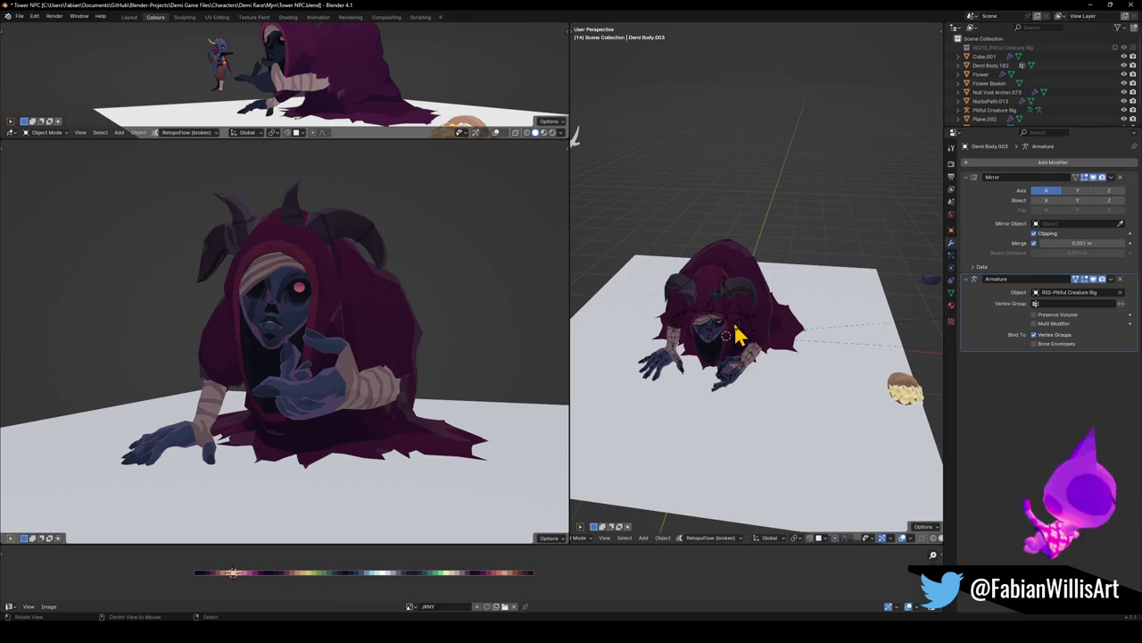
{"action": "key", "text": "KP_Decimal"}
{"action": "mouse_move", "coordinate": [775, 333]}
{"action": "middle_mouse_down"}
{"action": "mouse_move", "coordinate": [765, 327]}
{"action": "mouse_move", "coordinate": [788, 301]}
{"action": "mouse_move", "coordinate": [747, 298]}
{"action": "middle_mouse_up"}
{"action": "key", "text": "ctrl+s"}
{"action": "scroll", "coordinate": [780, 319], "scroll_direction": "down", "scroll_amount": 2}
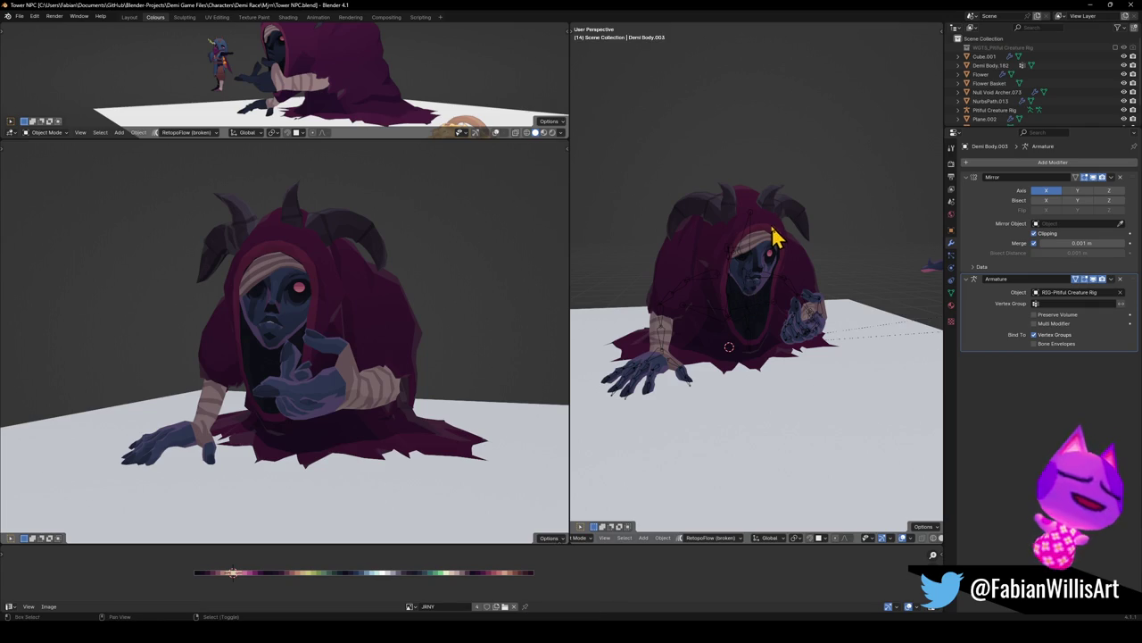
Save Tower NPC.blend and open the Save As browser in the Mjm folder
{"action": "middle_click_drag", "start_coordinate": [773, 229], "coordinate": [772, 248], "text": "shift"}
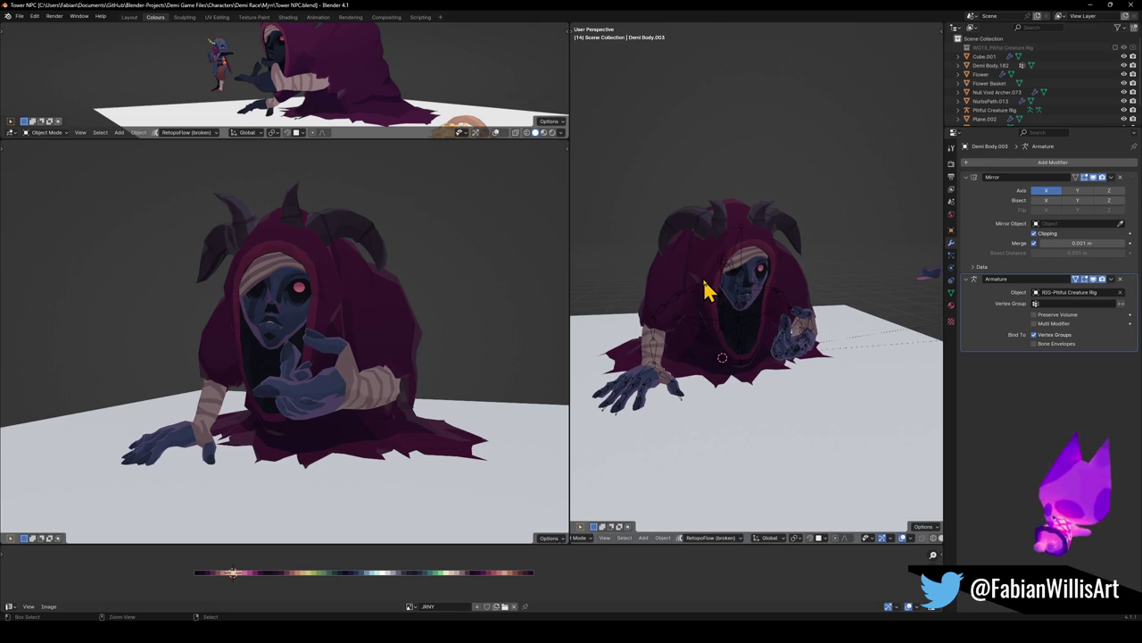
{"action": "key", "text": "ctrl+s"}
{"action": "key", "text": "ctrl+shift+s"}
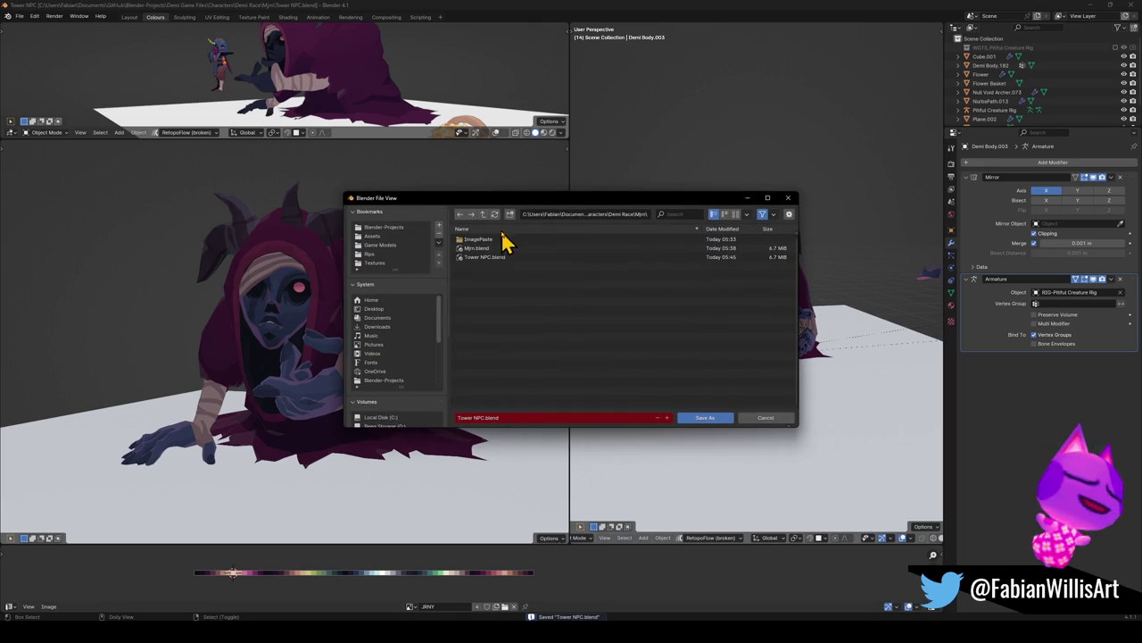
{"action": "left_click", "coordinate": [480, 214]}
{"action": "left_click", "coordinate": [480, 214]}
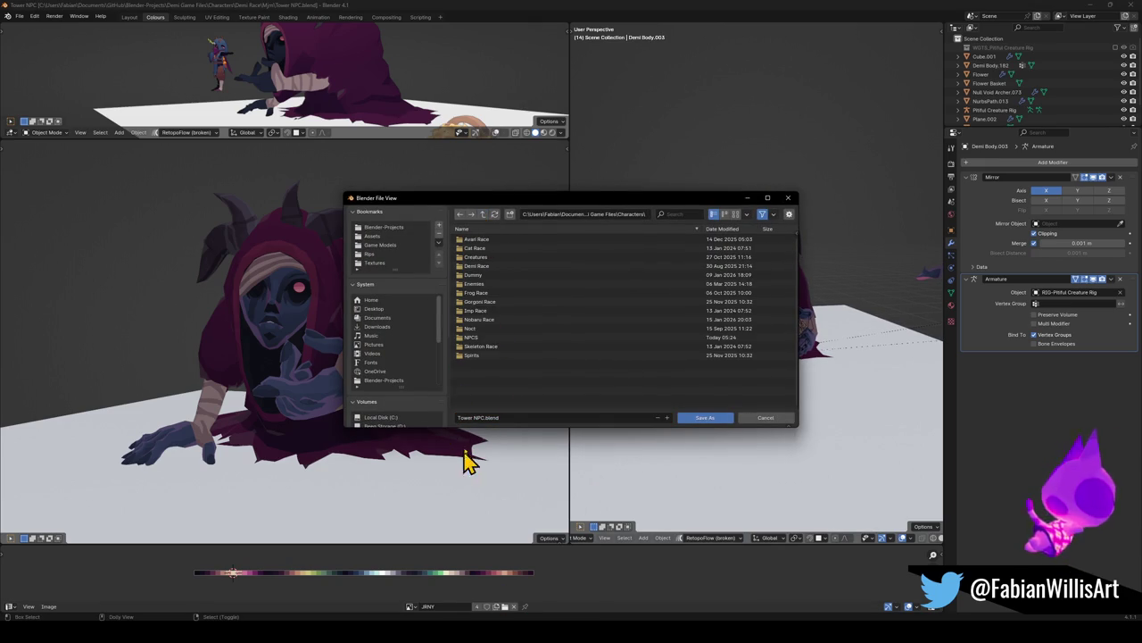
{"action": "double_click", "coordinate": [478, 337]}
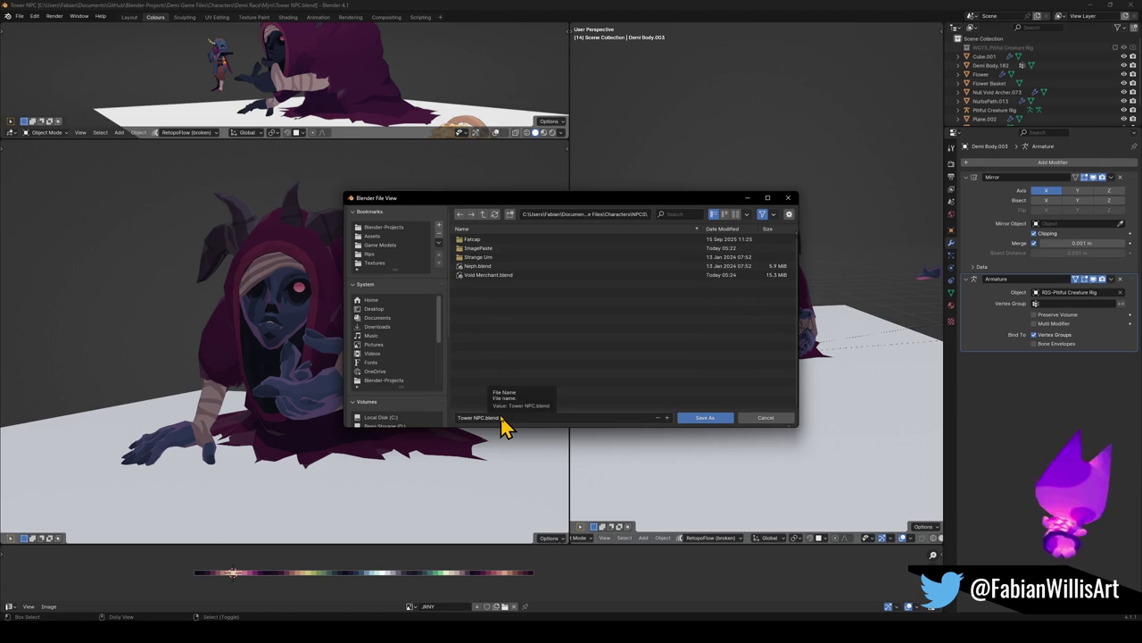
{"action": "left_click", "coordinate": [488, 276]}
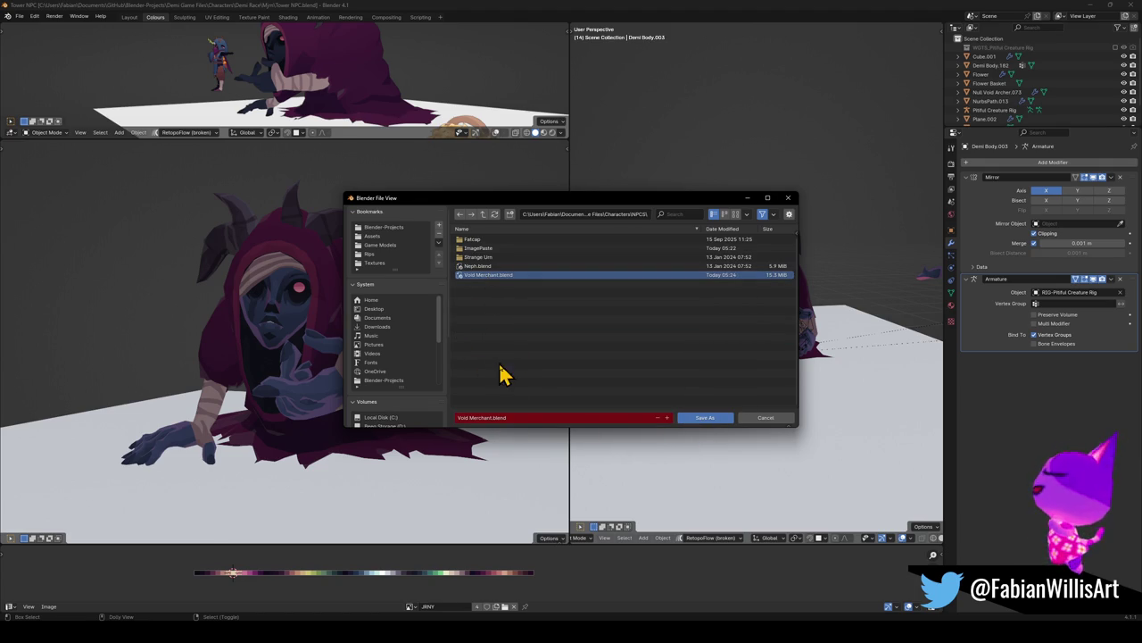
{"action": "left_click", "coordinate": [771, 421]}
{"action": "key", "text": "ctrl+shift+s"}
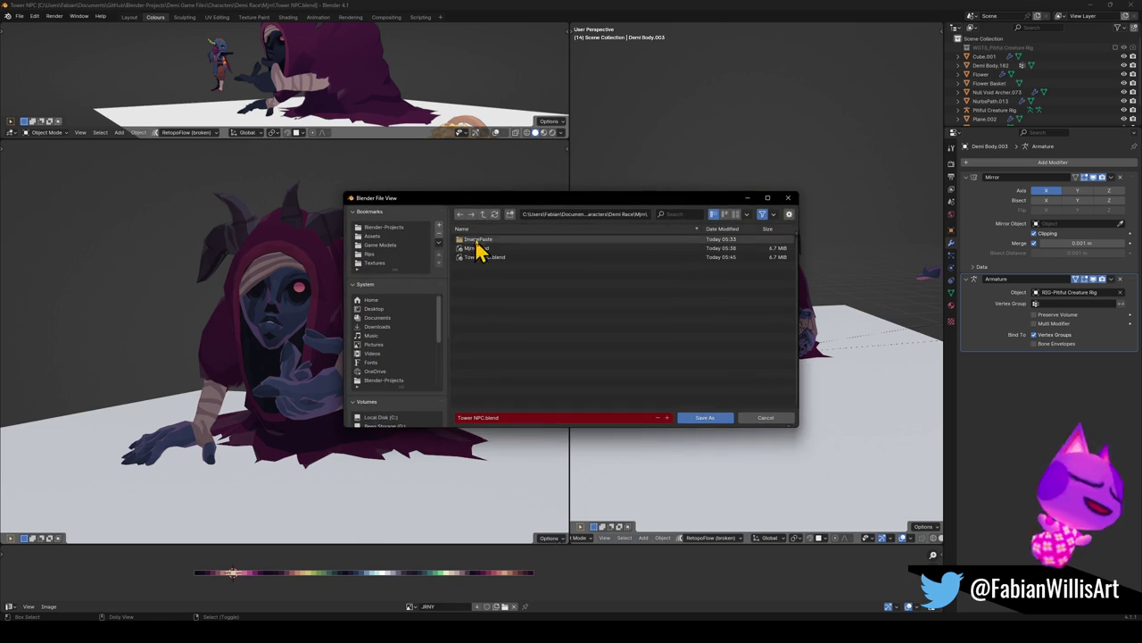
{"action": "left_click", "coordinate": [482, 214]}
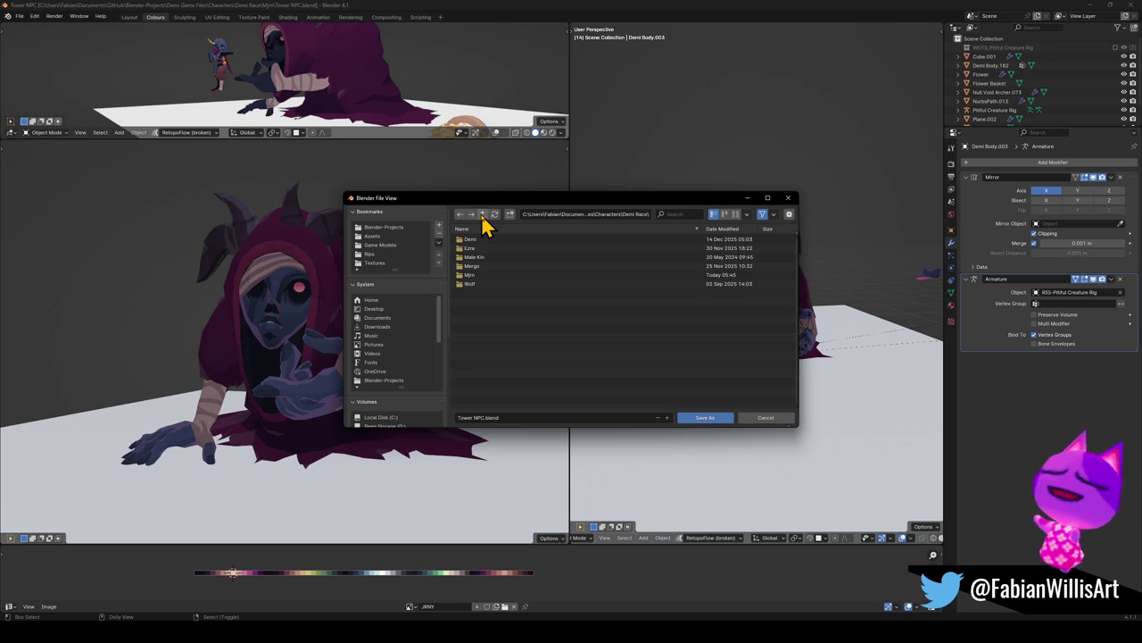
{"action": "left_click", "coordinate": [482, 214]}
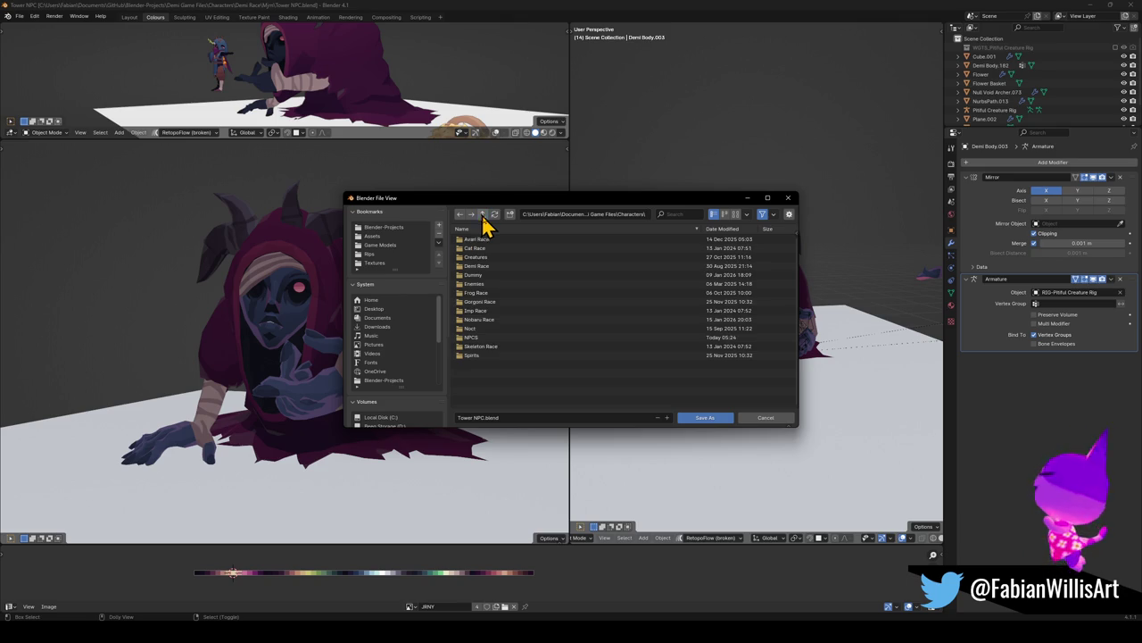
{"action": "left_click", "coordinate": [473, 337]}
{"action": "left_click", "coordinate": [499, 417]}
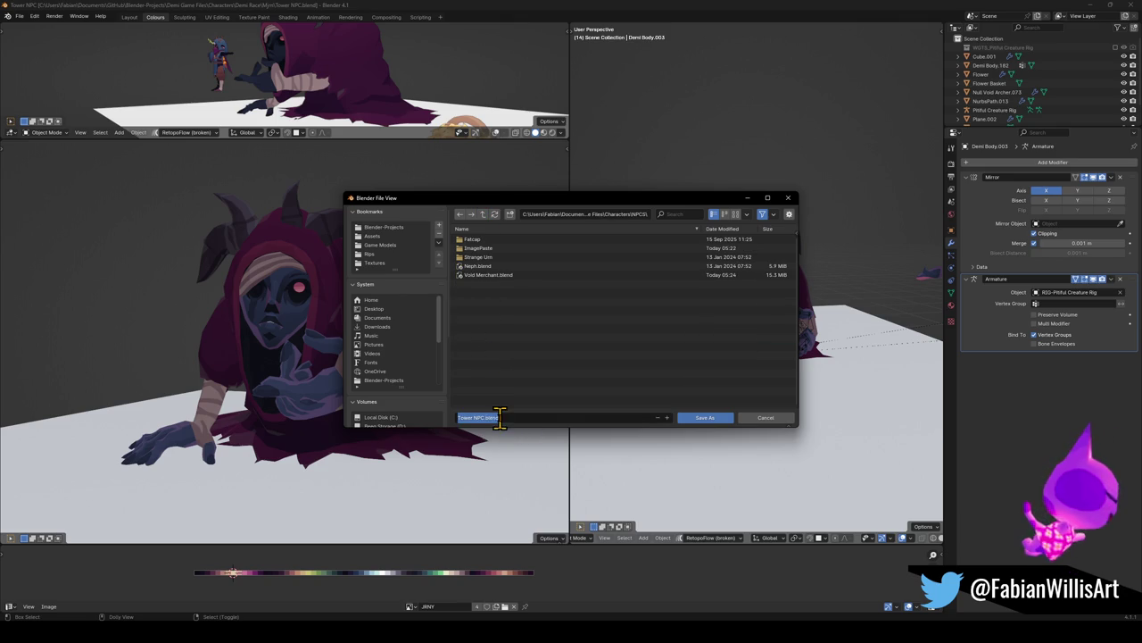
{"action": "left_click", "coordinate": [693, 419]}
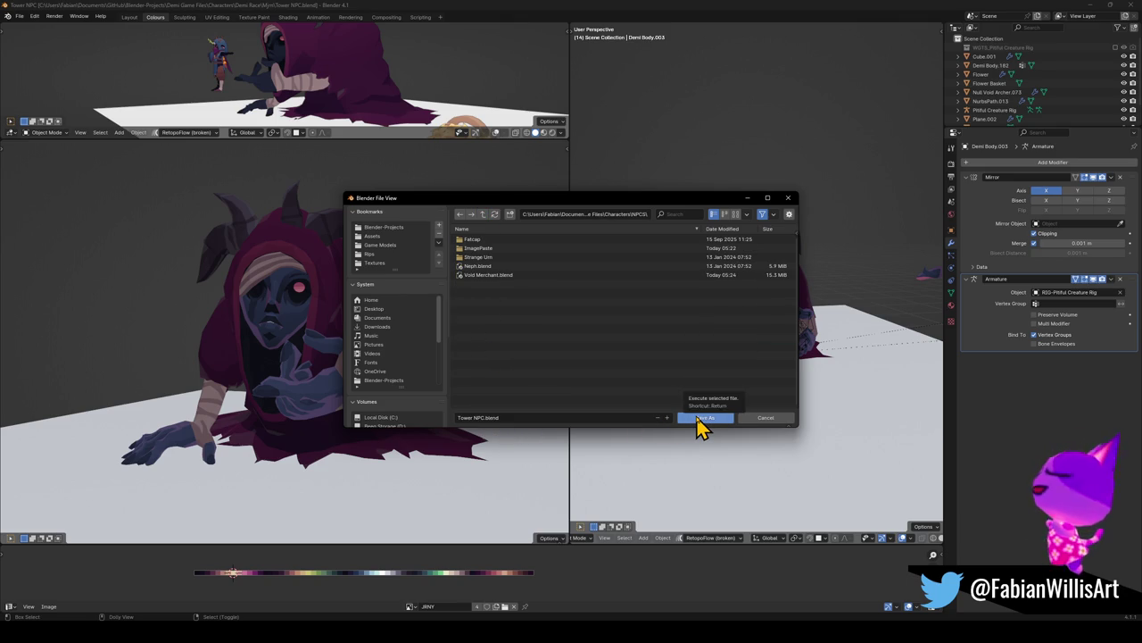
{"action": "left_click", "coordinate": [698, 419]}
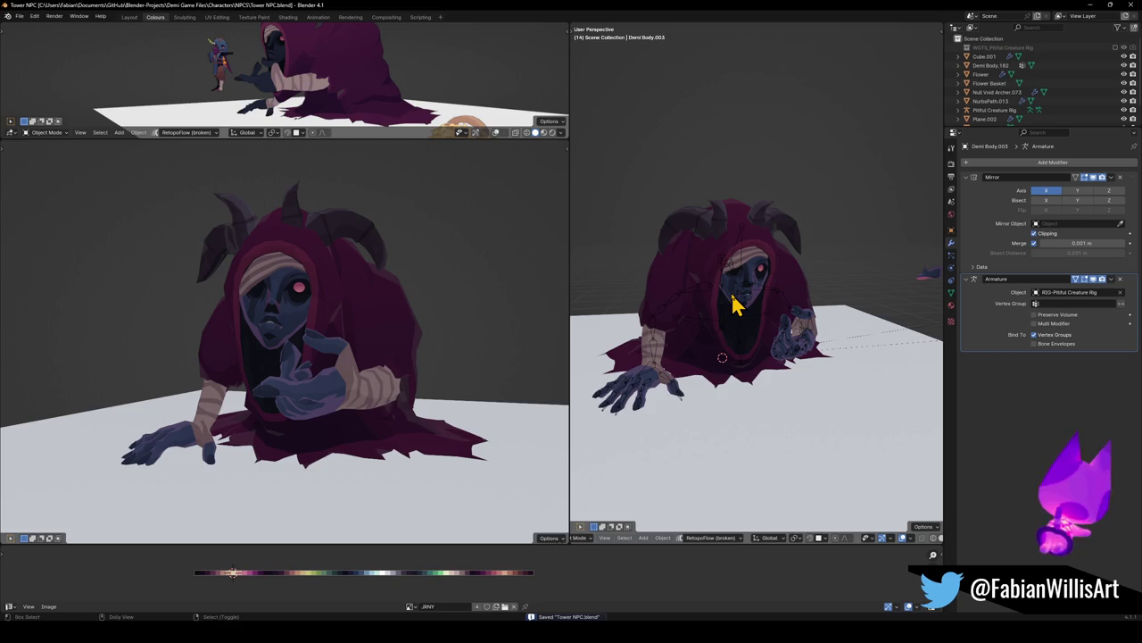
{"action": "key", "text": "ctrl+shift+s"}
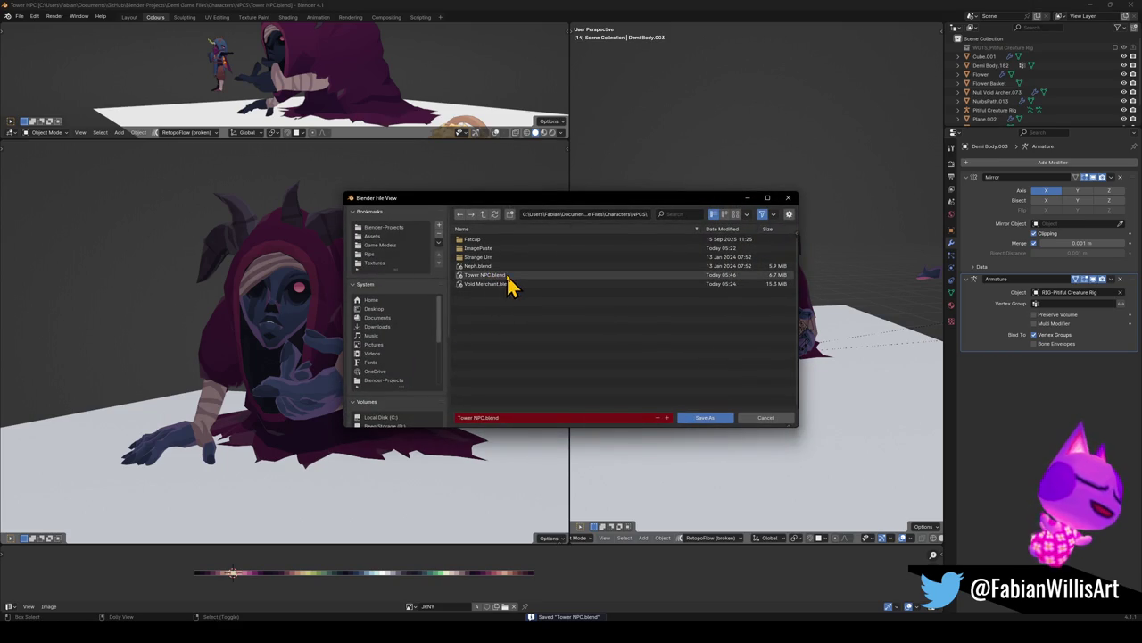
{"action": "left_click", "coordinate": [489, 284]}
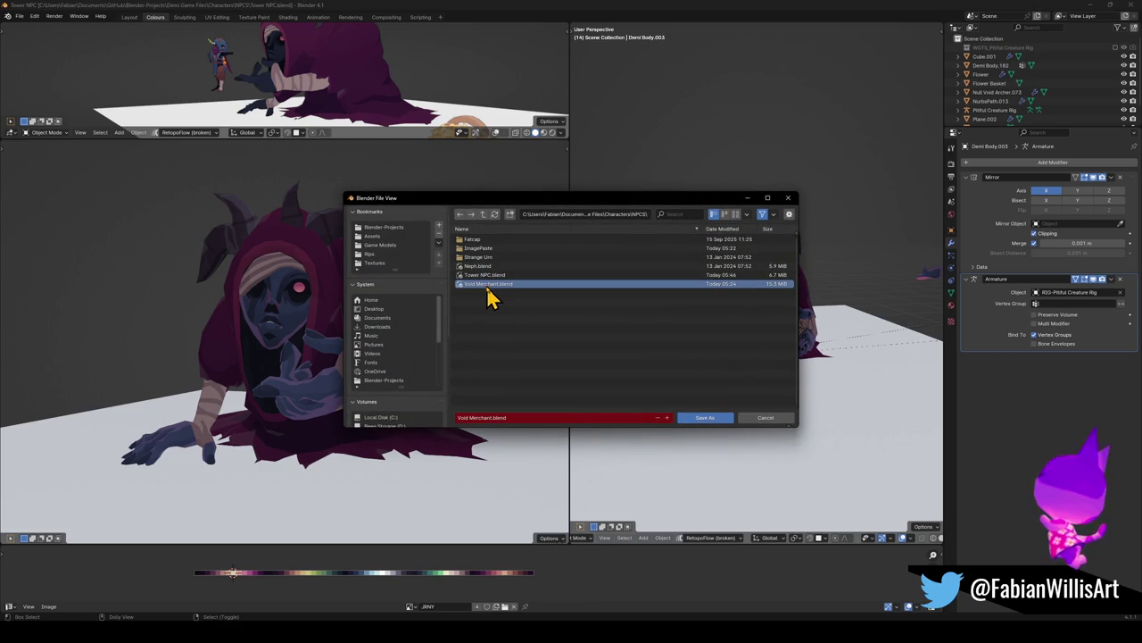
{"action": "left_click", "coordinate": [755, 418]}
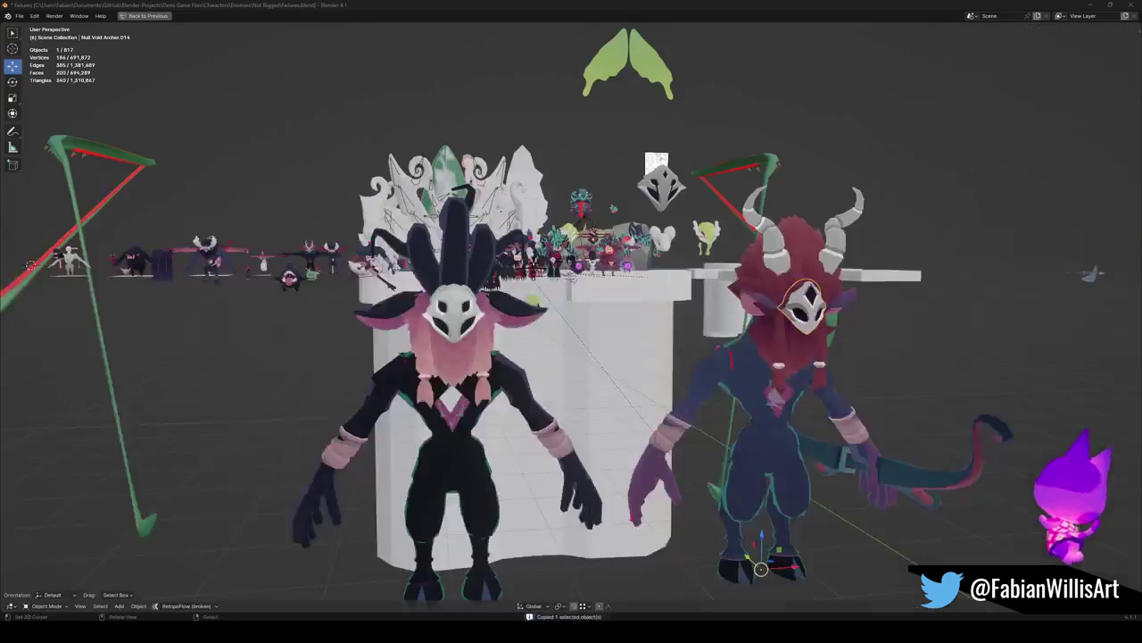
Close the extra character collection file and the render result window
{"action": "left_click", "coordinate": [1131, 5]}
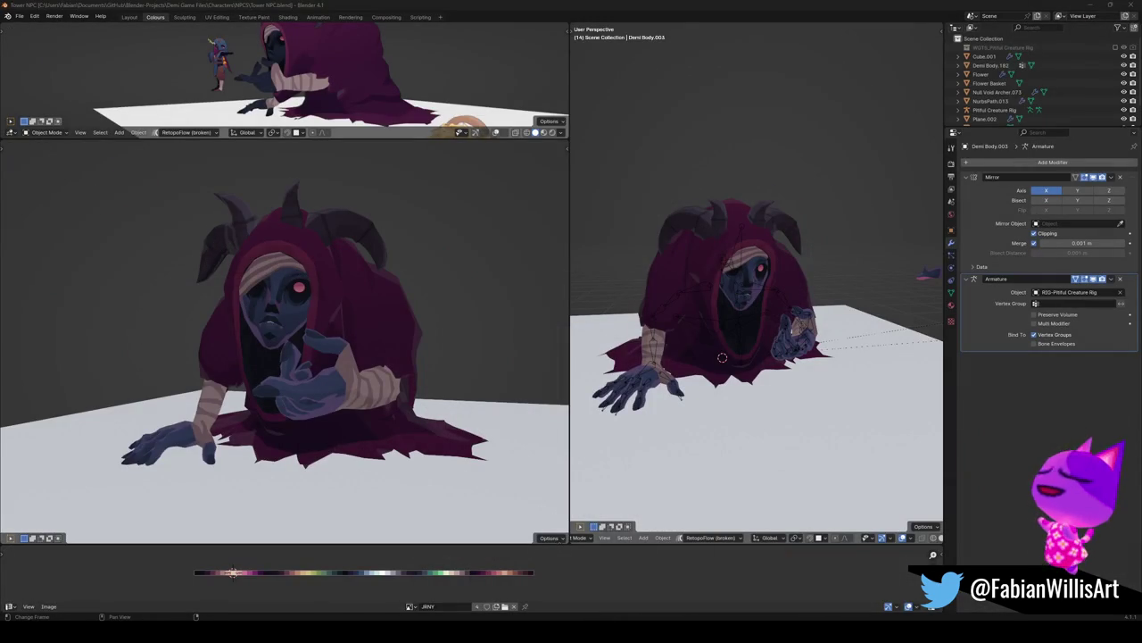
{"action": "left_click", "coordinate": [714, 593]}
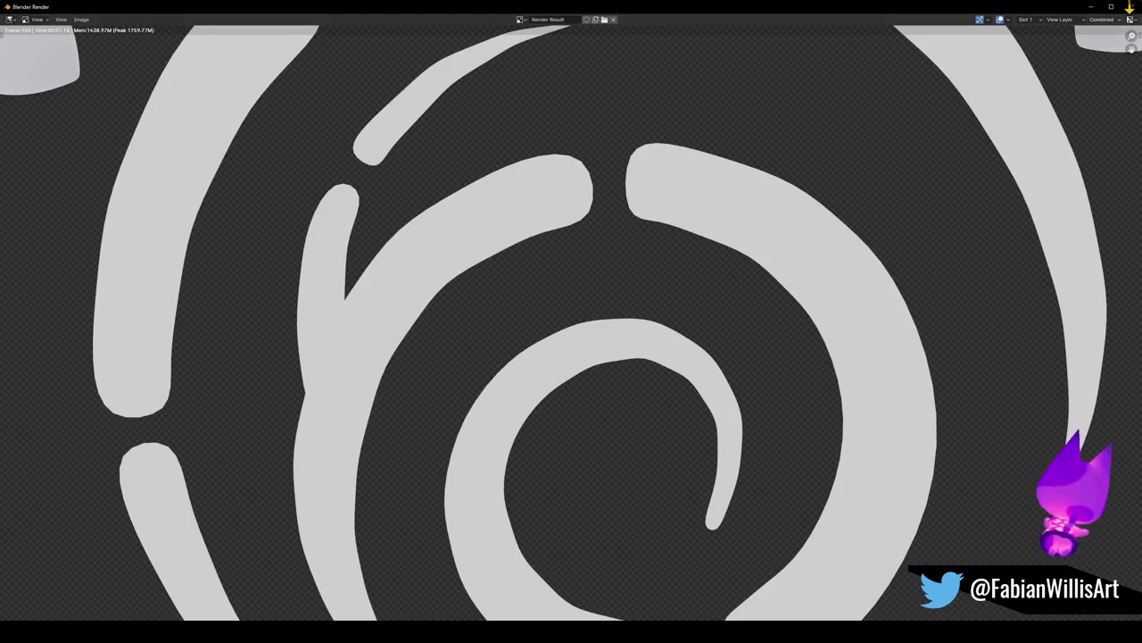
{"action": "left_click", "coordinate": [1132, 6]}
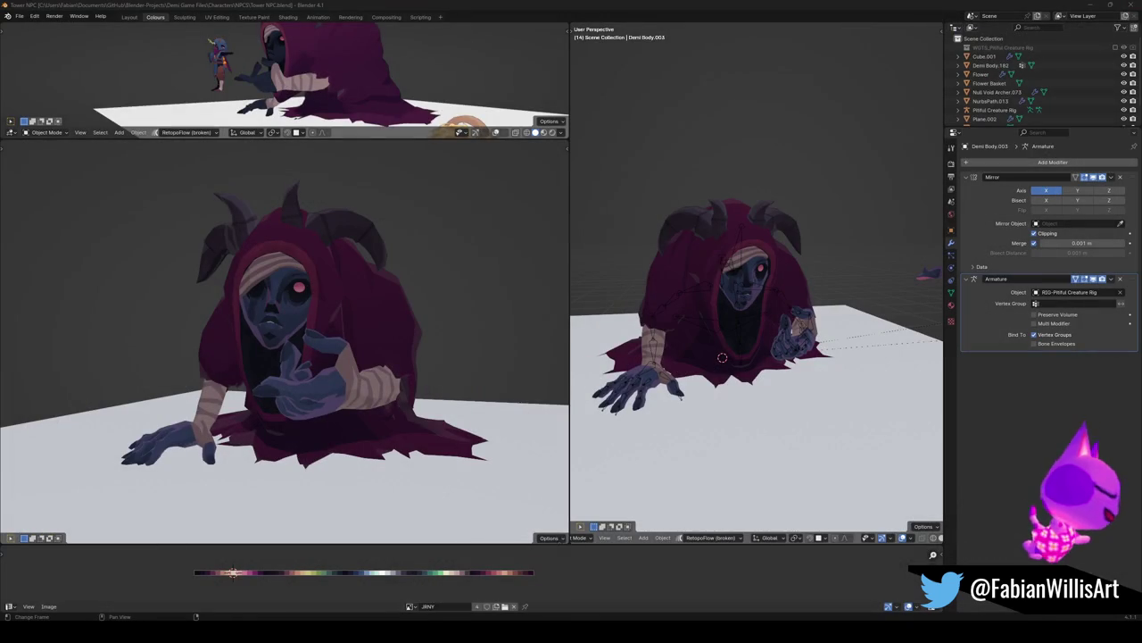
Close Cave Intro and Forest Dungeon Assets without saving, then bring Desert Dungeon Enemies forward
{"action": "left_click", "coordinate": [660, 589]}
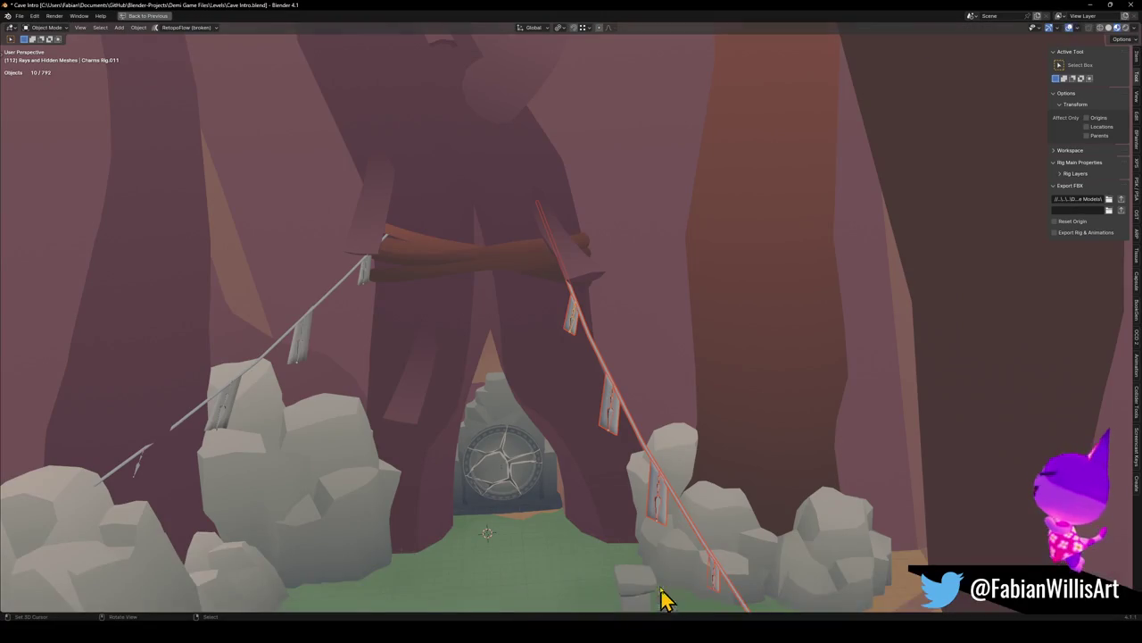
{"action": "left_click", "coordinate": [1131, 5]}
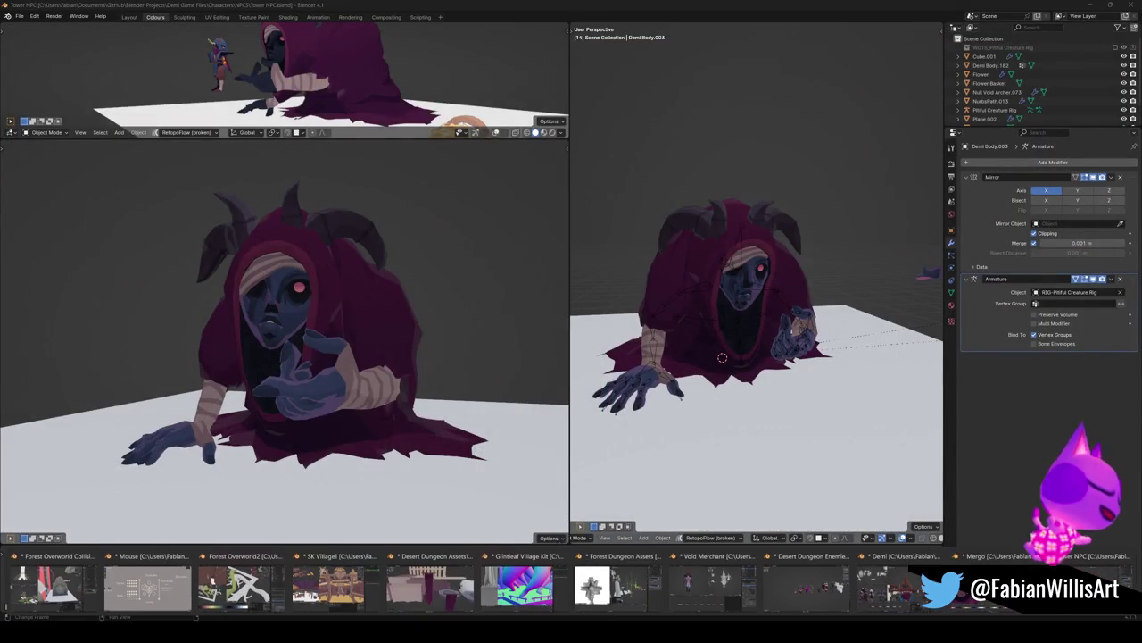
{"action": "left_click", "coordinate": [605, 605]}
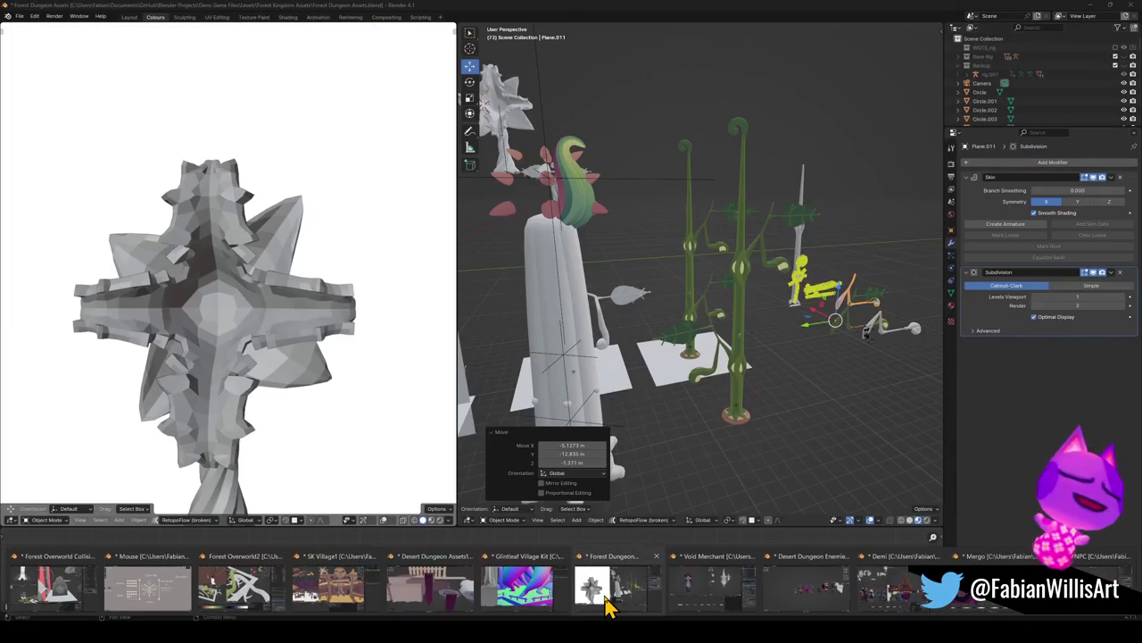
{"action": "left_click", "coordinate": [1131, 5]}
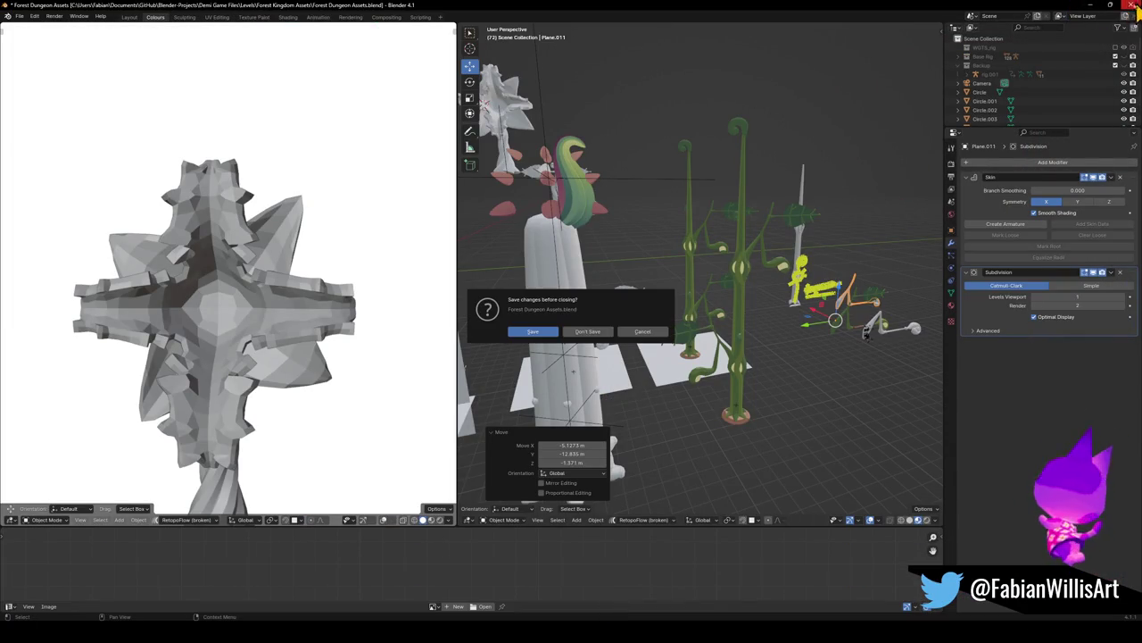
{"action": "left_click", "coordinate": [587, 332]}
{"action": "mouse_move", "coordinate": [584, 614]}
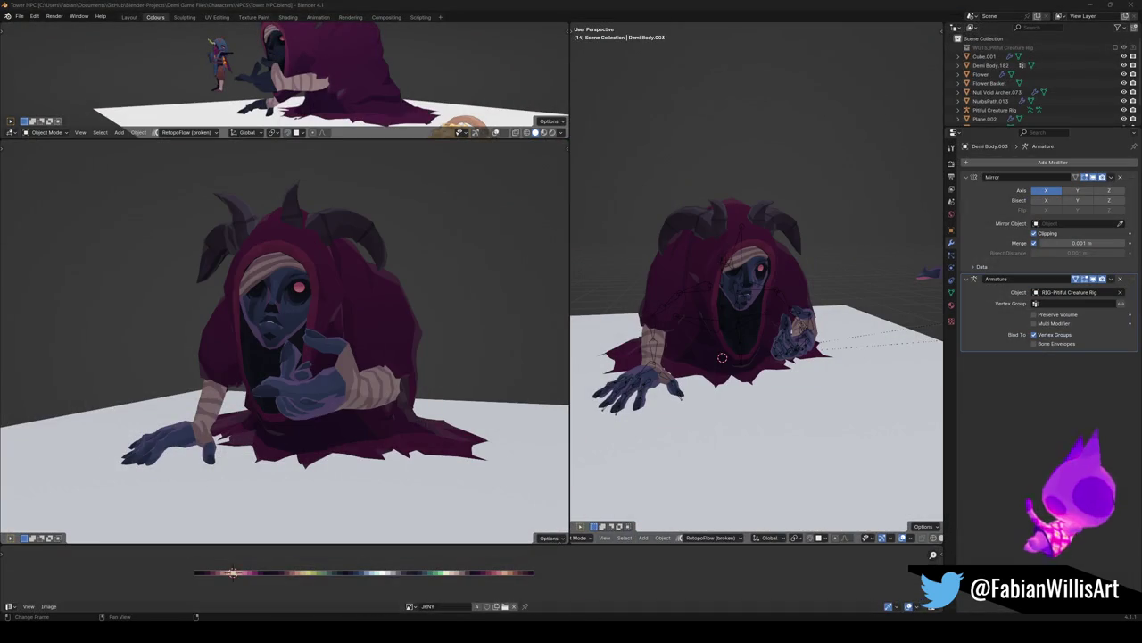
{"action": "left_click", "coordinate": [690, 610]}
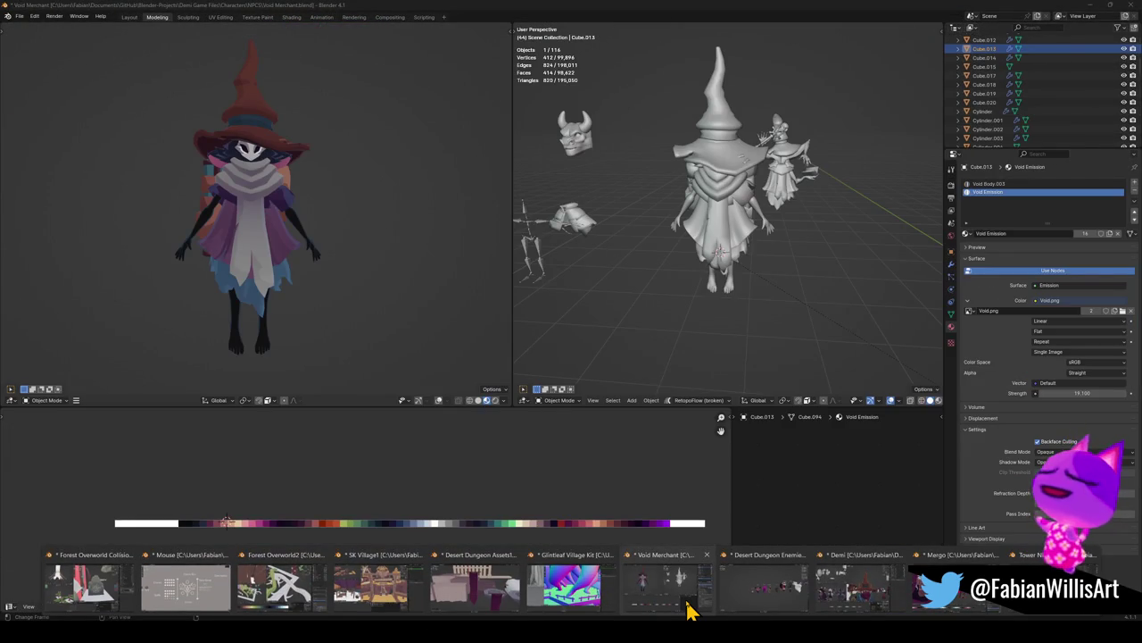
{"action": "left_click", "coordinate": [759, 604]}
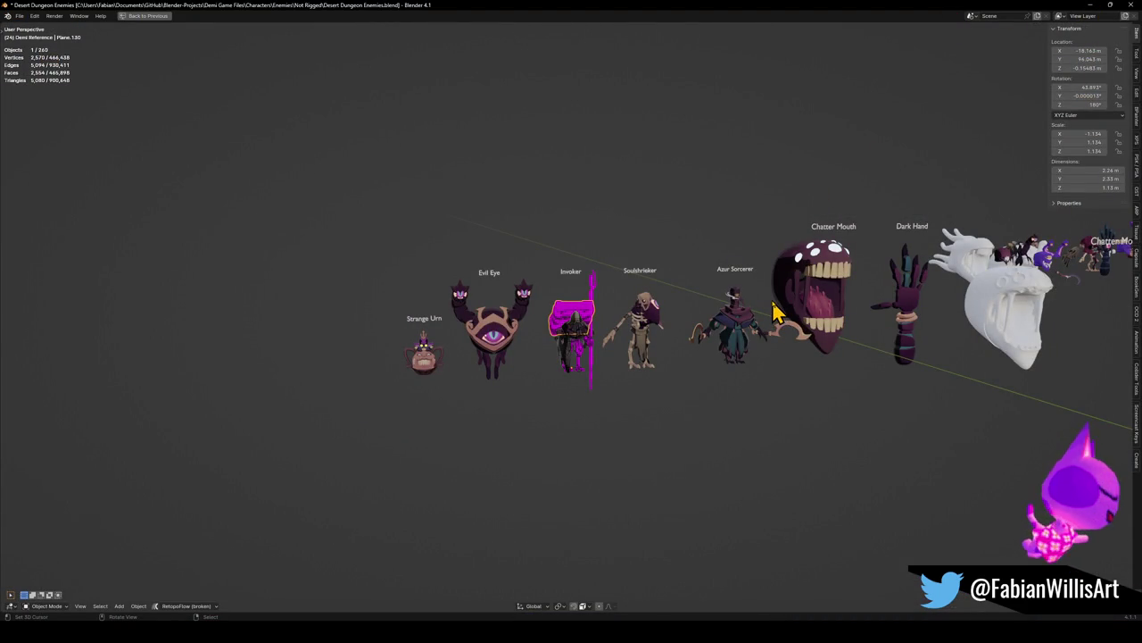
Delete Azur Sorcerer's crescent weapons, clothing, arms, torso and head, leaving only the cape
{"action": "scroll", "coordinate": [750, 299], "scroll_direction": "up", "scroll_amount": 5}
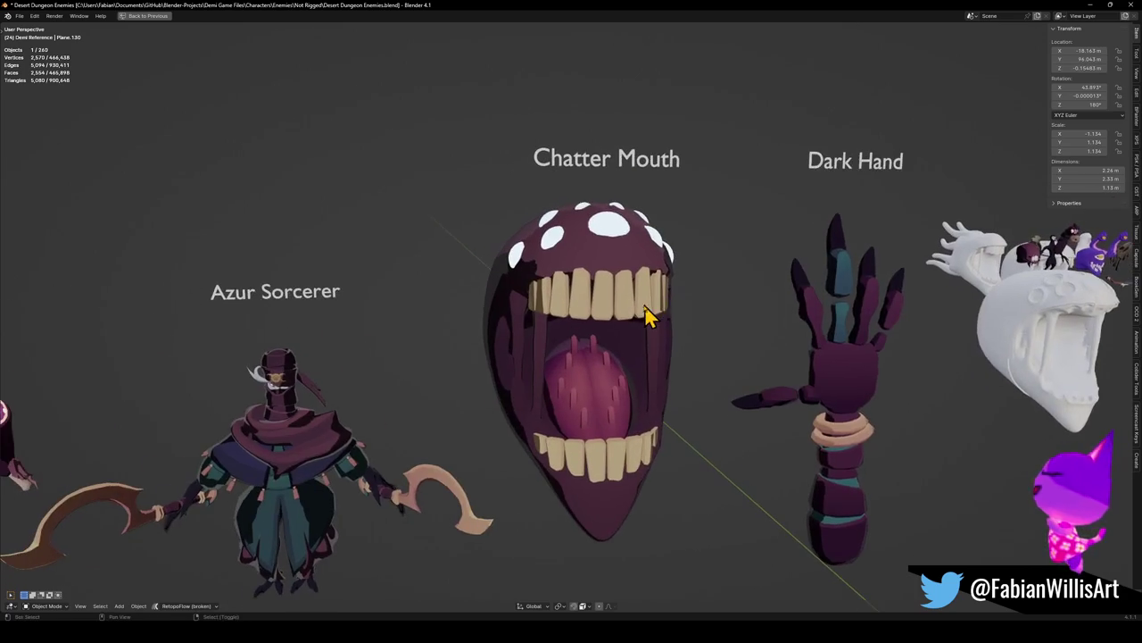
{"action": "middle_click_drag", "start_coordinate": [523, 327], "coordinate": [548, 332]}
{"action": "left_click", "coordinate": [470, 485]}
{"action": "key", "text": "Delete"}
{"action": "left_click", "coordinate": [397, 496]}
{"action": "key", "text": "Delete"}
{"action": "left_click", "coordinate": [399, 500]}
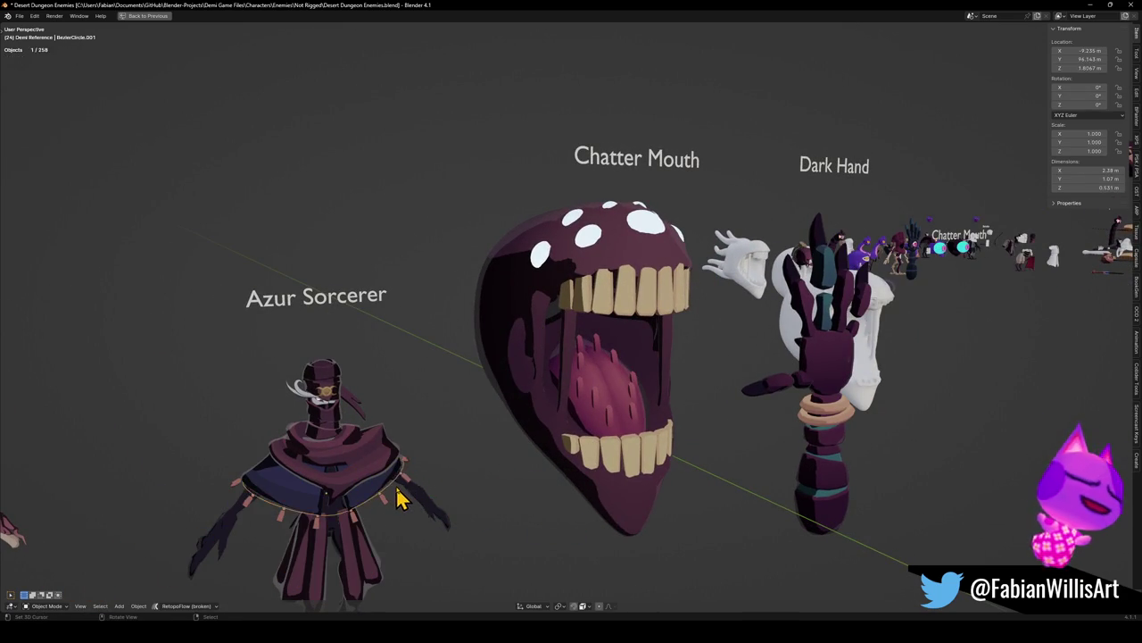
{"action": "left_click", "coordinate": [399, 500]}
{"action": "key", "text": "Delete"}
{"action": "left_click", "coordinate": [377, 479]}
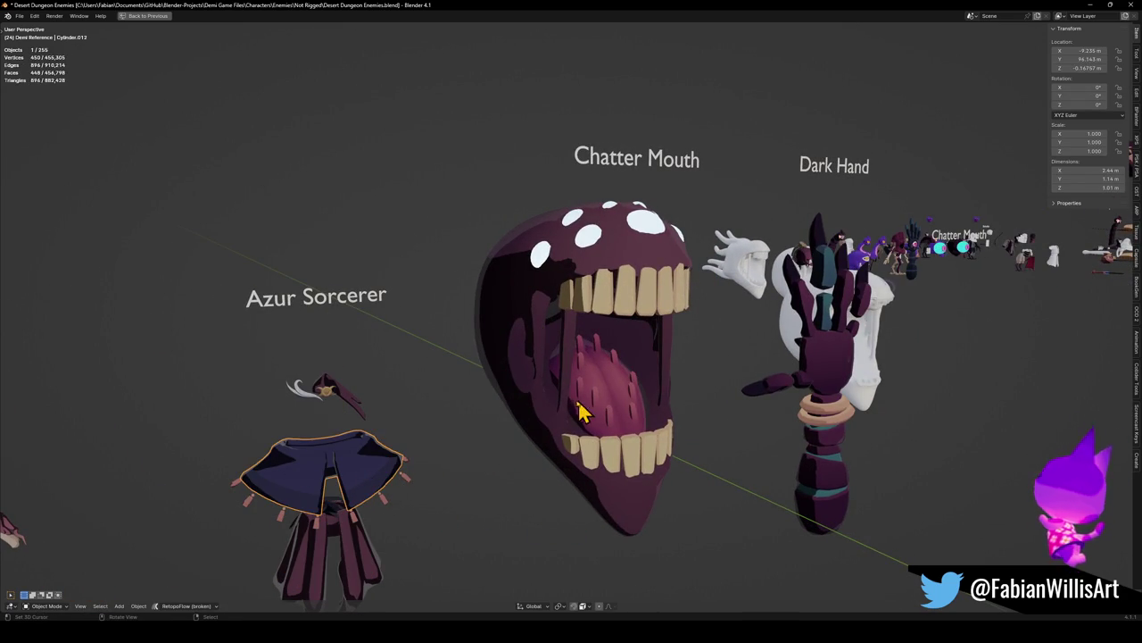
Delete the Chatter Mouth label and capture a screenshot of the mouth model
{"action": "left_click", "coordinate": [606, 161]}
{"action": "key", "text": "Delete"}
{"action": "middle_click_drag", "start_coordinate": [589, 201], "coordinate": [557, 236]}
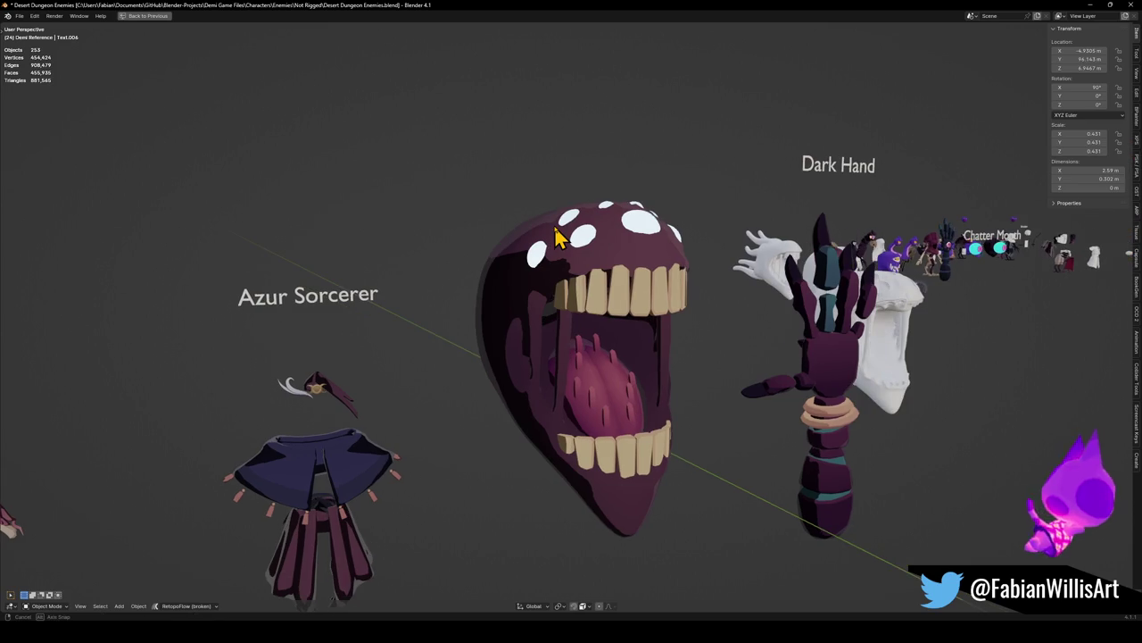
{"action": "key", "text": "ctrl+b"}
{"action": "left_click_drag", "start_coordinate": [434, 138], "coordinate": [718, 555]}
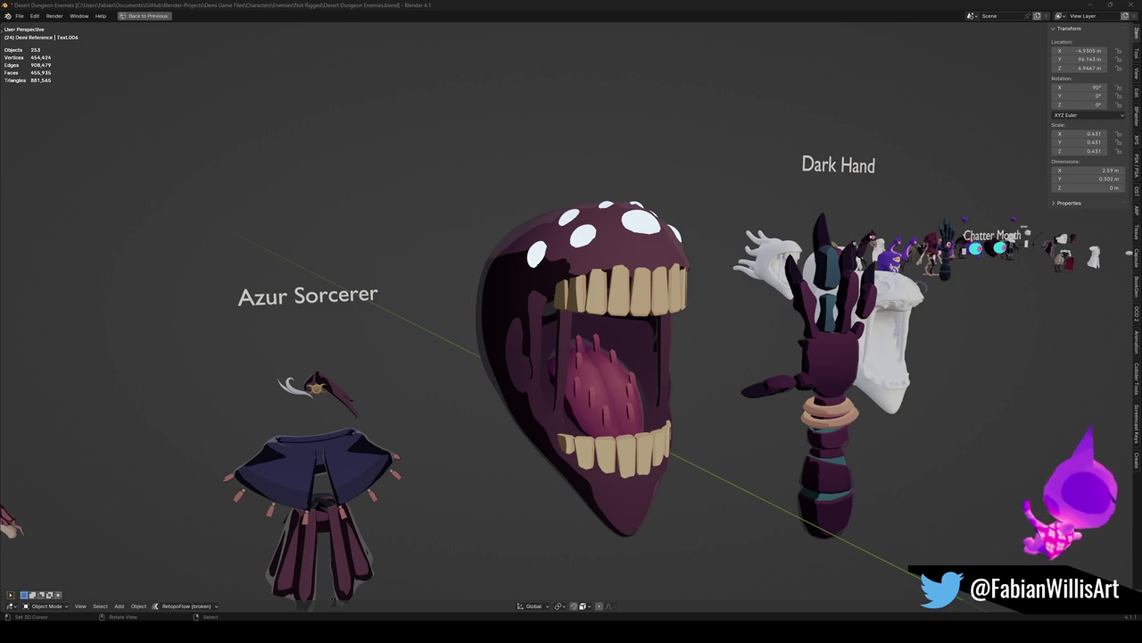
Delete both of Evil Eye's eye-tentacles
{"action": "scroll", "coordinate": [830, 379], "scroll_direction": "down", "scroll_amount": 5}
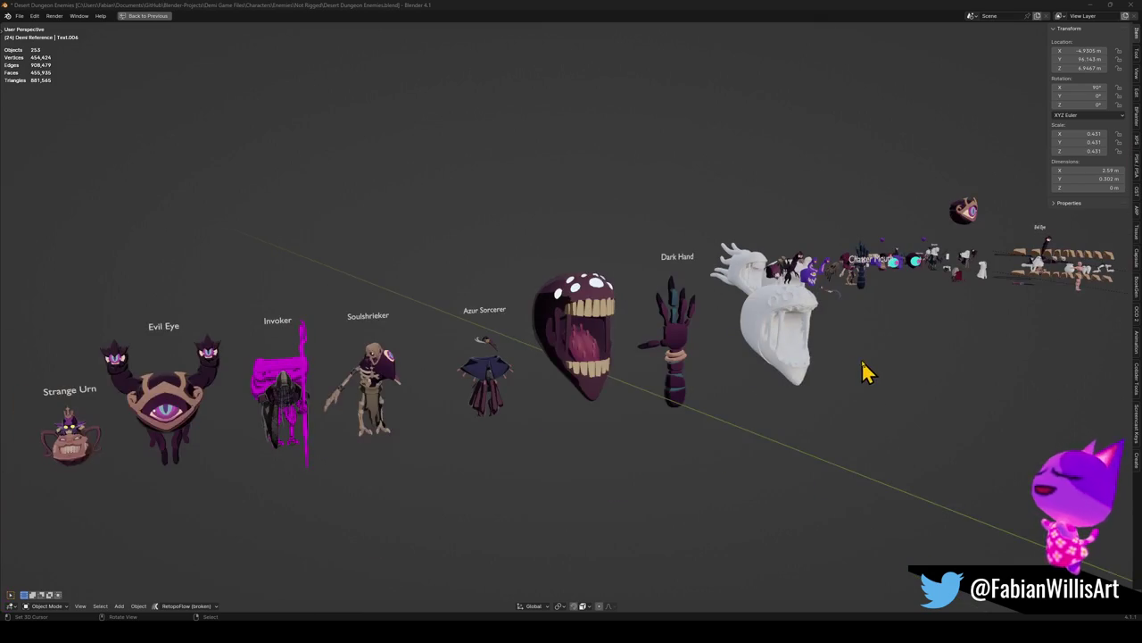
{"action": "scroll", "coordinate": [296, 421], "scroll_direction": "down", "scroll_amount": 2}
{"action": "scroll", "coordinate": [576, 369], "scroll_direction": "up", "scroll_amount": 5}
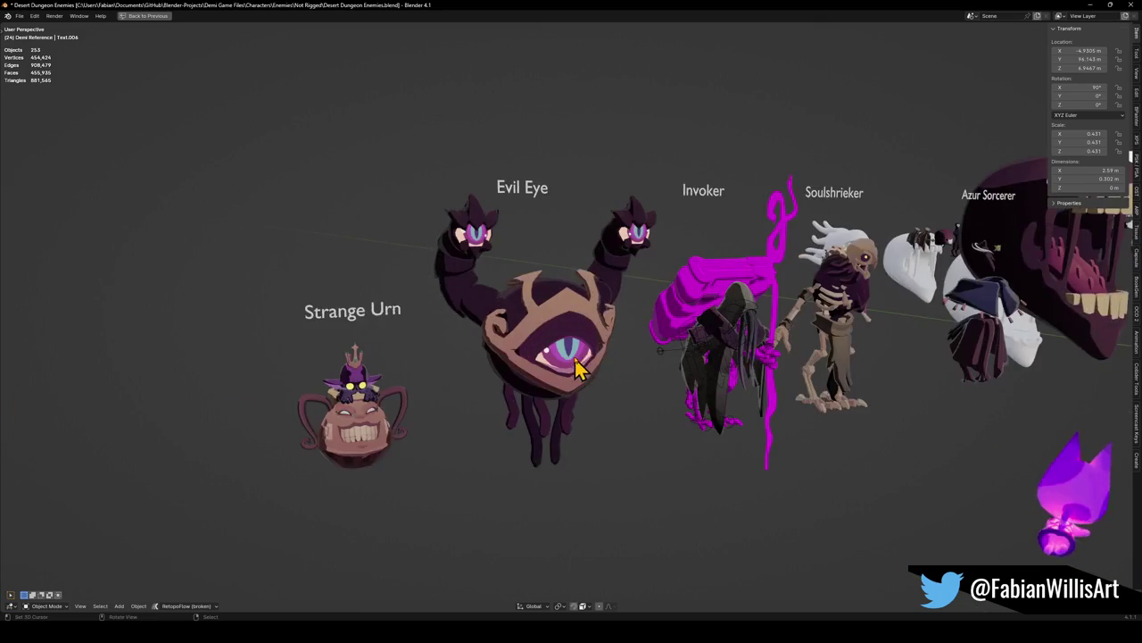
{"action": "scroll", "coordinate": [577, 369], "scroll_direction": "up", "scroll_amount": 3}
{"action": "left_click", "coordinate": [633, 243]}
{"action": "key", "text": "Delete"}
{"action": "left_click", "coordinate": [459, 280]}
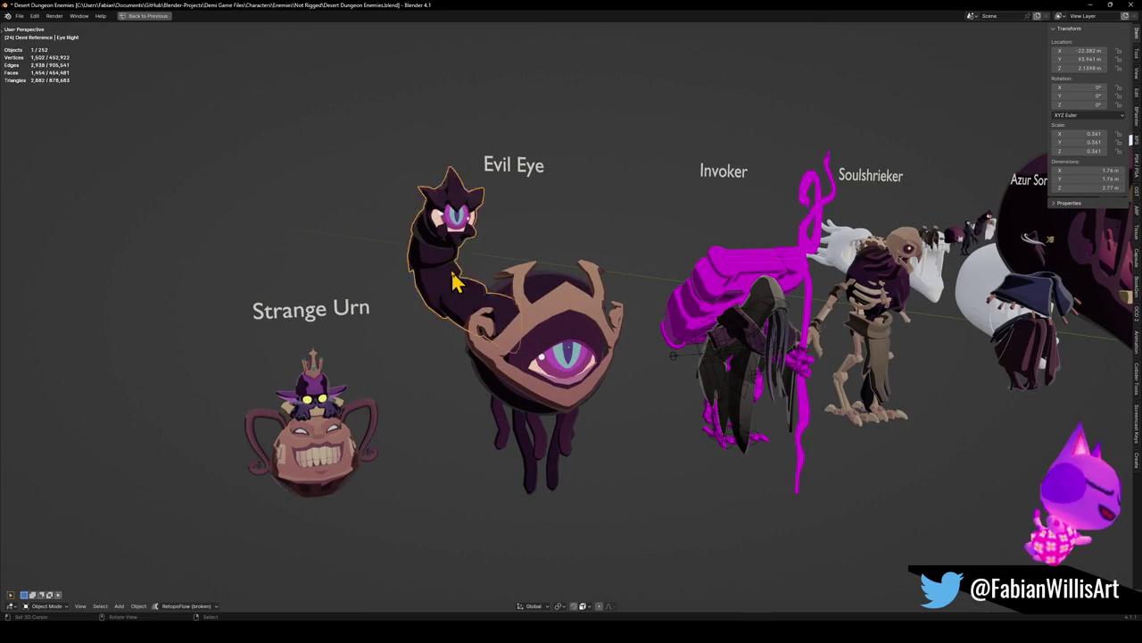
{"action": "key", "text": "Delete"}
{"action": "middle_click_drag", "start_coordinate": [592, 324], "coordinate": [566, 324]}
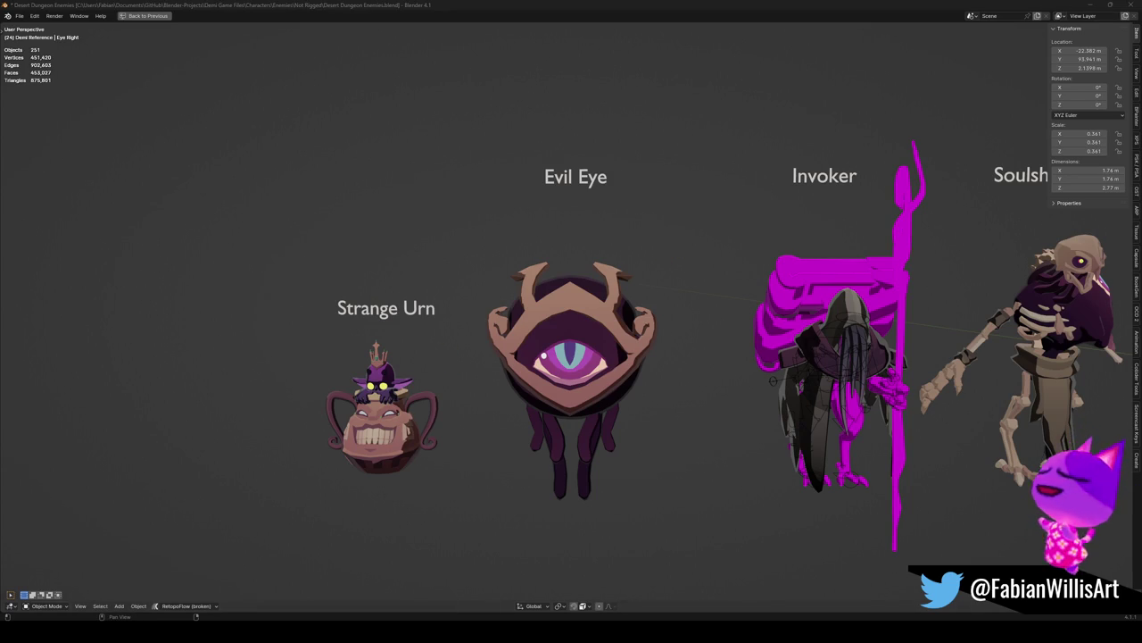
Pan and orbit over to inspect Soulshrieker and Azur Sorcerer
{"action": "scroll", "coordinate": [842, 331], "scroll_direction": "down", "scroll_amount": 2}
{"action": "scroll", "coordinate": [841, 332], "scroll_direction": "down", "scroll_amount": 1}
{"action": "mouse_move", "coordinate": [905, 331]}
{"action": "middle_mouse_down", "text": "shift"}
{"action": "mouse_move", "coordinate": [671, 327]}
{"action": "mouse_move", "coordinate": [766, 323]}
{"action": "mouse_move", "coordinate": [620, 301]}
{"action": "middle_mouse_up", "text": "shift"}
{"action": "scroll", "coordinate": [719, 323], "scroll_direction": "up", "scroll_amount": 5}
{"action": "scroll", "coordinate": [766, 323], "scroll_direction": "down", "scroll_amount": 5}
{"action": "mouse_move", "coordinate": [477, 312]}
{"action": "middle_mouse_down"}
{"action": "mouse_move", "coordinate": [536, 307]}
{"action": "mouse_move", "coordinate": [624, 327]}
{"action": "mouse_move", "coordinate": [527, 329]}
{"action": "middle_mouse_up"}
{"action": "scroll", "coordinate": [518, 317], "scroll_direction": "up", "scroll_amount": 5}
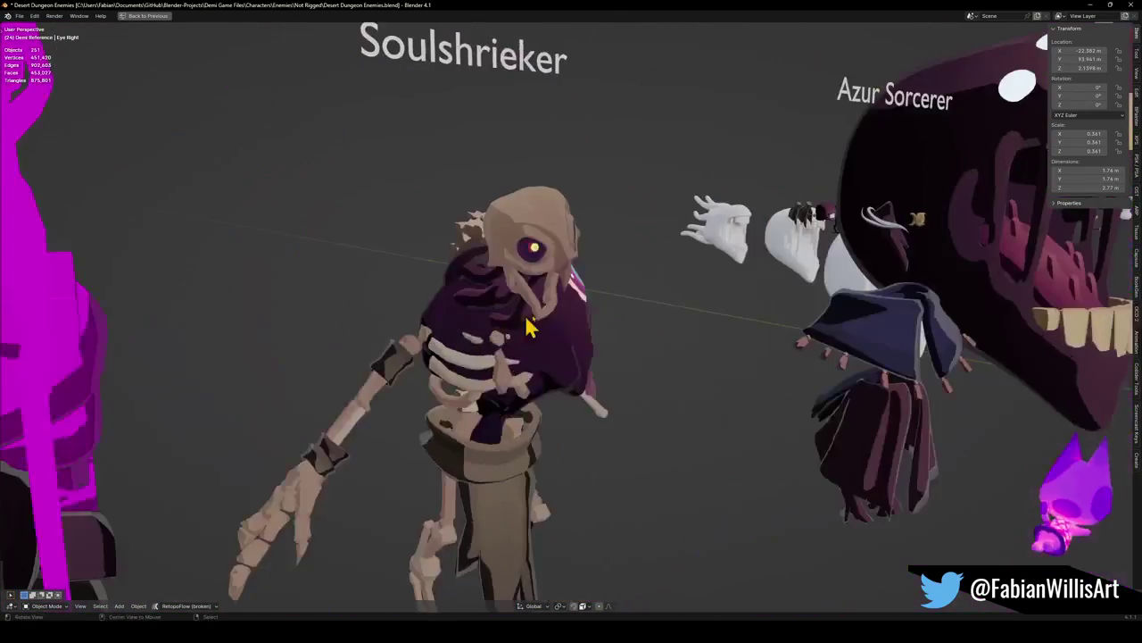
{"action": "scroll", "coordinate": [553, 327], "scroll_direction": "down", "scroll_amount": 2}
{"action": "scroll", "coordinate": [607, 319], "scroll_direction": "down", "scroll_amount": 3}
{"action": "scroll", "coordinate": [651, 310], "scroll_direction": "down", "scroll_amount": 3}
Close Desert Dungeon Enemies, answering the save prompt, to return to Tower NPC
{"action": "mouse_move", "coordinate": [665, 308]}
{"action": "middle_mouse_down"}
{"action": "mouse_move", "coordinate": [679, 319]}
{"action": "mouse_move", "coordinate": [543, 313]}
{"action": "mouse_move", "coordinate": [854, 319]}
{"action": "mouse_move", "coordinate": [572, 349]}
{"action": "middle_mouse_up"}
{"action": "scroll", "coordinate": [542, 313], "scroll_direction": "down", "scroll_amount": 3}
{"action": "scroll", "coordinate": [758, 318], "scroll_direction": "up", "scroll_amount": 1}
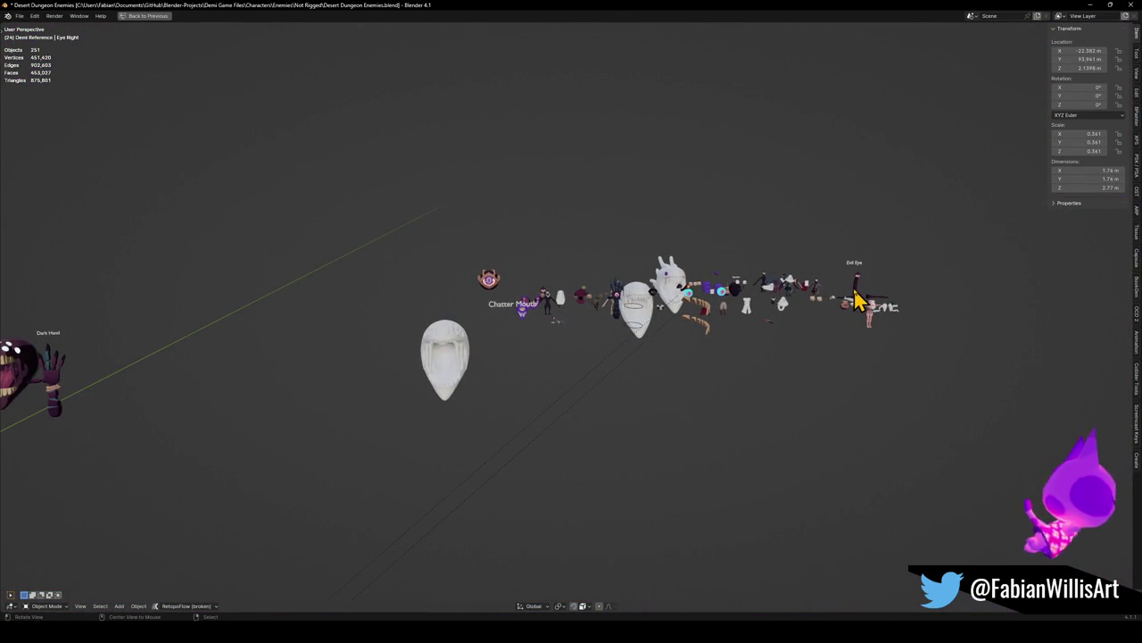
{"action": "left_click", "coordinate": [1131, 4]}
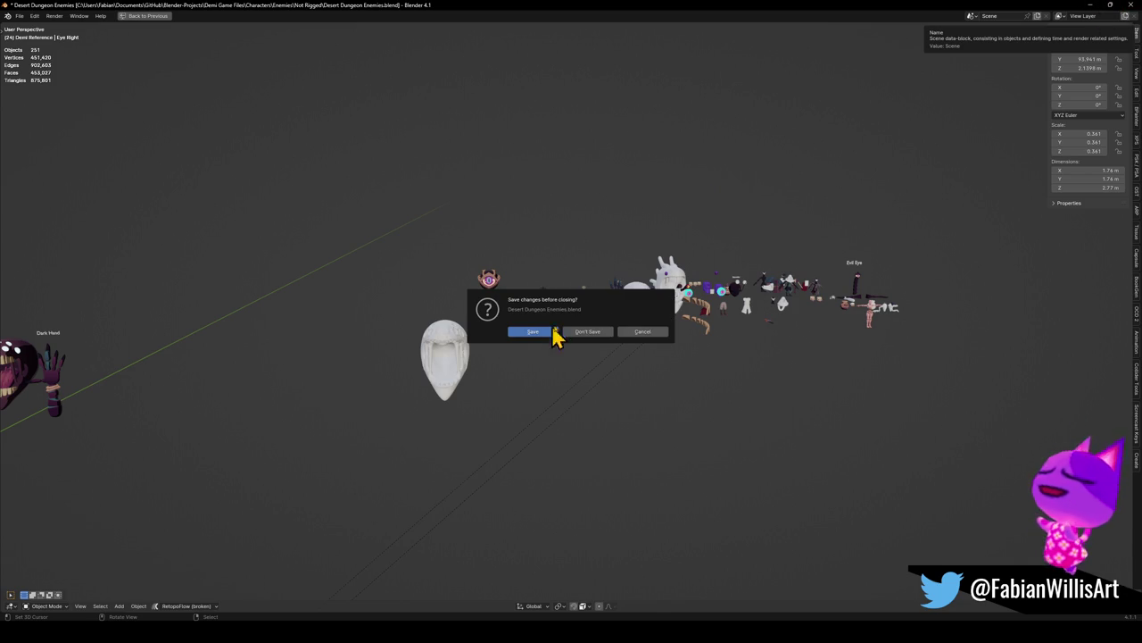
{"action": "left_click", "coordinate": [600, 339]}
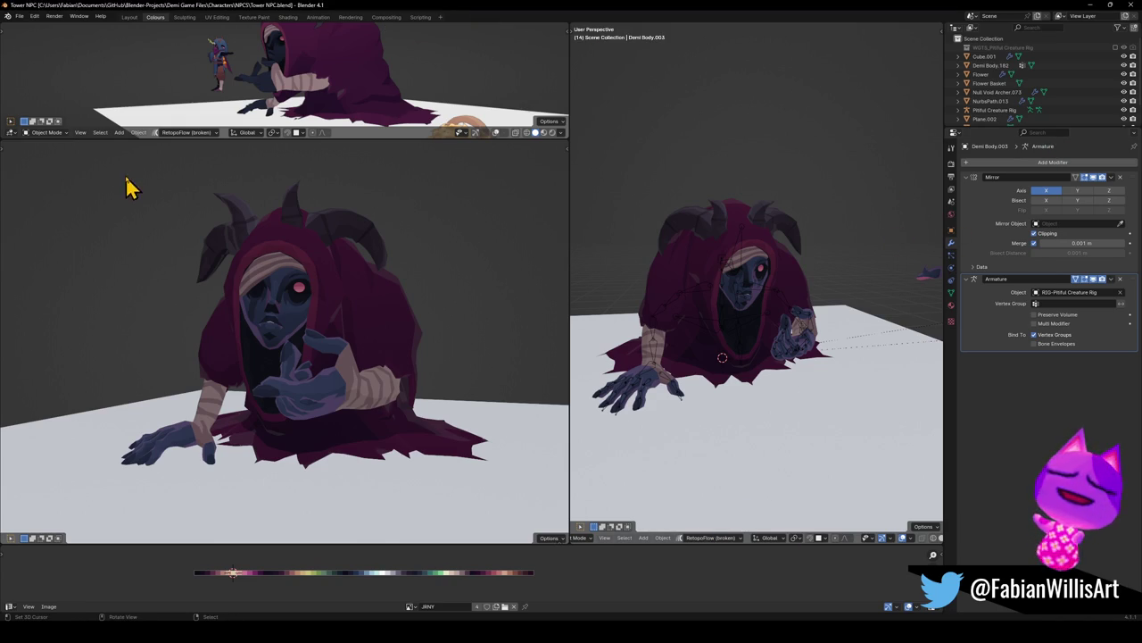
Snip a region of the viewport showing the crawling creature and save Tower NPC.blend
{"action": "key", "text": "super+shift+s"}
{"action": "mouse_move", "coordinate": [93, 154]}
{"action": "left_mouse_down"}
{"action": "mouse_move", "coordinate": [182, 204]}
{"action": "mouse_move", "coordinate": [520, 528]}
{"action": "left_mouse_up"}
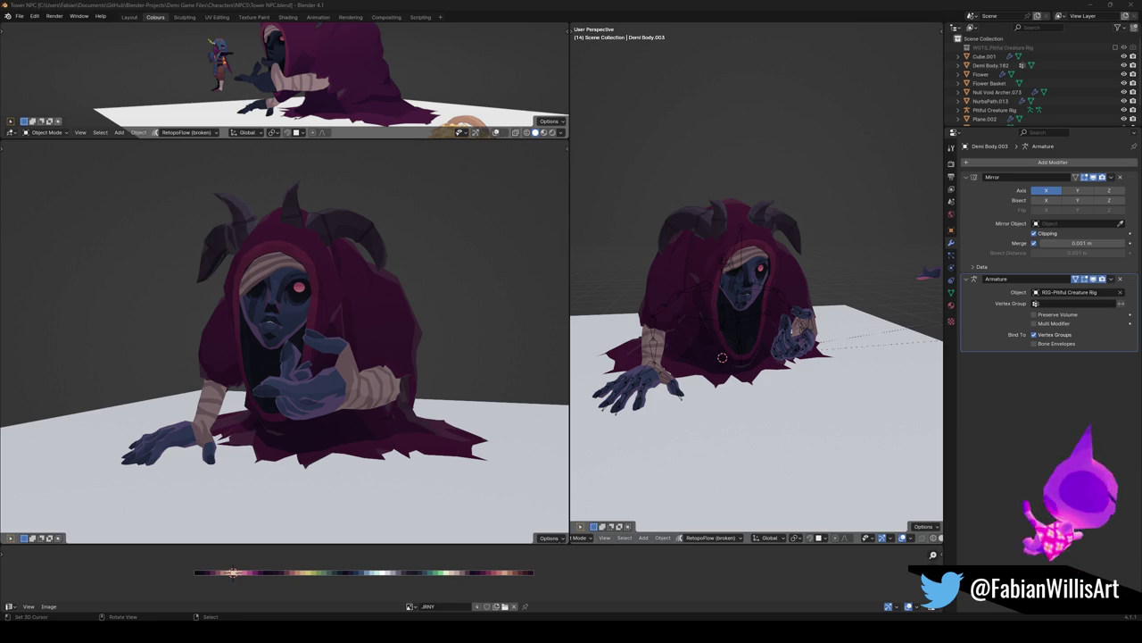
{"action": "key", "text": "ctrl+s"}
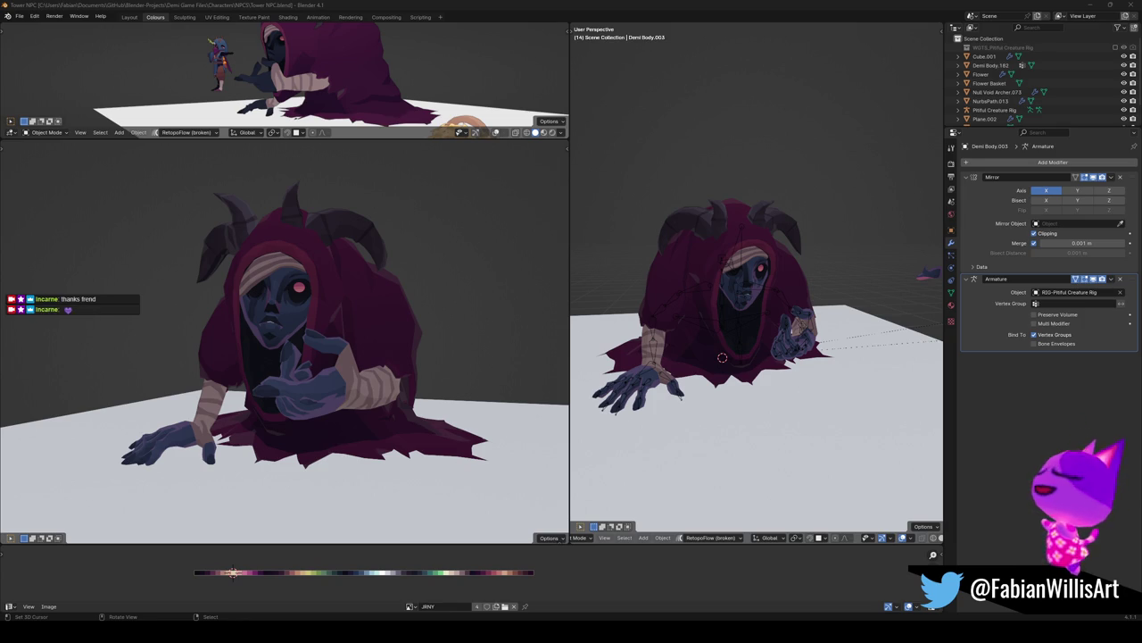
Select the bandage plane across the creature's forehead and frame it in the right viewport
{"action": "left_click", "coordinate": [756, 262]}
{"action": "key", "text": "KP_Decimal"}
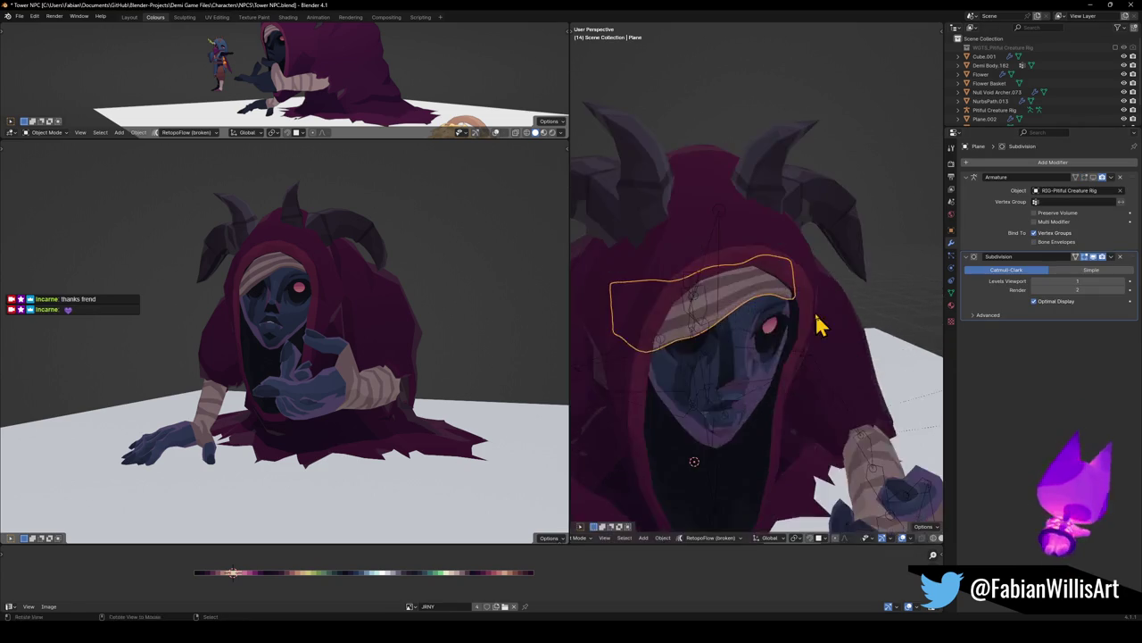
In Edit Mode with the smoothed cage preview on, nudge a lower-edge headband vertex inward
{"action": "key", "text": "Tab"}
{"action": "key", "text": "Tab"}
{"action": "key", "text": "Tab"}
{"action": "scroll", "coordinate": [930, 290], "scroll_direction": "up", "scroll_amount": 2}
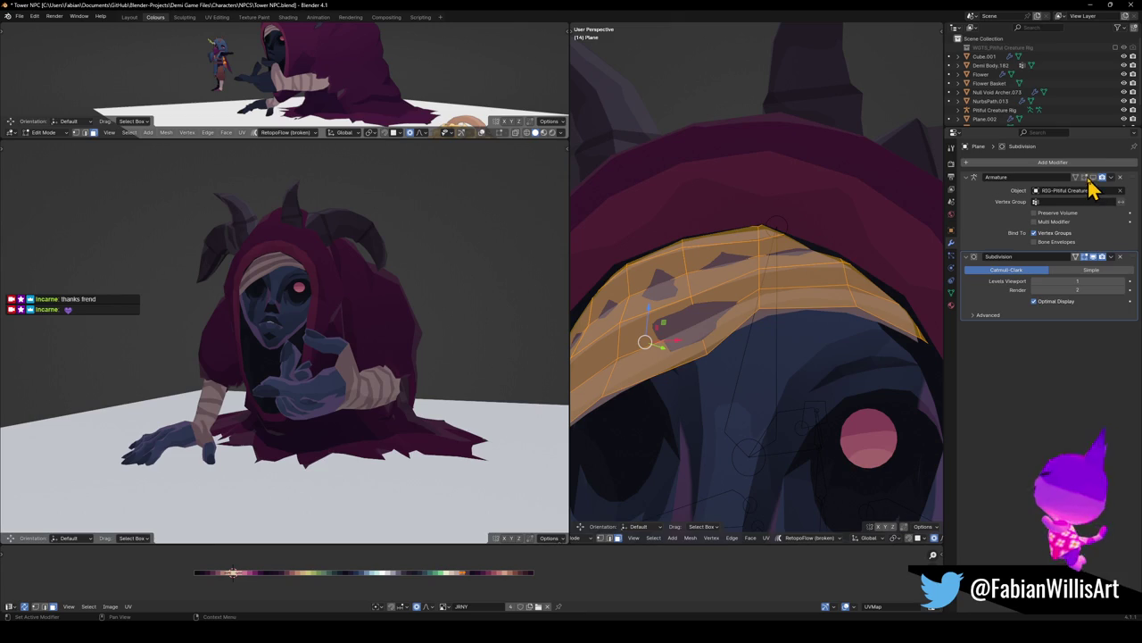
{"action": "left_click", "coordinate": [1076, 256]}
{"action": "key", "text": "alt+a"}
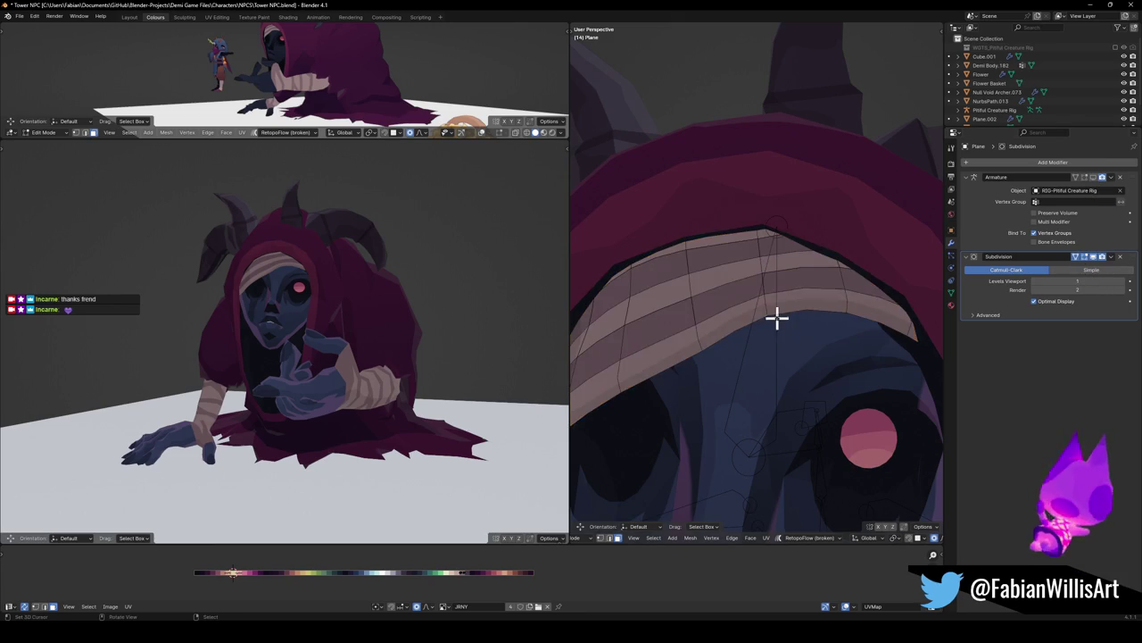
{"action": "left_click", "coordinate": [766, 287]}
{"action": "key", "text": "g"}
{"action": "left_click", "coordinate": [784, 306]}
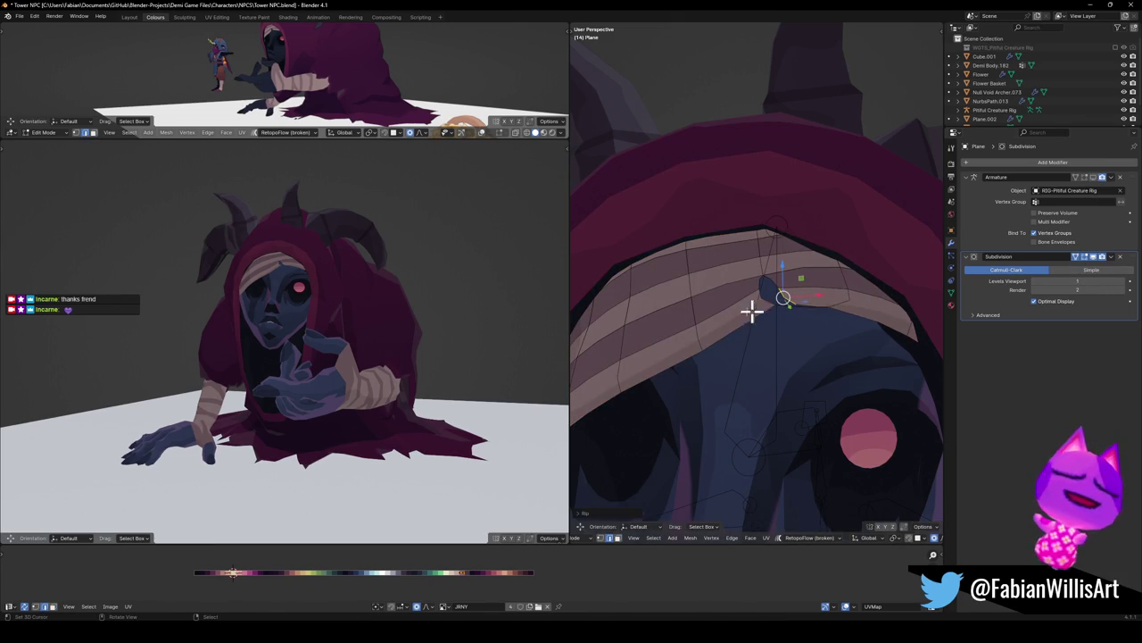
{"action": "key", "text": "g"}
{"action": "left_click", "coordinate": [779, 309]}
Lower that vertex along Z and merge it into the notch, then clear the selection
{"action": "key", "text": "g"}
{"action": "key", "text": "z"}
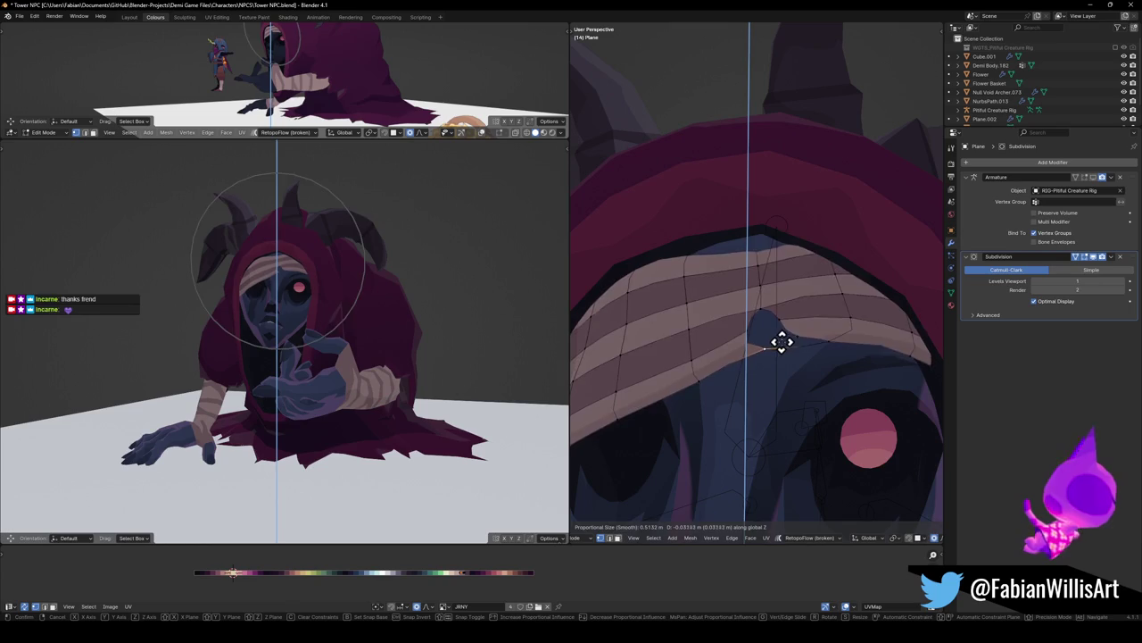
{"action": "scroll", "coordinate": [790, 337], "scroll_direction": "up", "scroll_amount": 15}
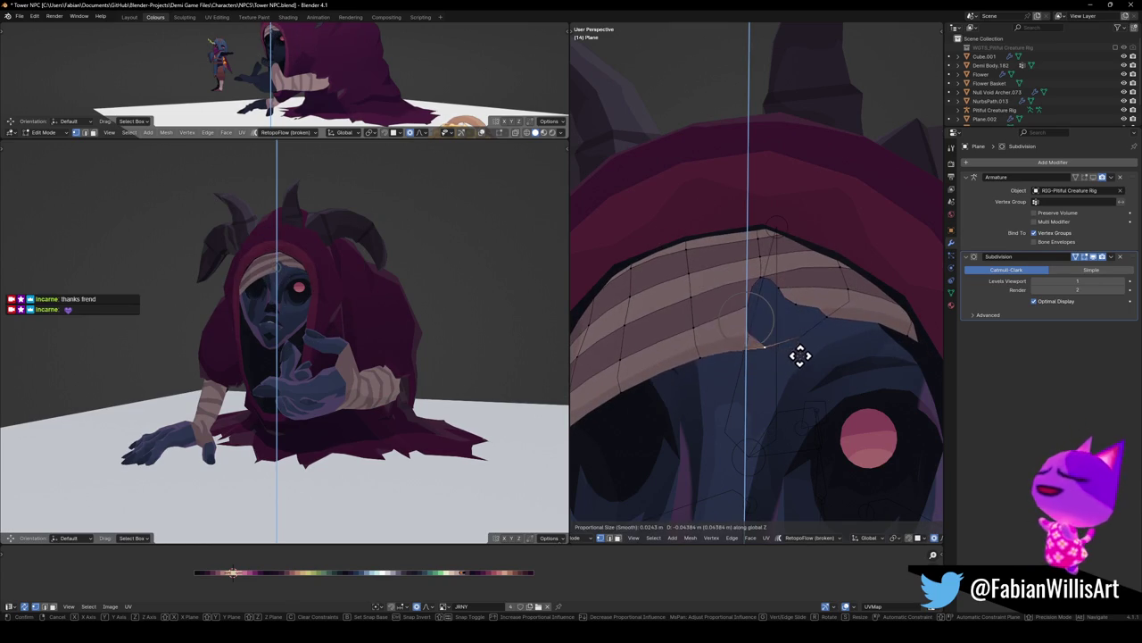
{"action": "left_click", "coordinate": [787, 347]}
{"action": "key", "text": "m"}
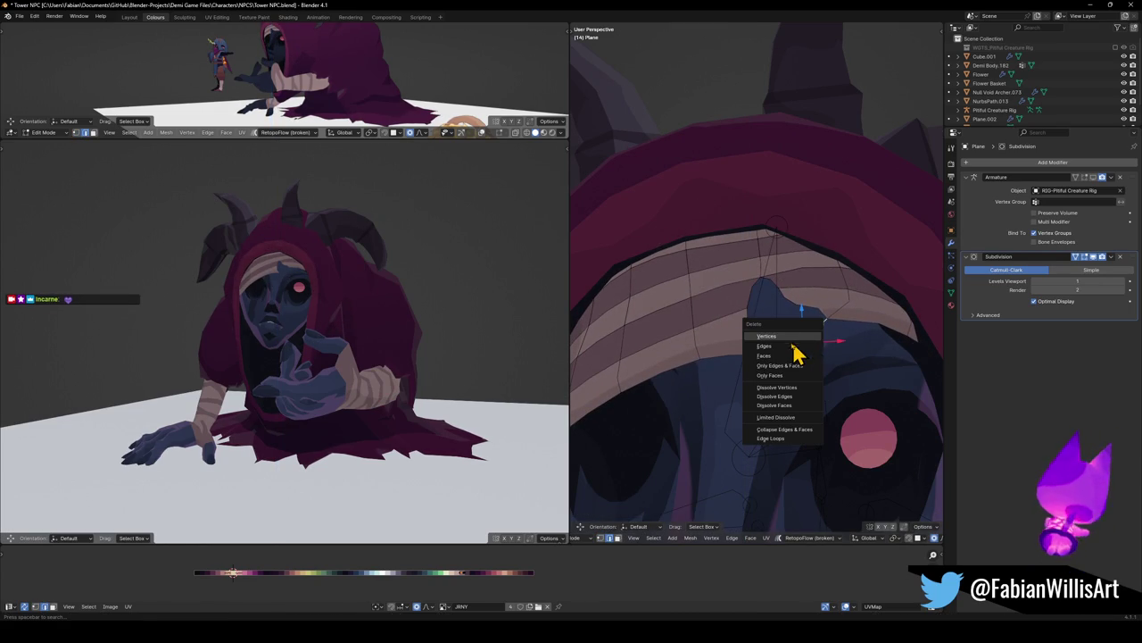
{"action": "left_click", "coordinate": [792, 357]}
{"action": "key", "text": "g"}
{"action": "key", "text": "z"}
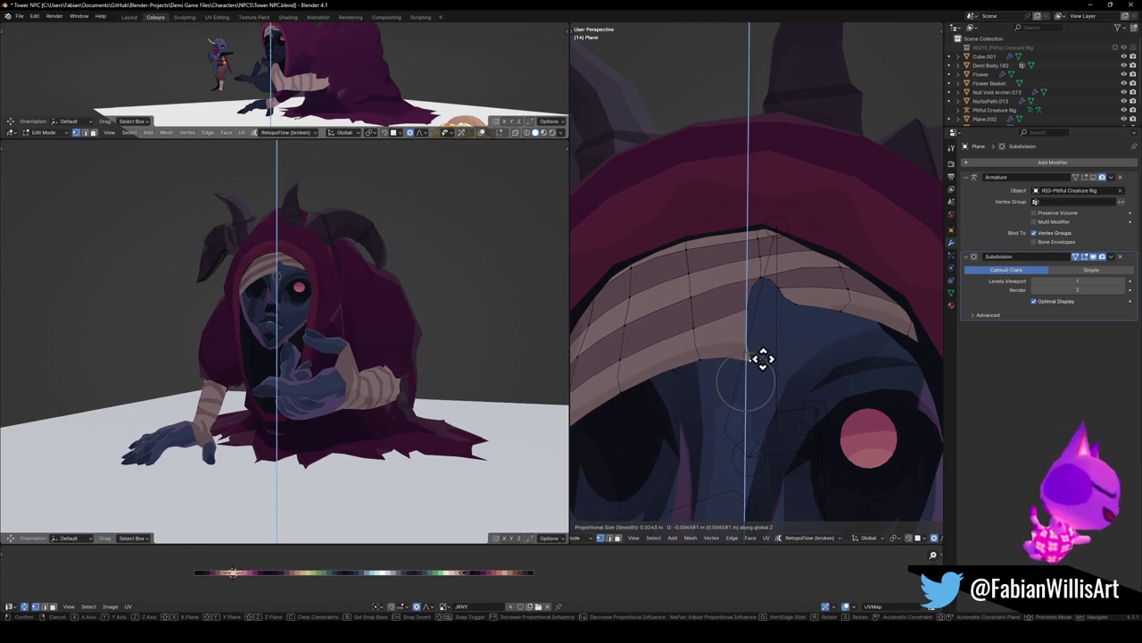
{"action": "key", "text": "Escape"}
{"action": "key", "text": "alt+a"}
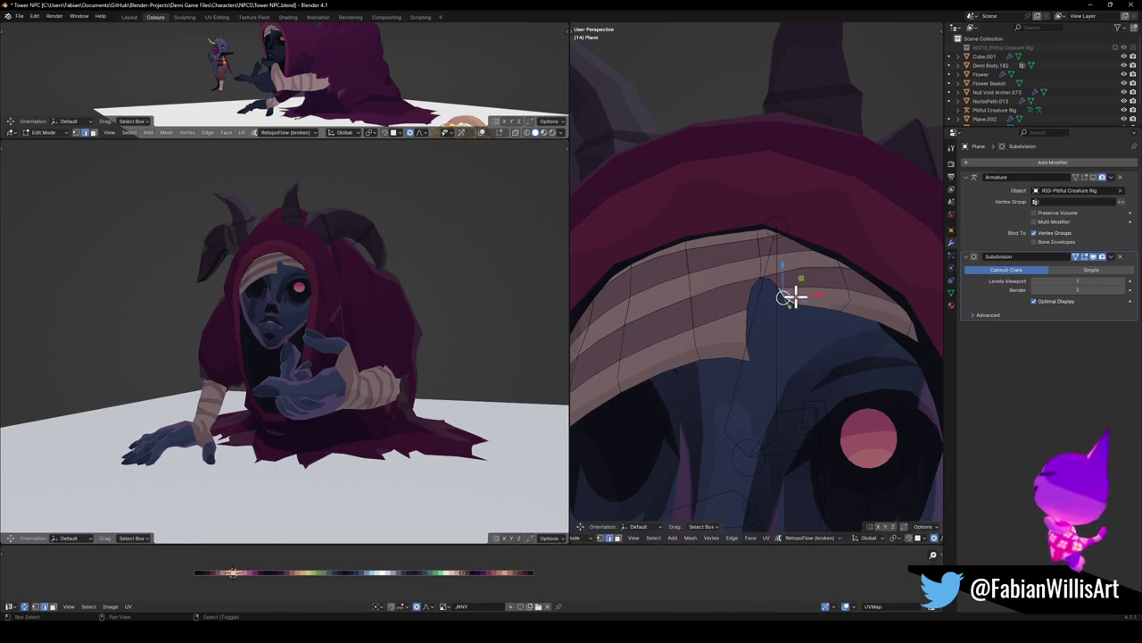
{"action": "key", "text": "alt+a"}
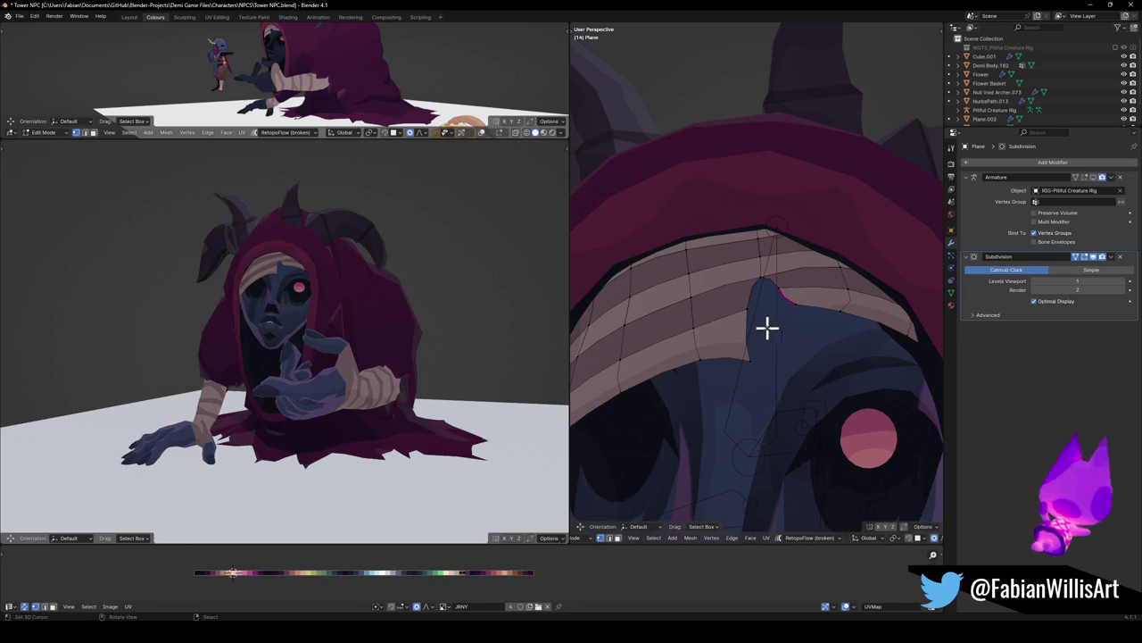
Compare the headband shape in Object and Edit Mode from both viewports
{"action": "key", "text": "Tab"}
{"action": "scroll", "coordinate": [372, 289], "scroll_direction": "down", "scroll_amount": 3}
{"action": "scroll", "coordinate": [327, 311], "scroll_direction": "down", "scroll_amount": 2}
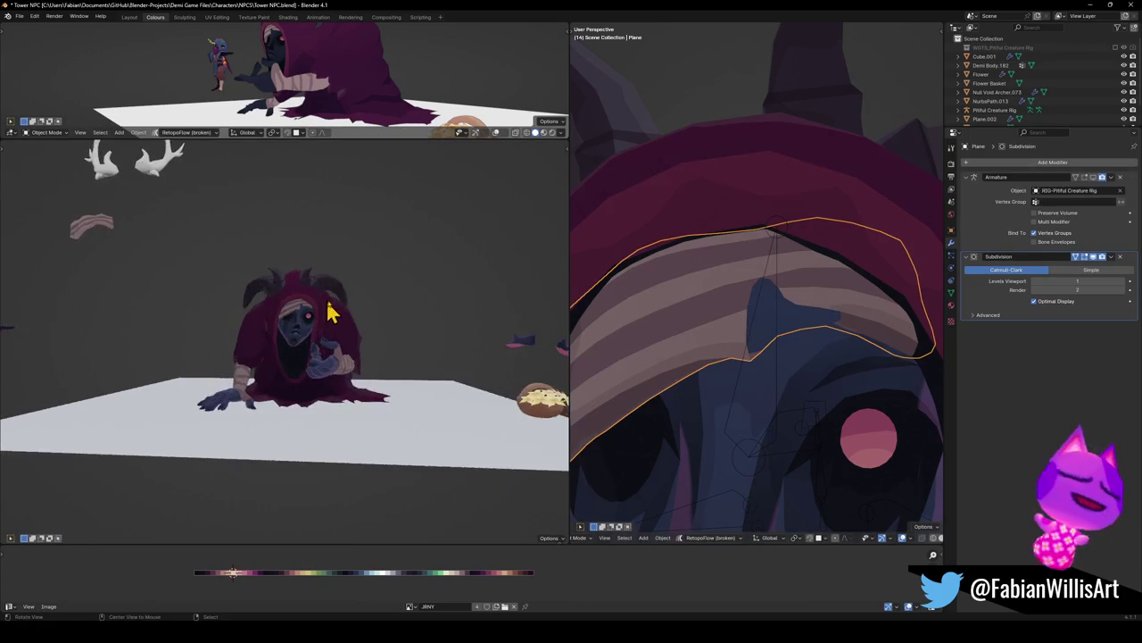
{"action": "key", "text": "KP_Decimal"}
{"action": "middle_click_drag", "start_coordinate": [378, 311], "coordinate": [382, 301]}
{"action": "key", "text": "Tab"}
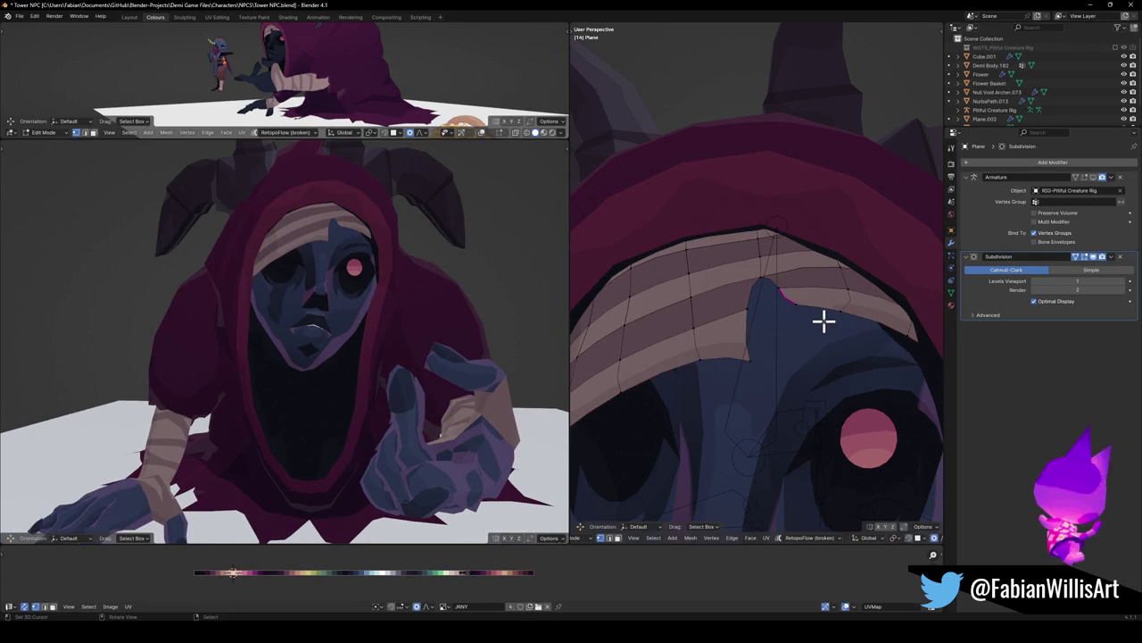
{"action": "scroll", "coordinate": [843, 330], "scroll_direction": "up", "scroll_amount": 1}
{"action": "key", "text": "Tab"}
{"action": "scroll", "coordinate": [829, 340], "scroll_direction": "up", "scroll_amount": 3}
{"action": "mouse_move", "coordinate": [765, 331]}
{"action": "middle_mouse_down"}
{"action": "mouse_move", "coordinate": [812, 323]}
{"action": "mouse_move", "coordinate": [824, 349]}
{"action": "mouse_move", "coordinate": [778, 347]}
{"action": "mouse_move", "coordinate": [773, 258]}
{"action": "mouse_move", "coordinate": [857, 293]}
{"action": "mouse_move", "coordinate": [813, 304]}
{"action": "middle_mouse_up"}
Crease the edge at the notch tip to sharpen the point
{"action": "key", "text": "Tab"}
{"action": "scroll", "coordinate": [759, 268], "scroll_direction": "up", "scroll_amount": 2}
{"action": "left_click", "coordinate": [675, 172], "text": "shift"}
{"action": "key", "text": "shift+e"}
{"action": "left_click", "coordinate": [752, 157]}
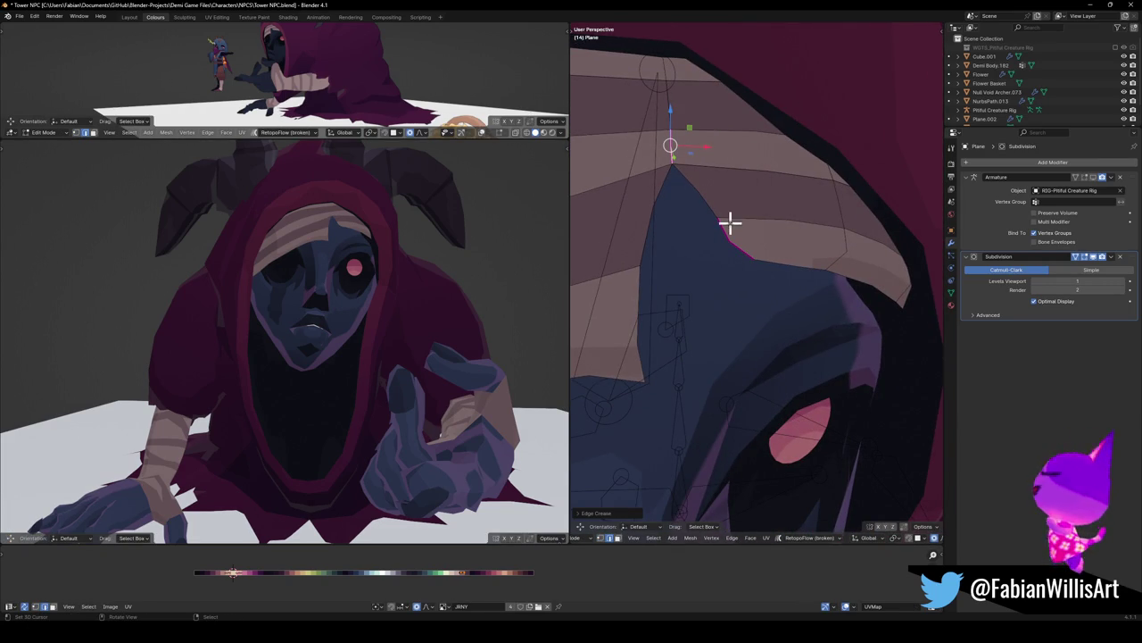
Preview the pointed notch in Object Mode and hide a face beside it
{"action": "key", "text": "Tab"}
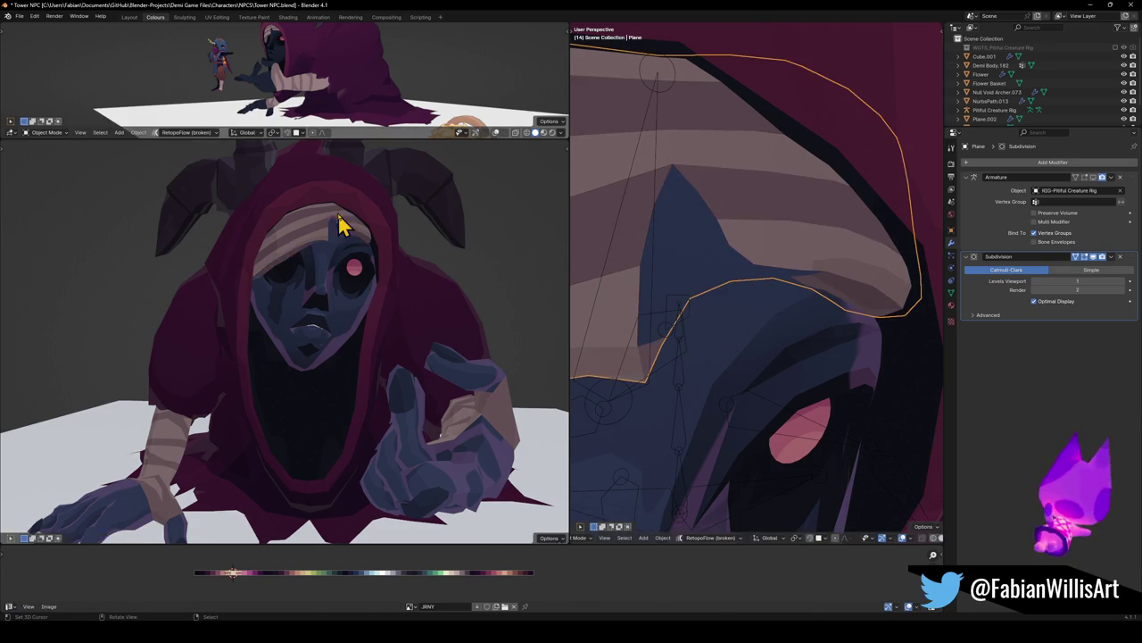
{"action": "middle_click_drag", "start_coordinate": [341, 224], "coordinate": [398, 286], "text": "ctrl"}
{"action": "scroll", "coordinate": [401, 284], "scroll_direction": "up", "scroll_amount": 5}
{"action": "key", "text": "Tab"}
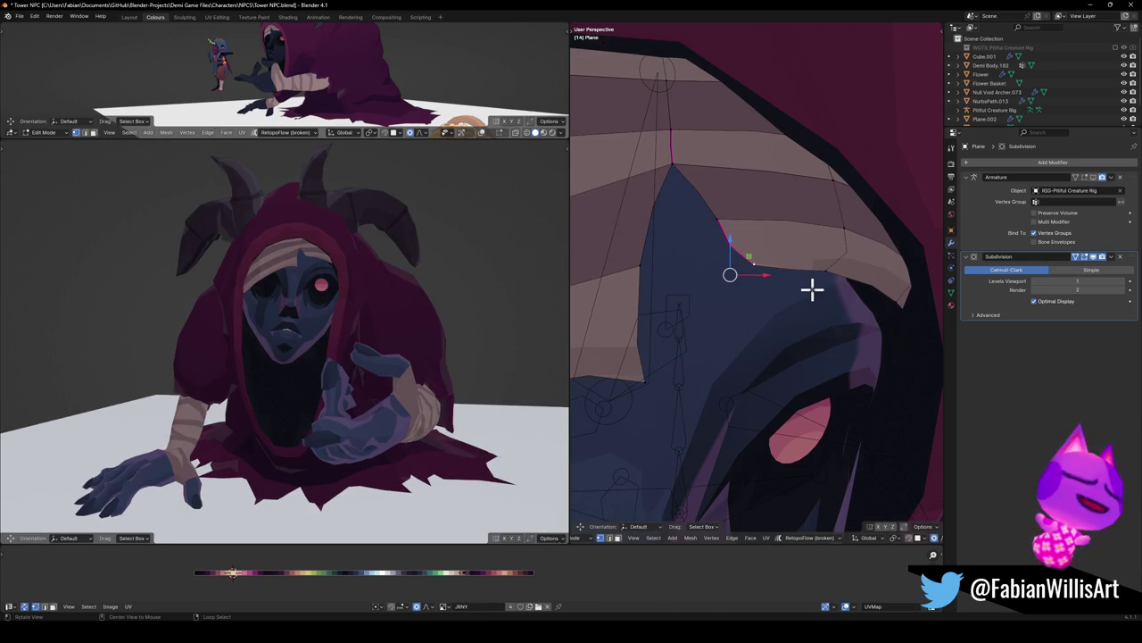
{"action": "middle_click_drag", "start_coordinate": [813, 288], "coordinate": [805, 250]}
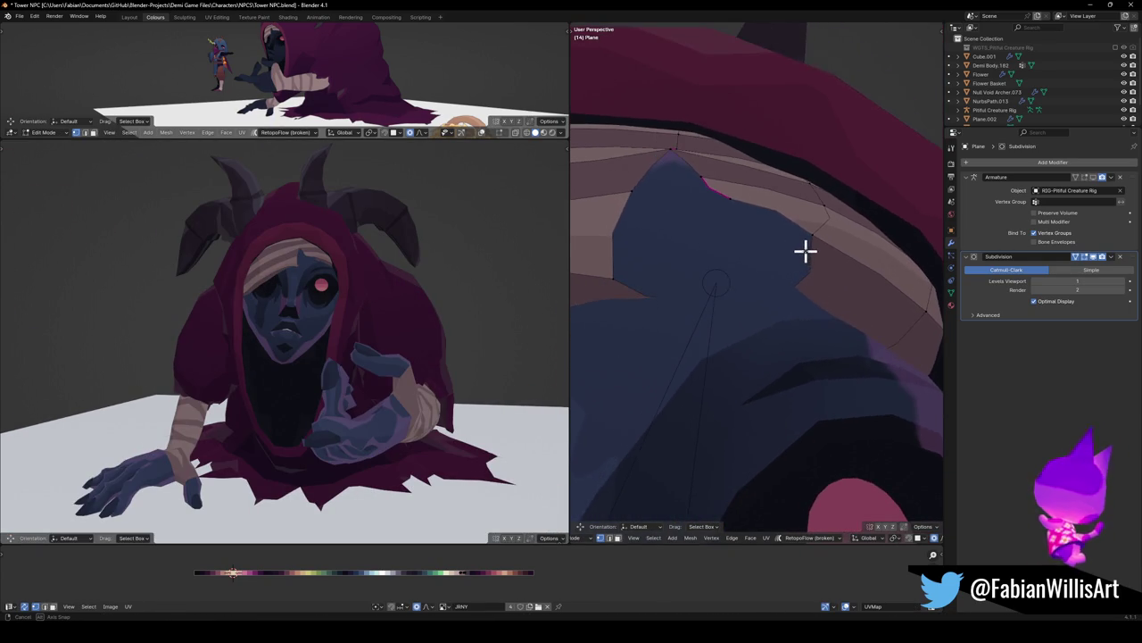
{"action": "key", "text": "h"}
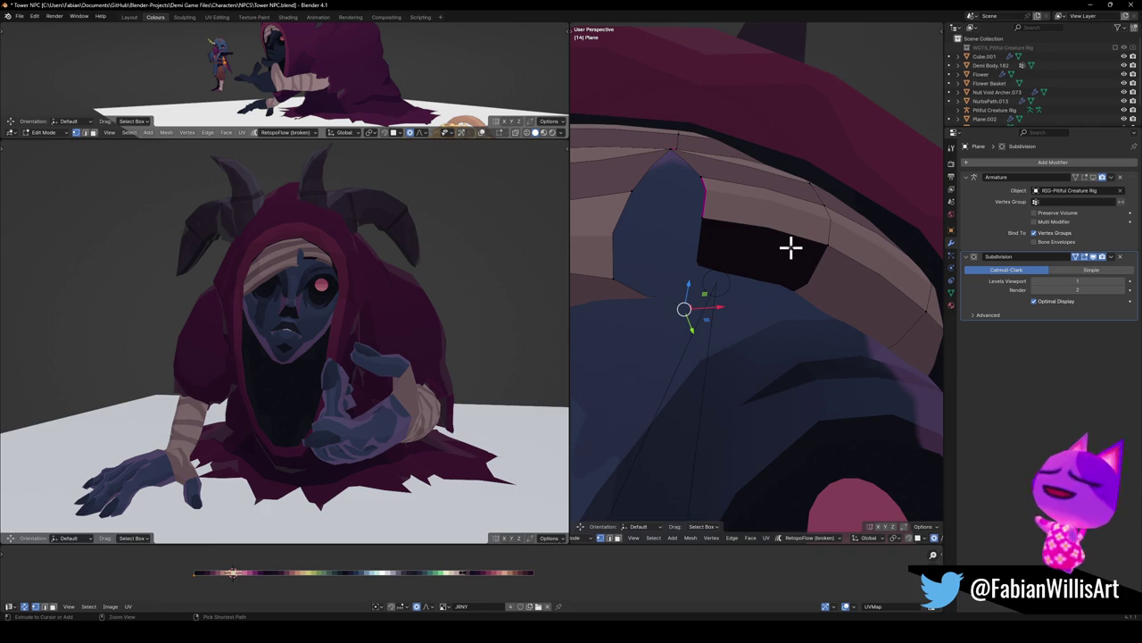
{"action": "key", "text": "Tab"}
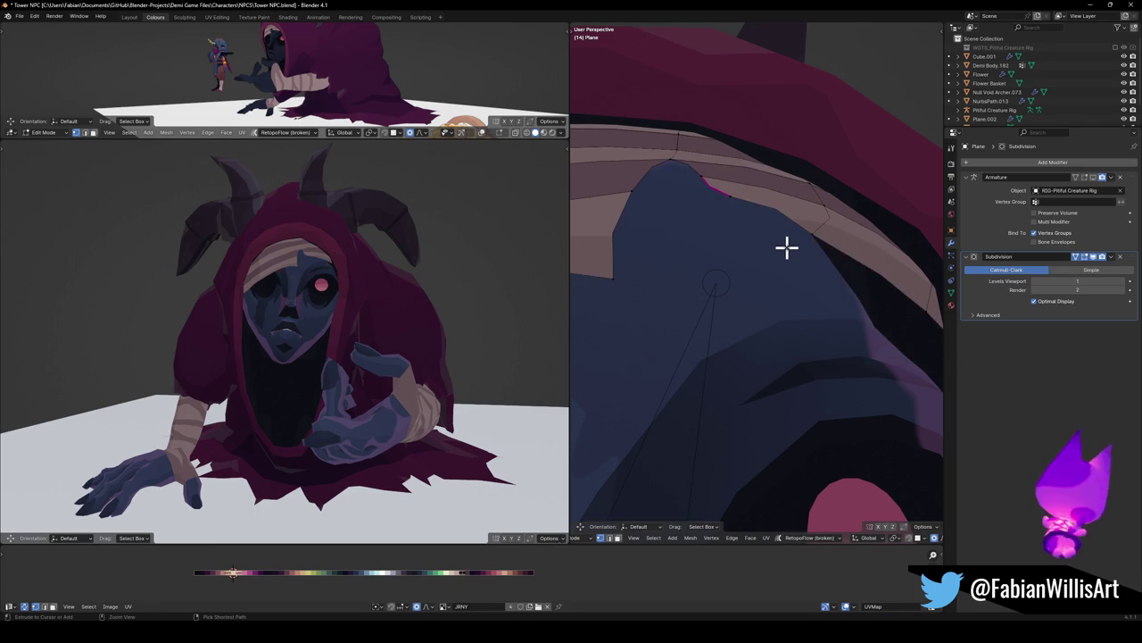
Extrude a new vertex from the headband edge, fill a face, and select an adjacent edge
{"action": "key", "text": "Tab"}
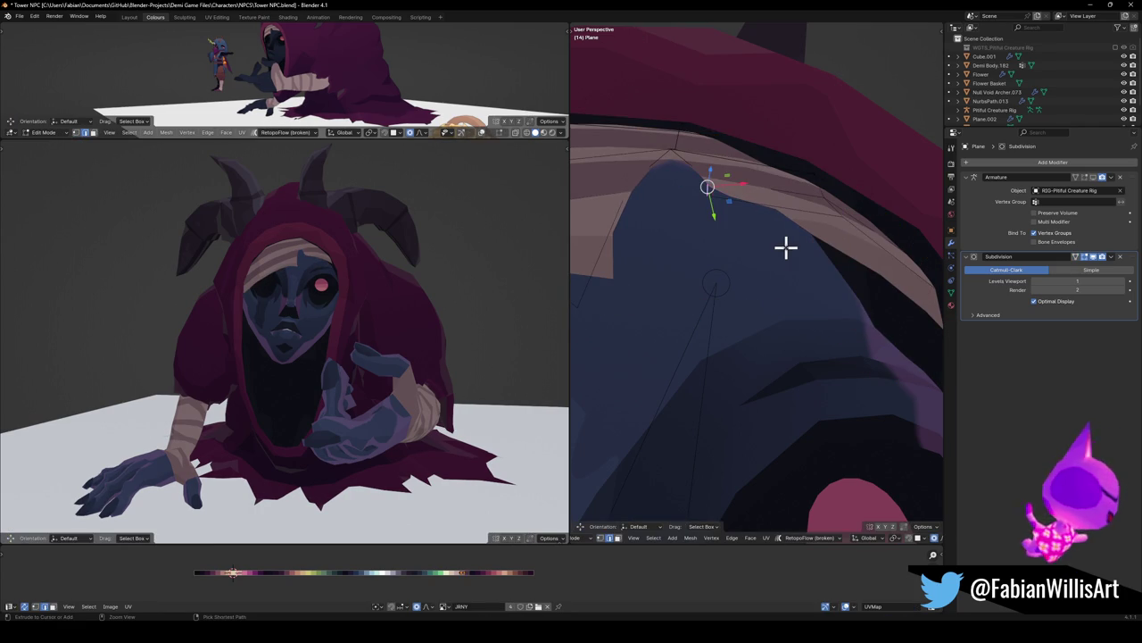
{"action": "right_click", "coordinate": [785, 248], "text": "ctrl"}
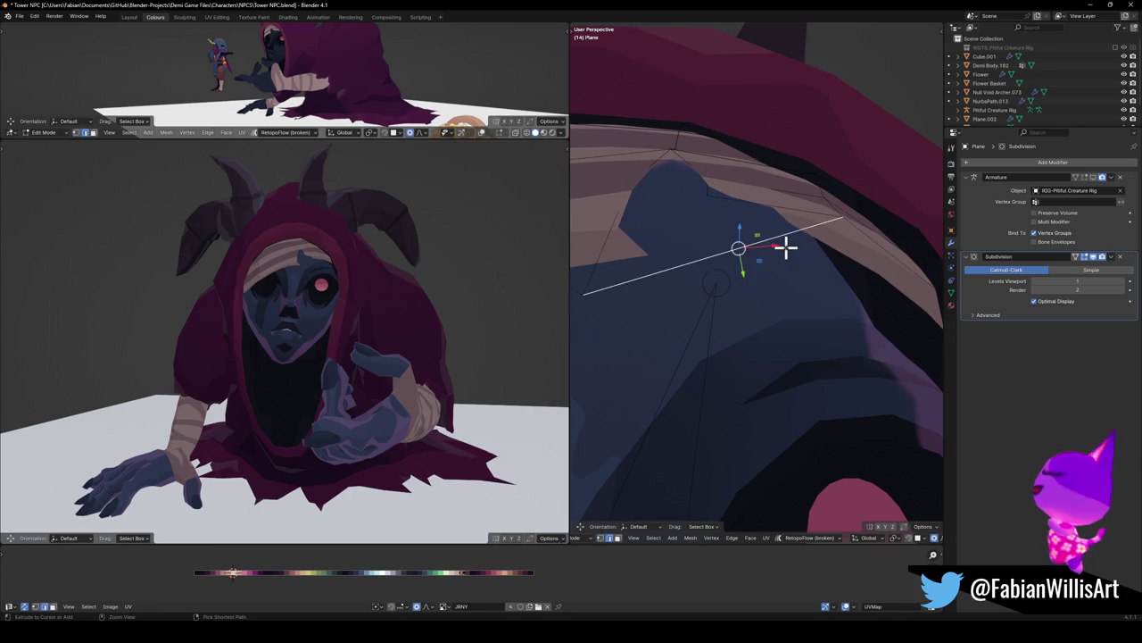
{"action": "key", "text": "f"}
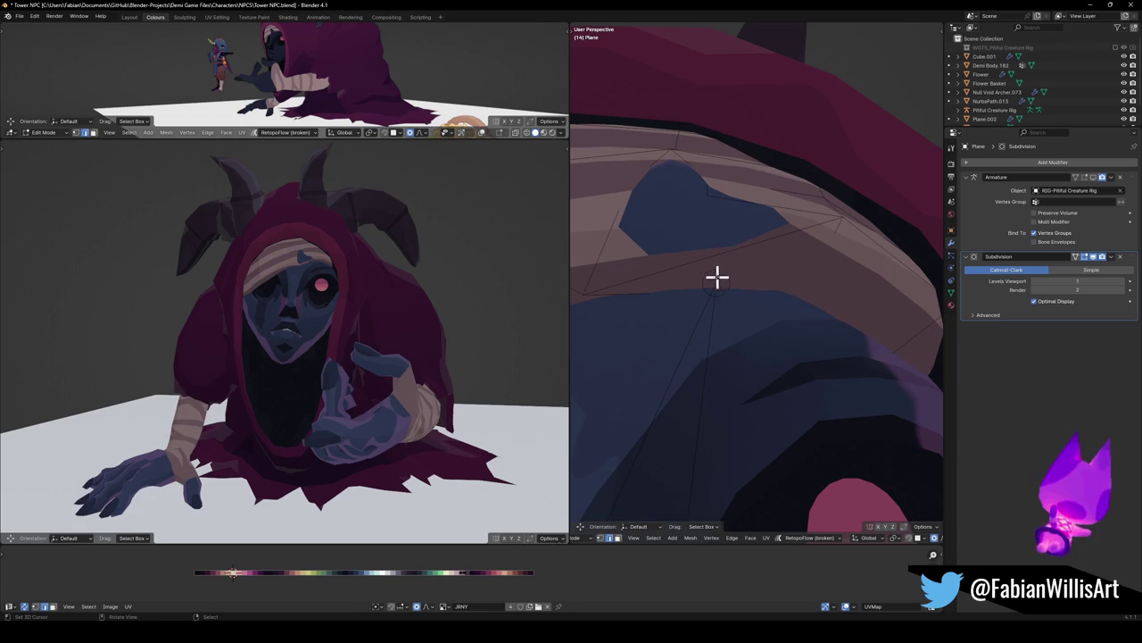
{"action": "left_click", "coordinate": [681, 276]}
Remove the selected headband edge, then undo the following brim changes
{"action": "mouse_move", "coordinate": [681, 276]}
{"action": "middle_mouse_down"}
{"action": "mouse_move", "coordinate": [689, 299]}
{"action": "mouse_move", "coordinate": [688, 276]}
{"action": "mouse_move", "coordinate": [765, 336]}
{"action": "middle_mouse_up"}
{"action": "right_click", "coordinate": [717, 295]}
{"action": "left_click", "coordinate": [706, 306]}
{"action": "left_click", "coordinate": [766, 335]}
{"action": "key", "text": "ctrl+z"}
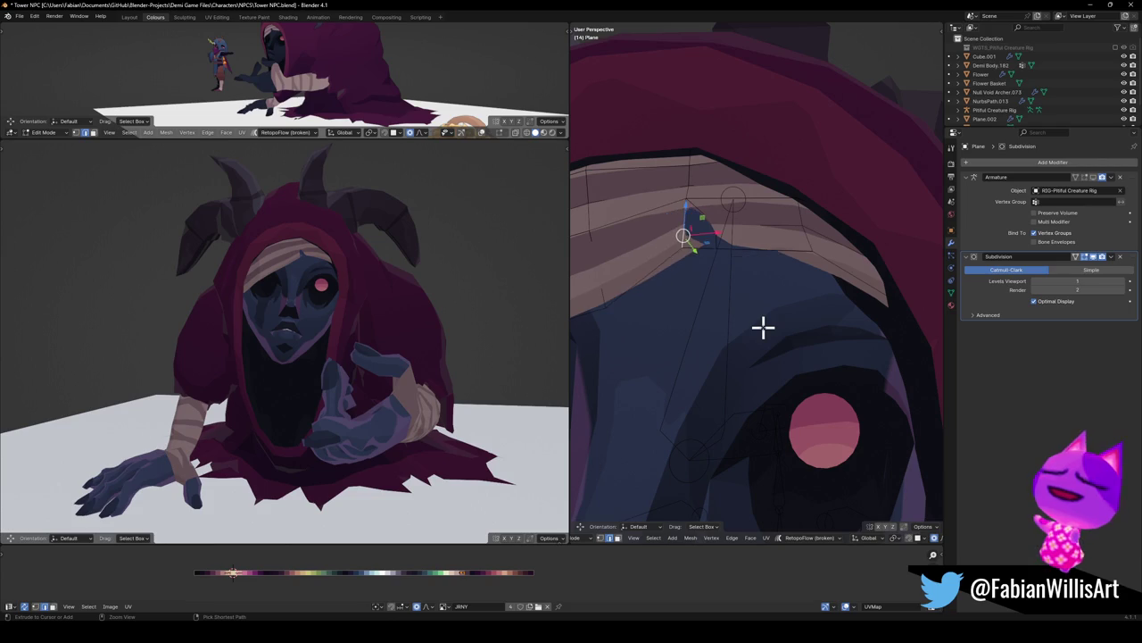
{"action": "key", "text": "ctrl+z"}
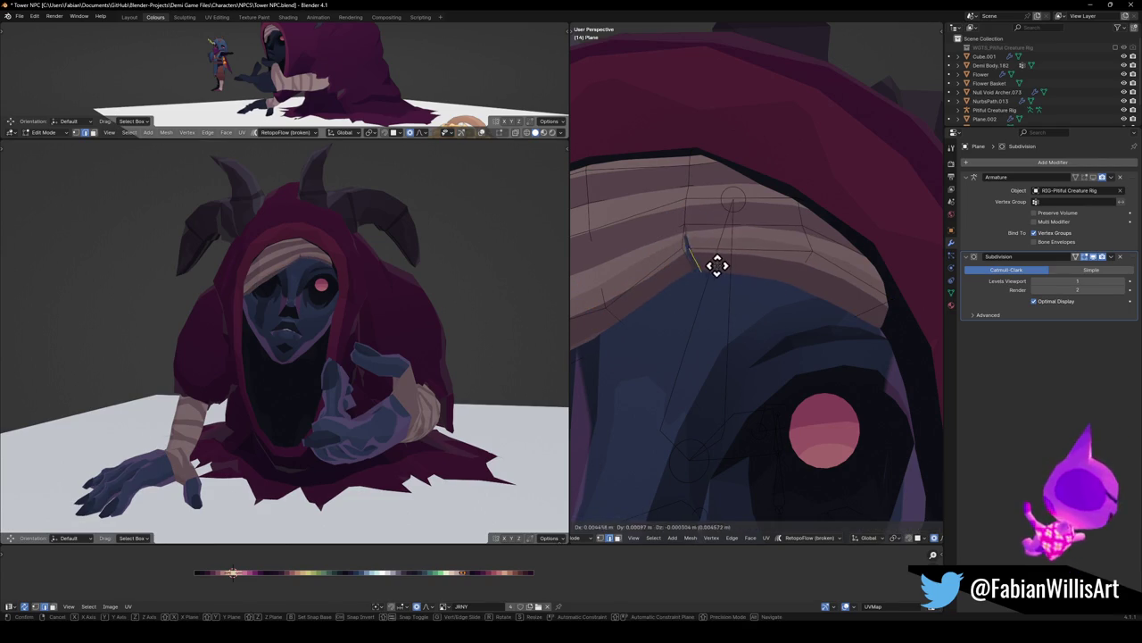
Slide a notch vertex along its edge and set a crease on it
{"action": "key", "text": "g"}
{"action": "key", "text": "g"}
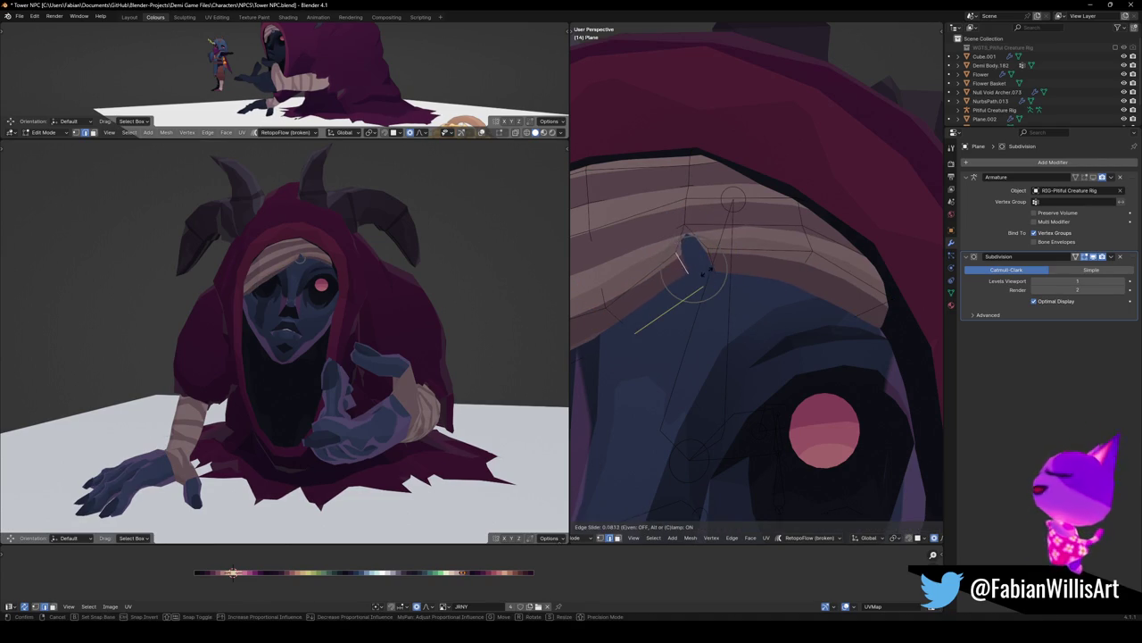
{"action": "left_click", "coordinate": [704, 260]}
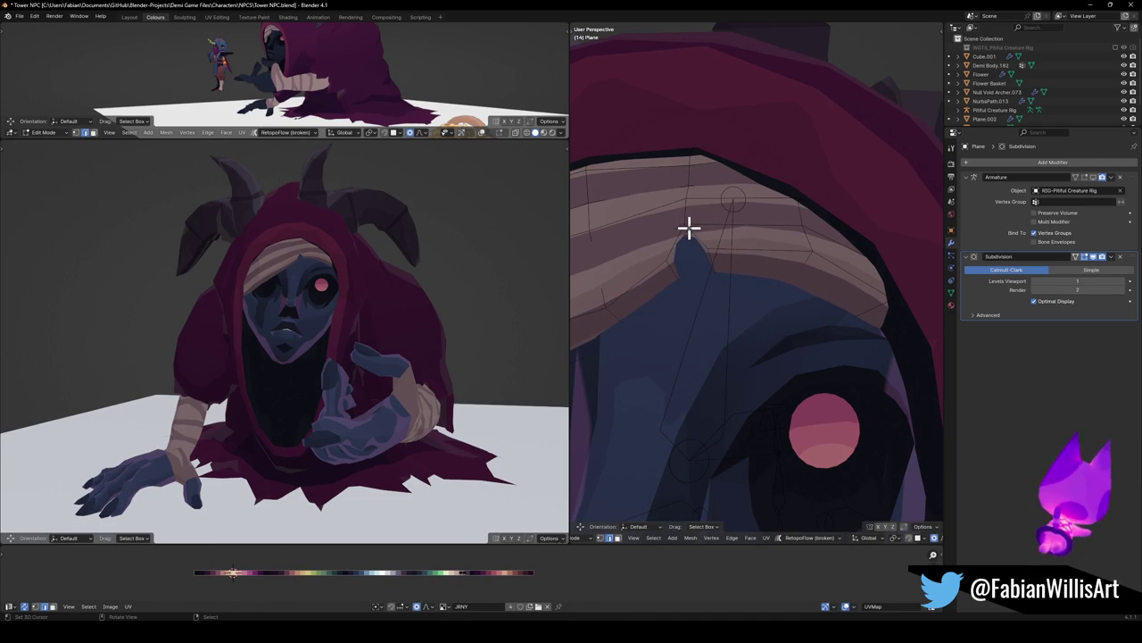
{"action": "key", "text": "shift+e"}
{"action": "left_click", "coordinate": [732, 204]}
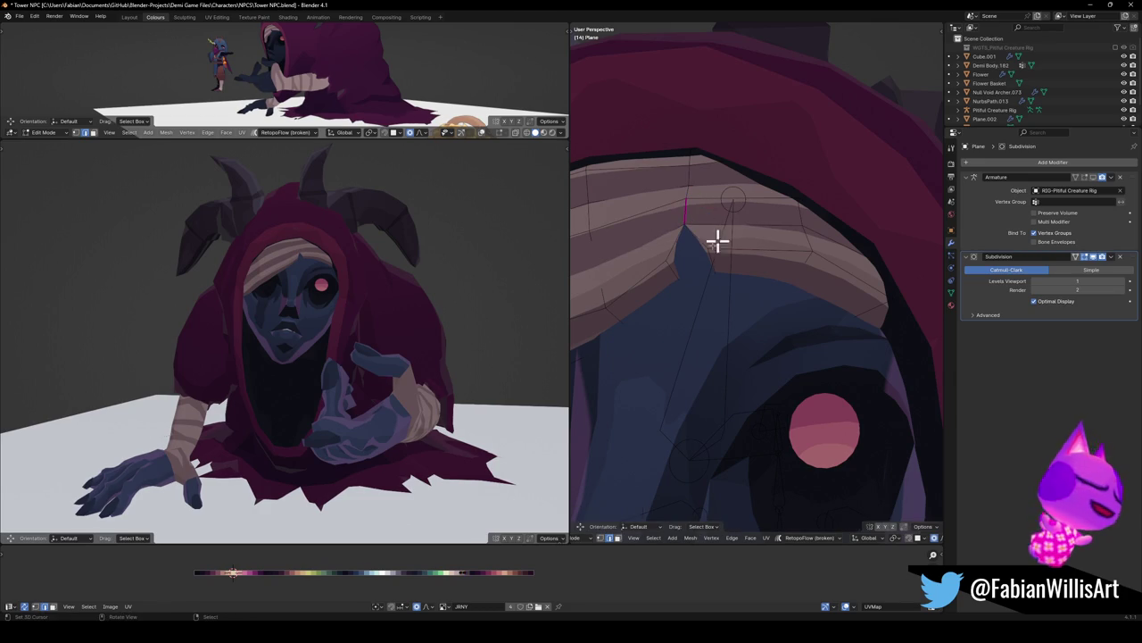
Move the notch vertex down along Z twice to deepen the point
{"action": "key", "text": "g"}
{"action": "key", "text": "z"}
{"action": "left_click", "coordinate": [690, 292]}
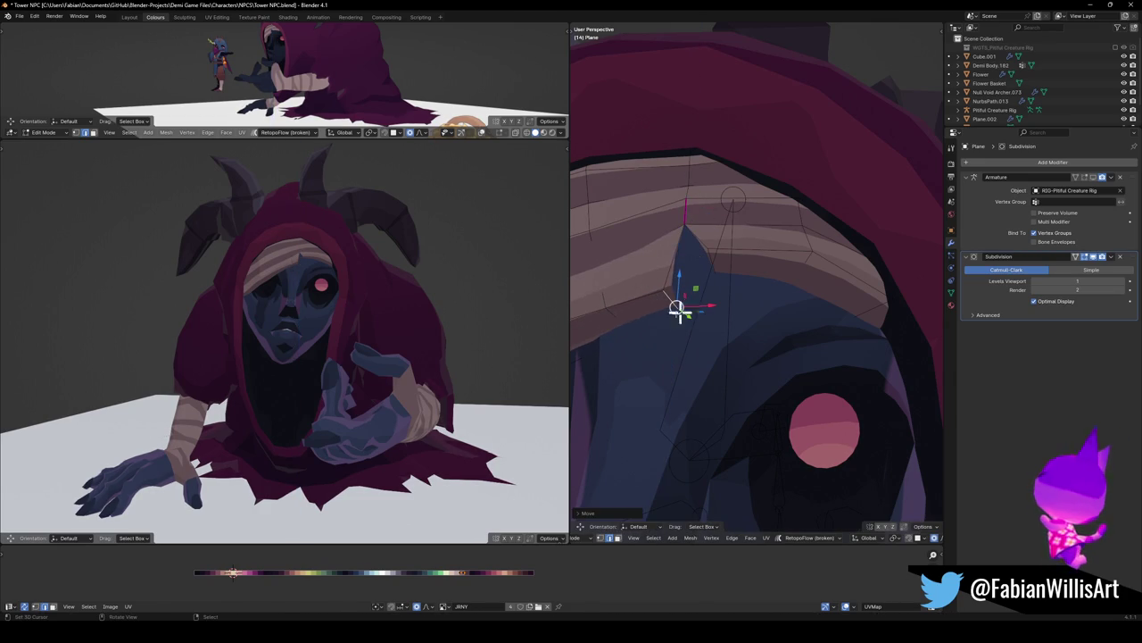
{"action": "key", "text": "g"}
{"action": "key", "text": "z"}
{"action": "left_click", "coordinate": [683, 358]}
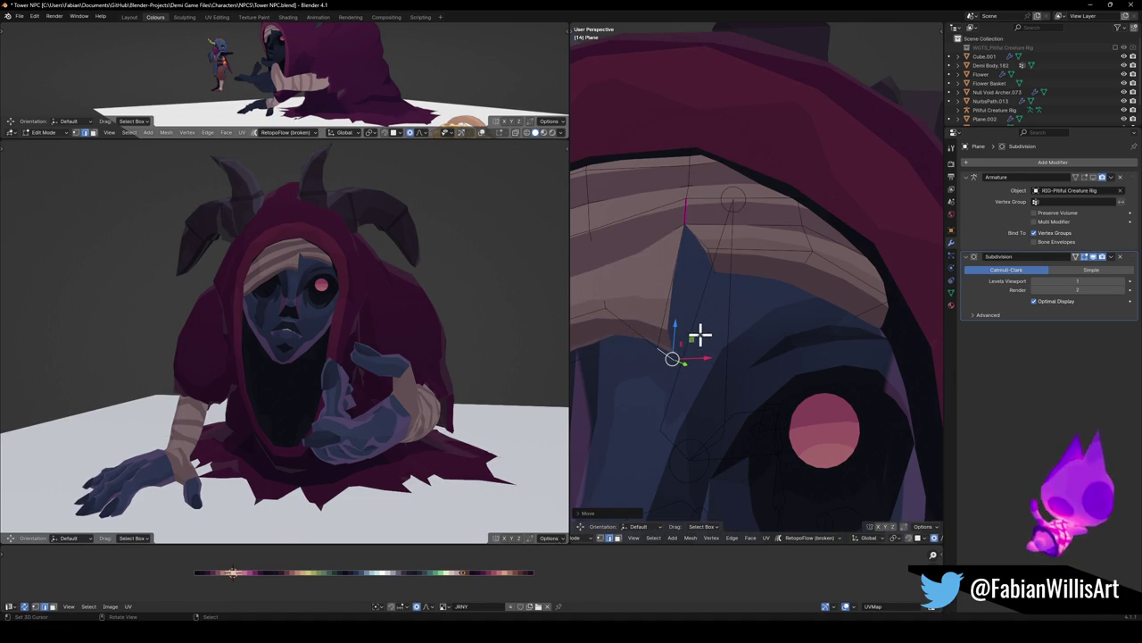
With proportional editing on, move a headband face down along Z
{"action": "middle_click_drag", "start_coordinate": [637, 334], "coordinate": [685, 332]}
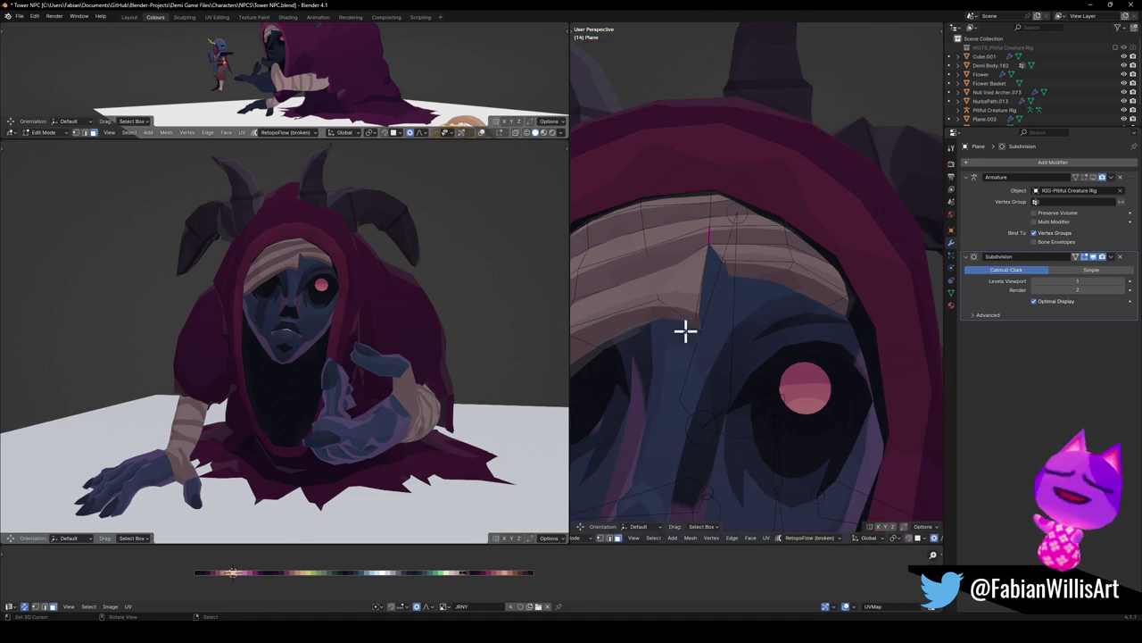
{"action": "left_click", "coordinate": [1069, 256]}
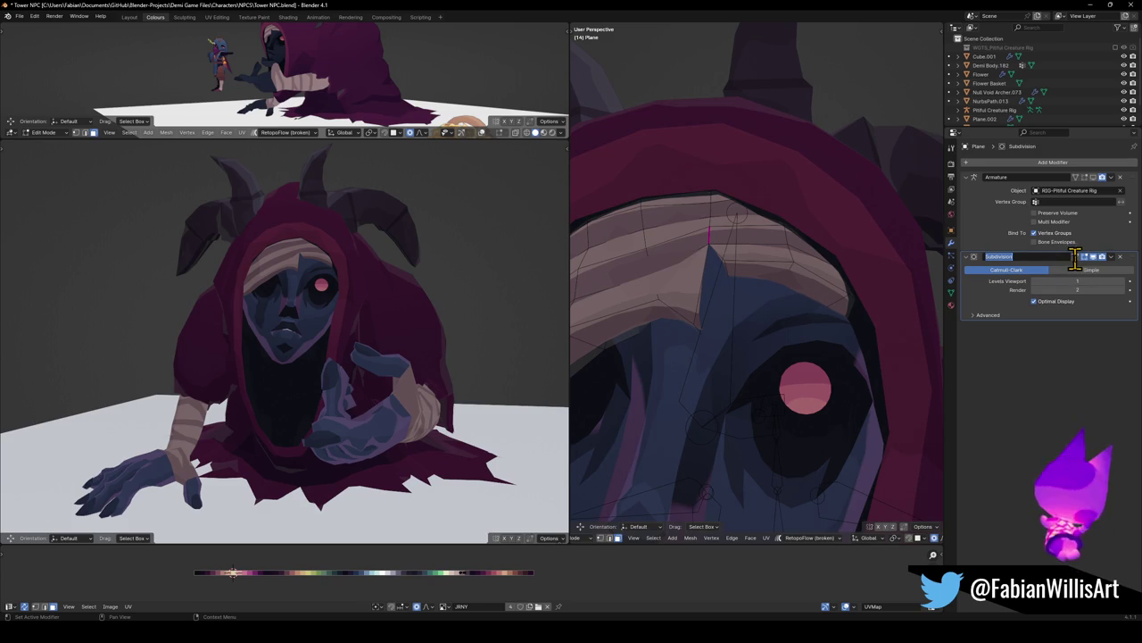
{"action": "middle_click_drag", "start_coordinate": [719, 326], "coordinate": [752, 327]}
{"action": "left_click", "coordinate": [682, 300]}
{"action": "key", "text": "g"}
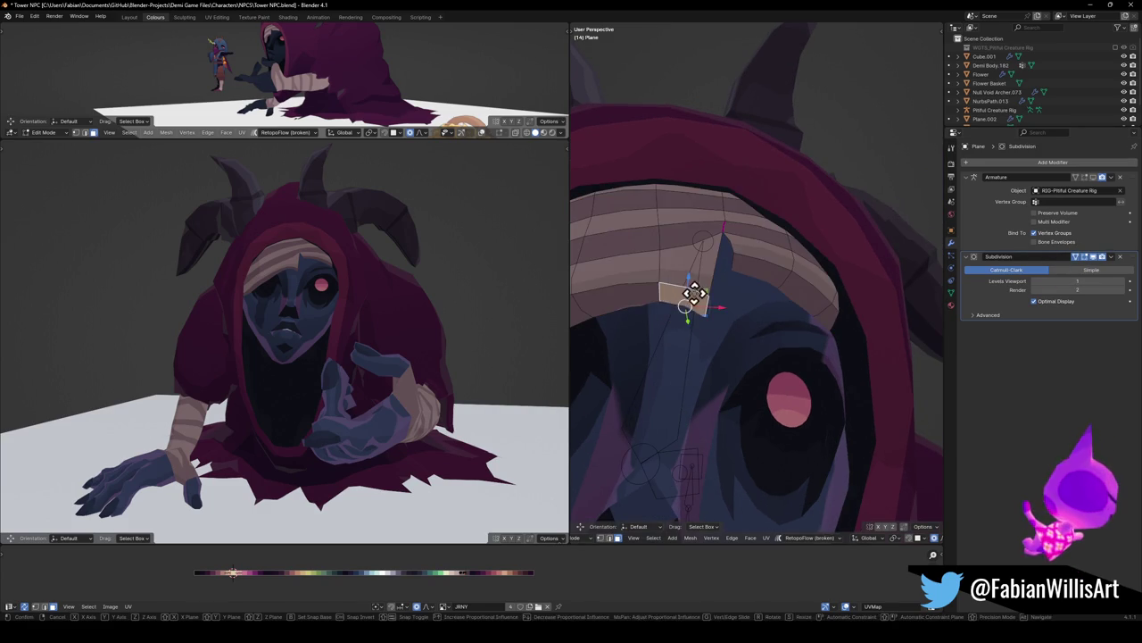
{"action": "key", "text": "z"}
{"action": "left_click", "coordinate": [701, 301]}
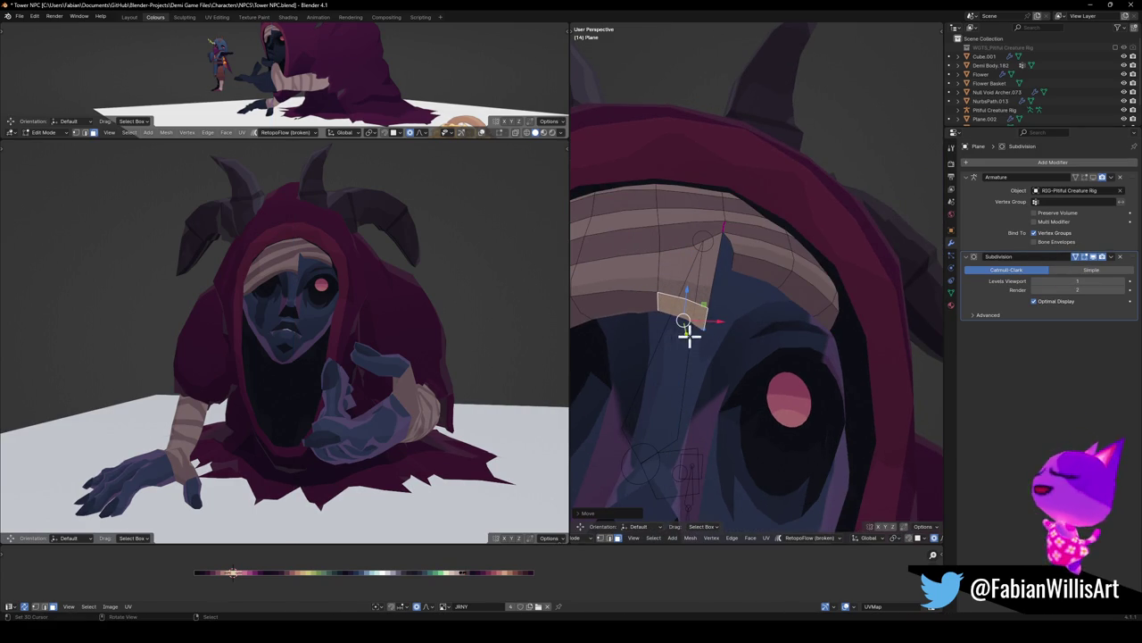
Lower another notch piece along Z with soft falloff, then return to Object Mode and deselect
{"action": "left_click", "coordinate": [736, 264]}
{"action": "key", "text": "g"}
{"action": "key", "text": "z"}
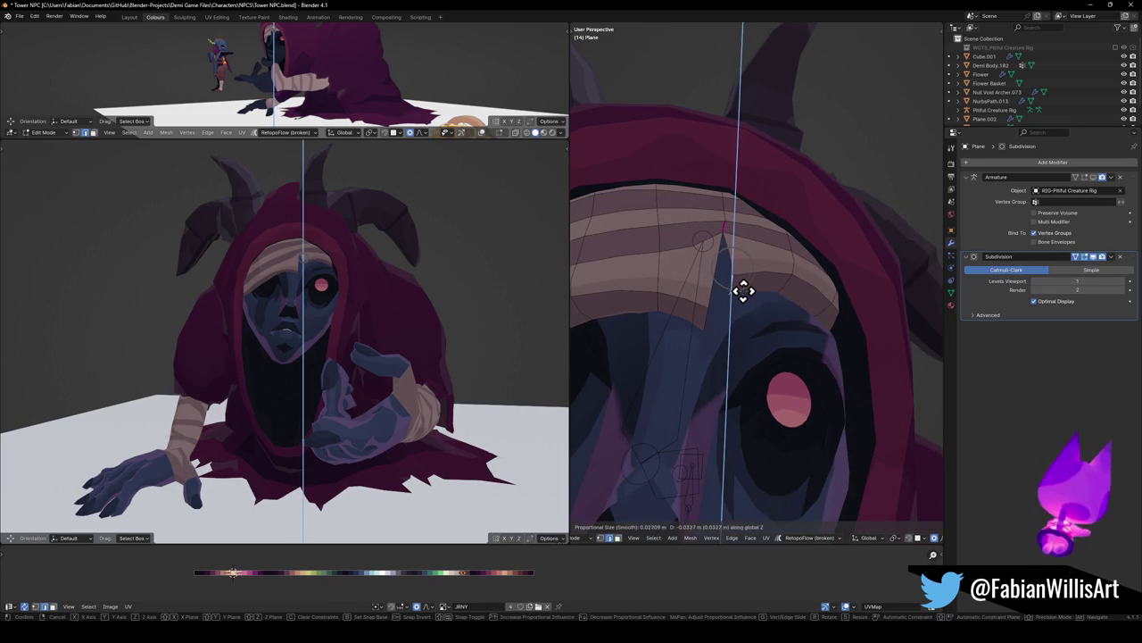
{"action": "left_click", "coordinate": [743, 290]}
{"action": "key", "text": "Tab"}
{"action": "key", "text": "alt+a"}
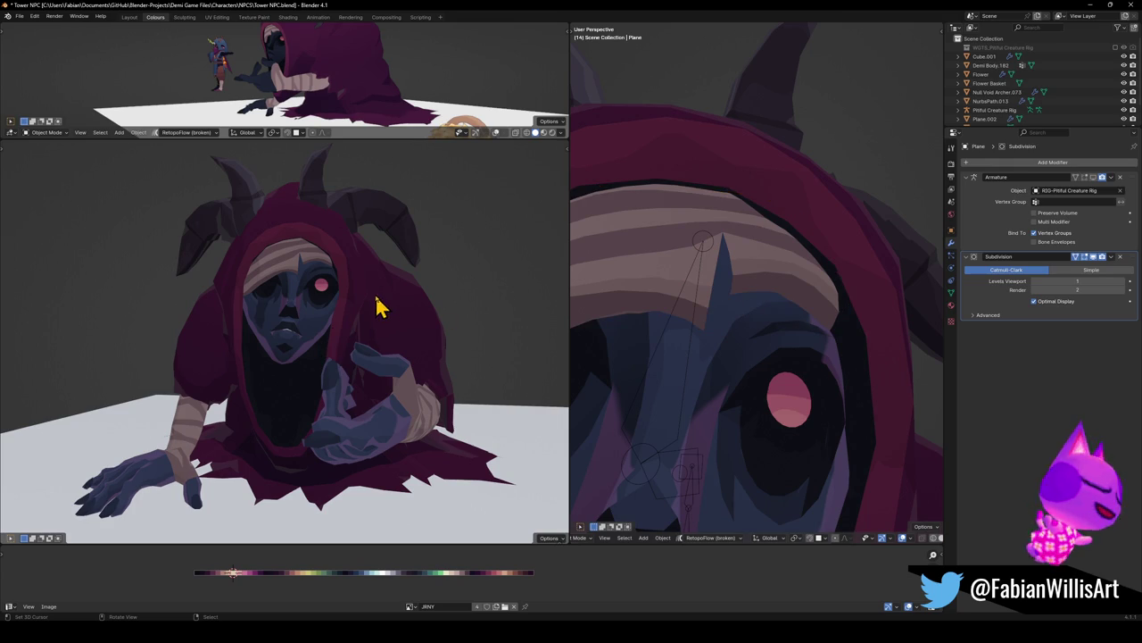
In face select mode, shift the face beside the forehead notch along X with proportional falloff
{"action": "key", "text": "KP_0"}
{"action": "key", "text": "KP_0"}
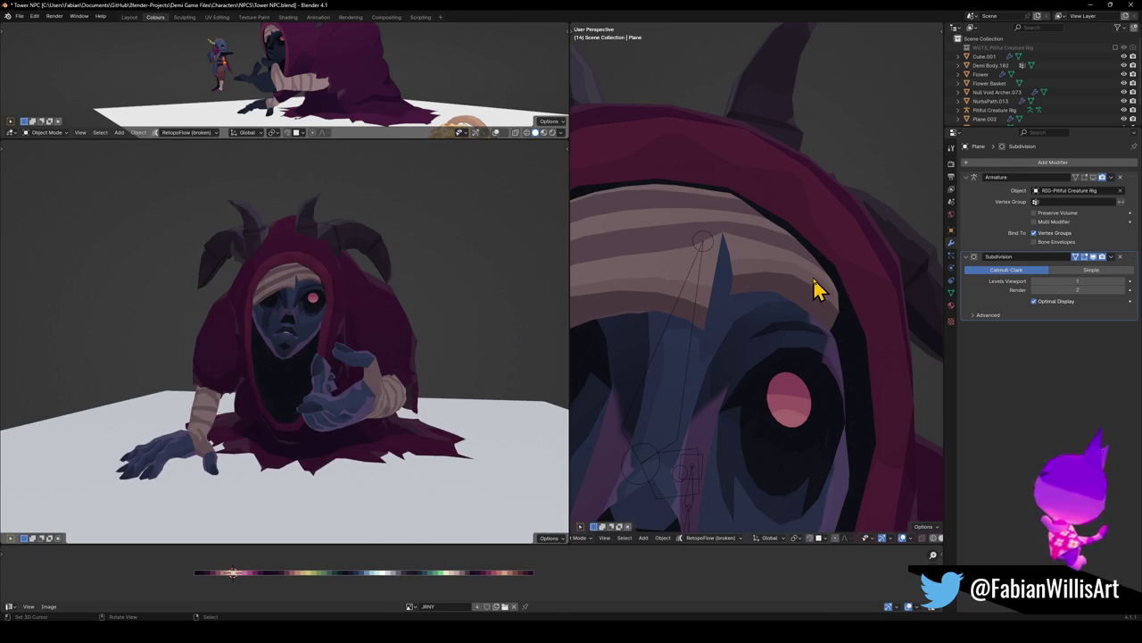
{"action": "key", "text": "Tab"}
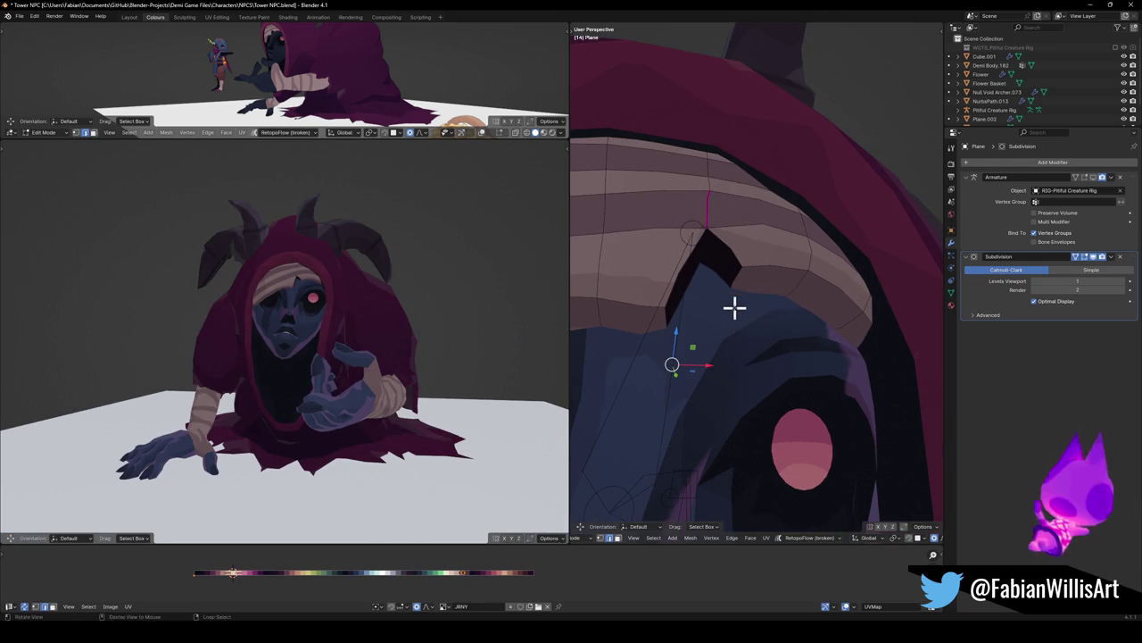
{"action": "middle_click_drag", "start_coordinate": [733, 307], "coordinate": [705, 300]}
{"action": "key", "text": "3"}
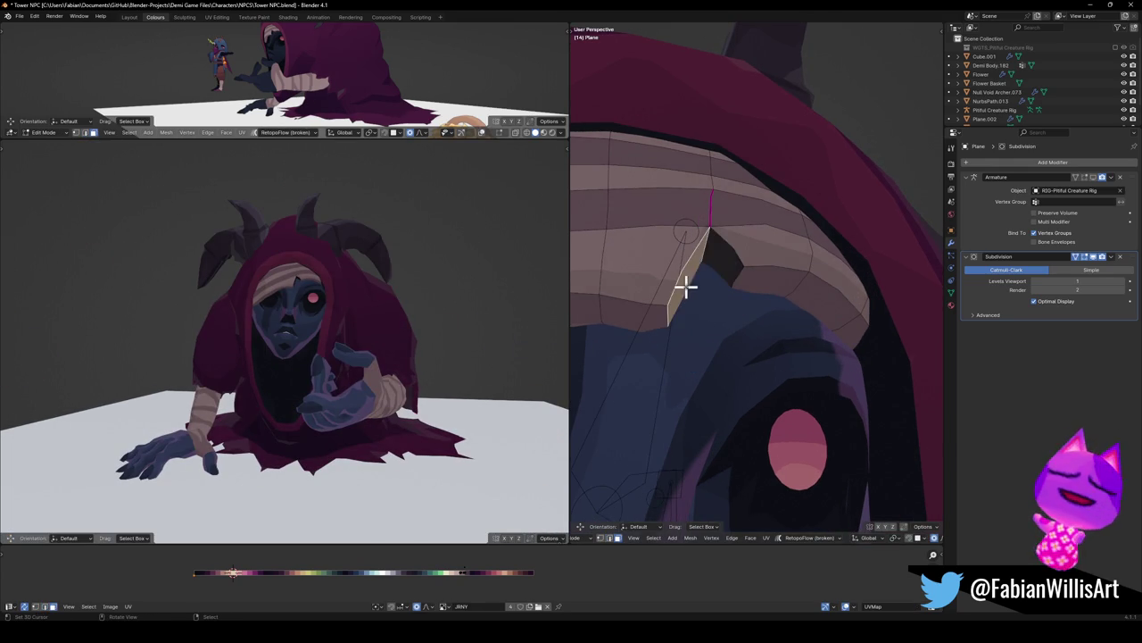
{"action": "left_click", "coordinate": [684, 288]}
{"action": "key", "text": "g"}
{"action": "key", "text": "x"}
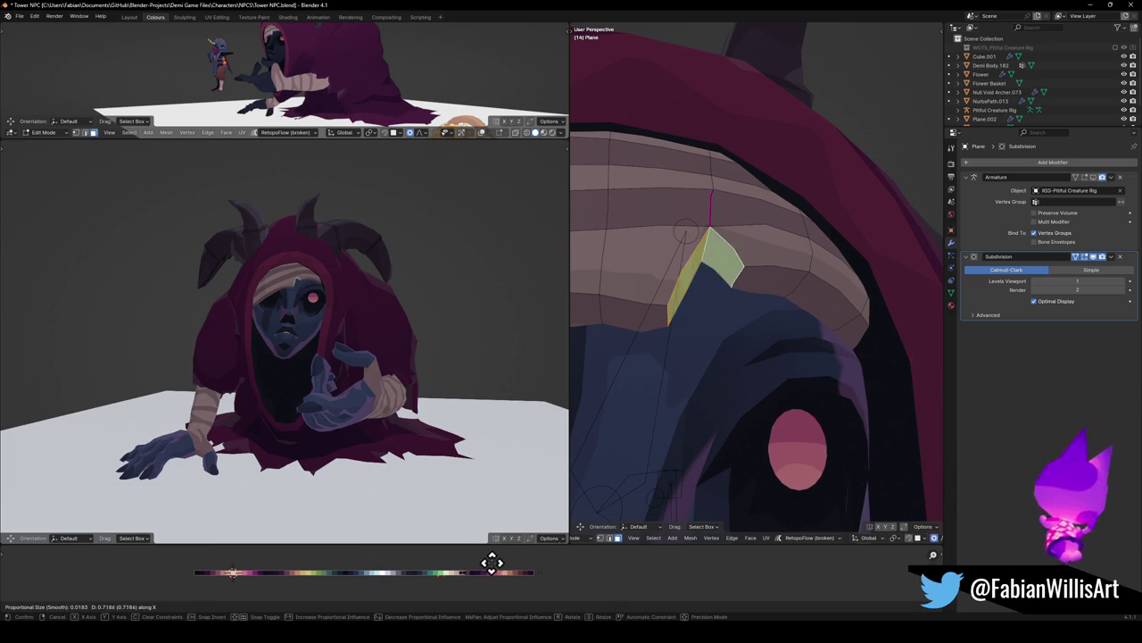
{"action": "left_click", "coordinate": [516, 560]}
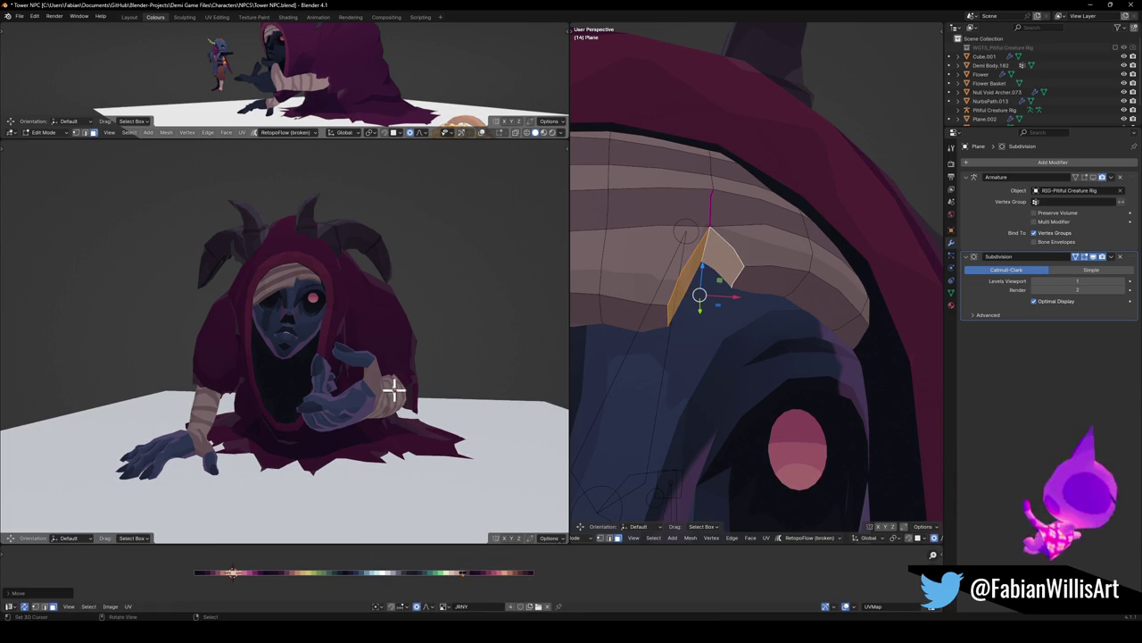
{"action": "scroll", "coordinate": [395, 390], "scroll_direction": "up", "scroll_amount": 5}
{"action": "scroll", "coordinate": [337, 310], "scroll_direction": "down", "scroll_amount": 2}
{"action": "mouse_move", "coordinate": [312, 235]}
{"action": "middle_mouse_down"}
{"action": "mouse_move", "coordinate": [345, 276]}
{"action": "mouse_move", "coordinate": [377, 469]}
{"action": "middle_mouse_up"}
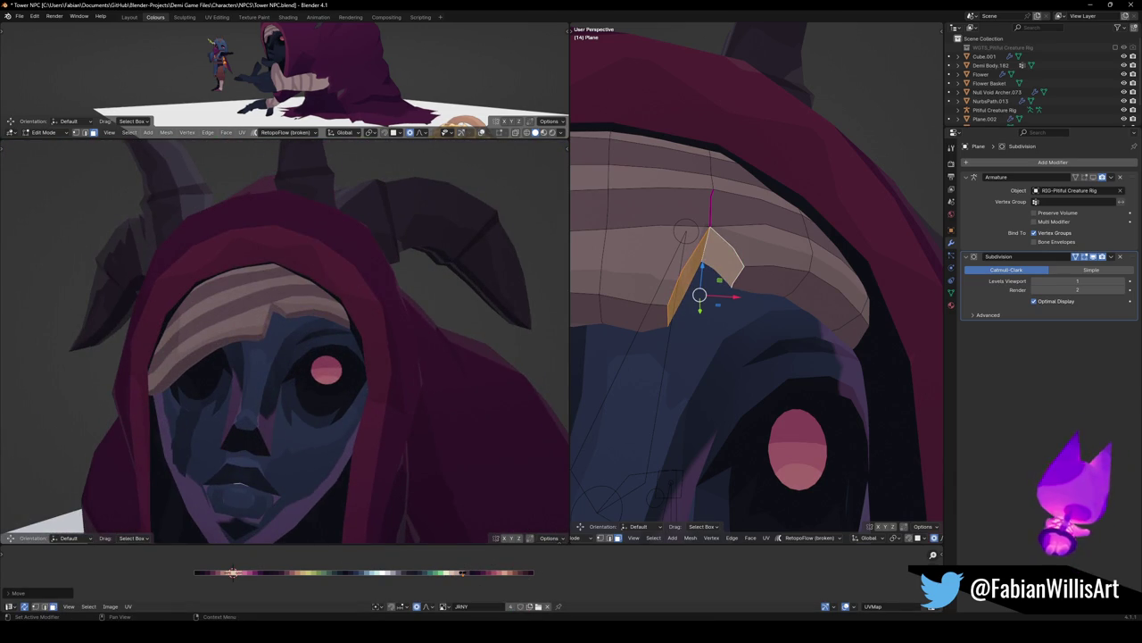
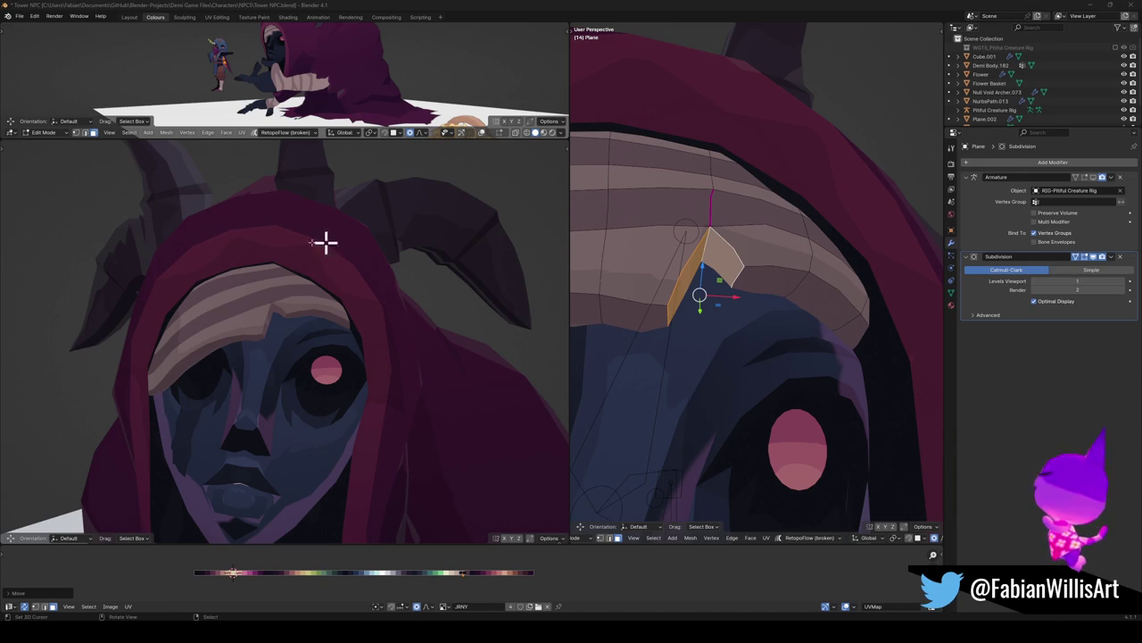
Nudge the hood face along X and slide a band vertex along its edges
{"action": "key", "text": "g"}
{"action": "key", "text": "x"}
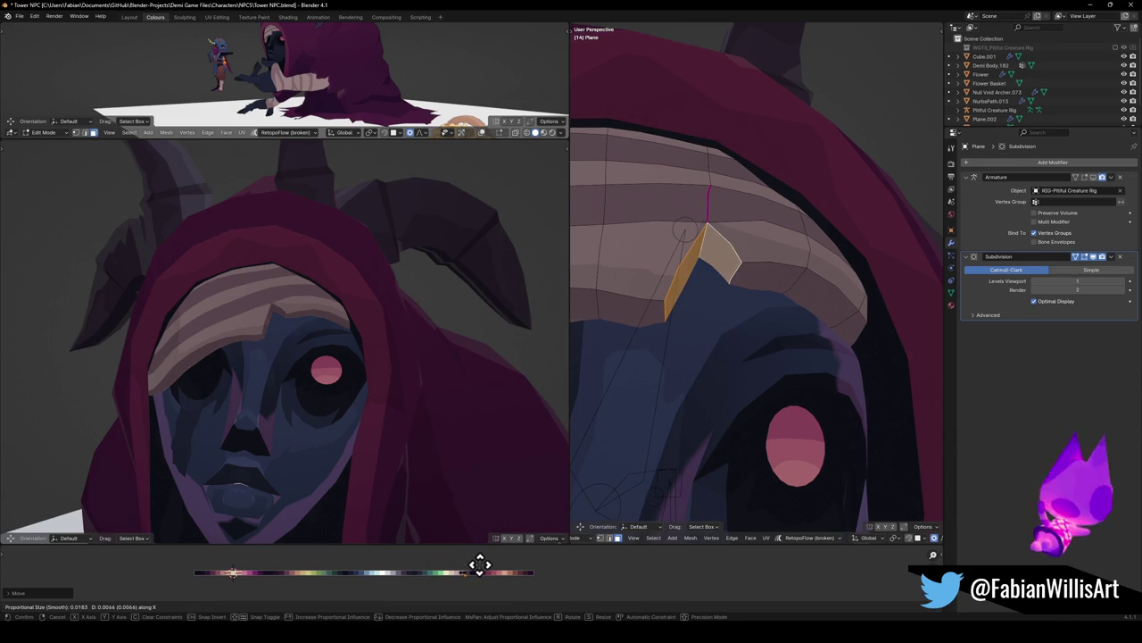
{"action": "key", "text": "Escape"}
{"action": "key", "text": "1"}
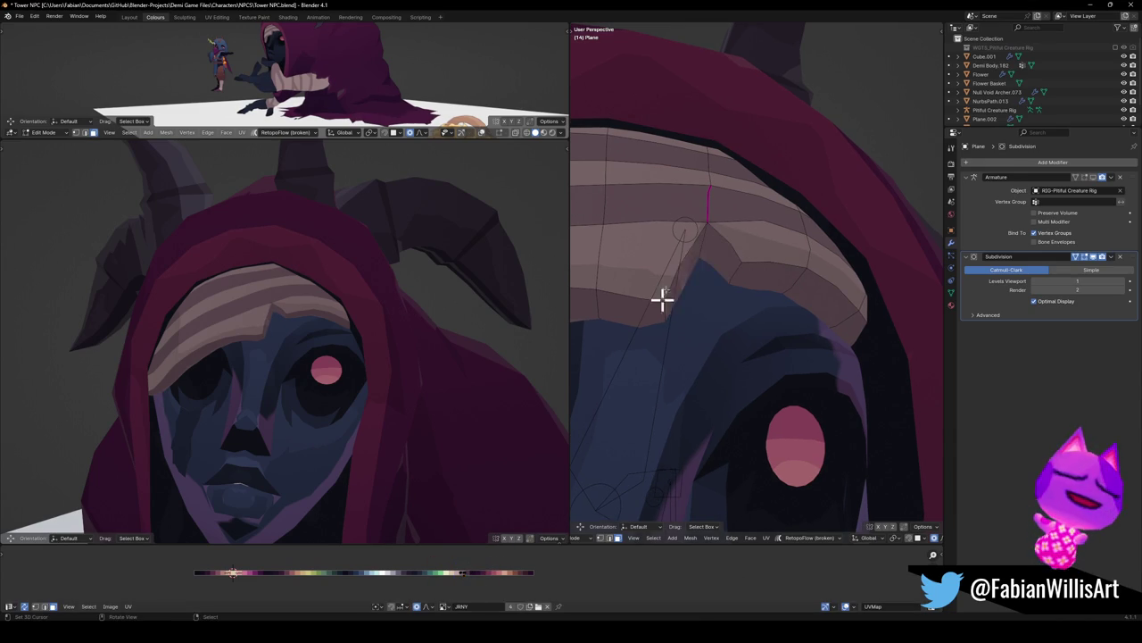
{"action": "left_click", "coordinate": [709, 219]}
{"action": "key", "text": "g"}
{"action": "key", "text": "g"}
{"action": "left_click", "coordinate": [719, 215]}
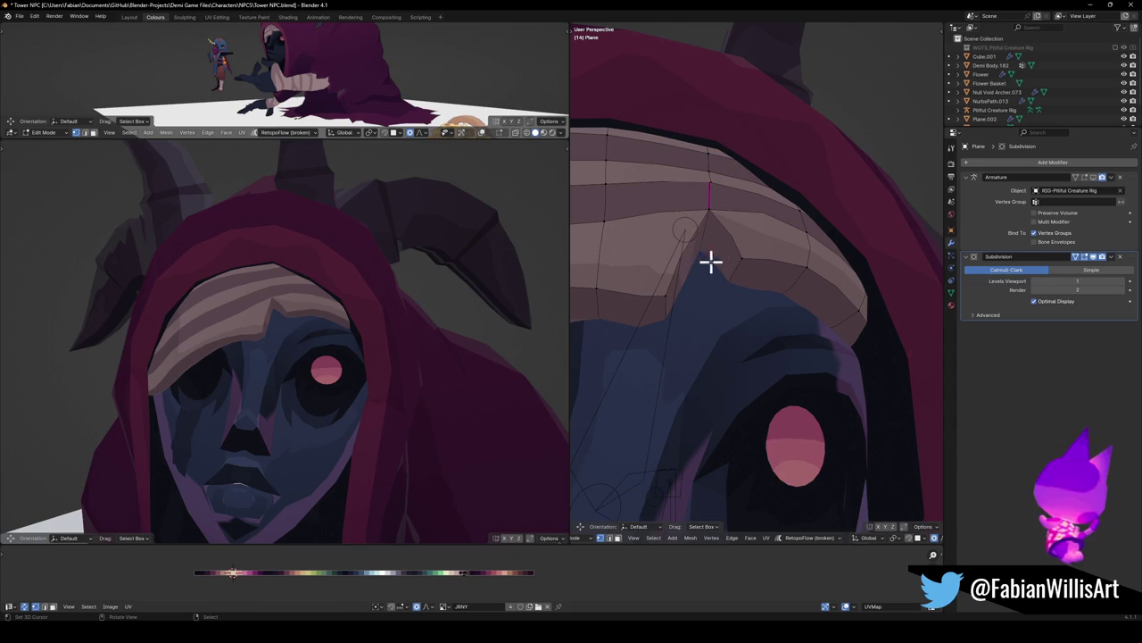
Move a band vertex vertically twice to reshape the striped band
{"action": "key", "text": "g"}
{"action": "key", "text": "z"}
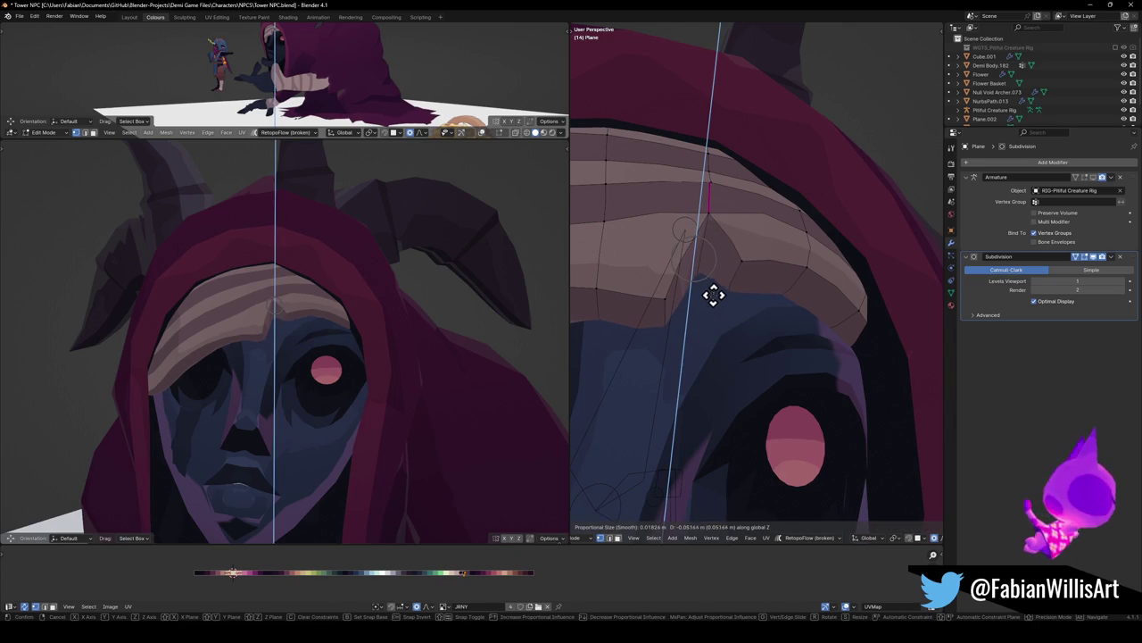
{"action": "left_click", "coordinate": [713, 296]}
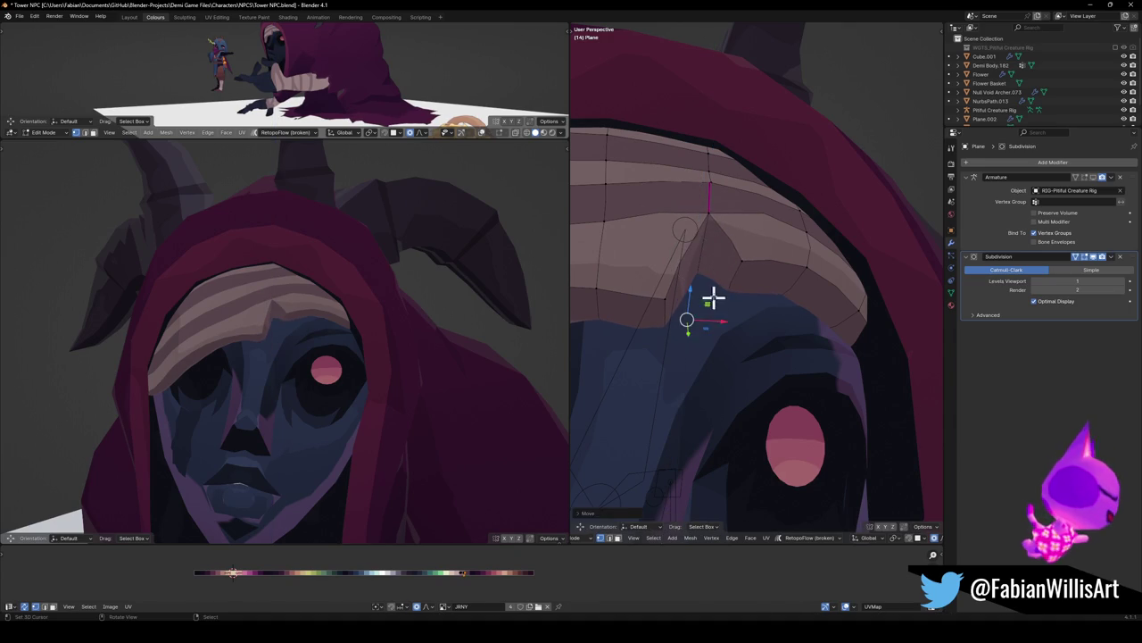
{"action": "key", "text": "g"}
{"action": "key", "text": "z"}
{"action": "left_click", "coordinate": [712, 209]}
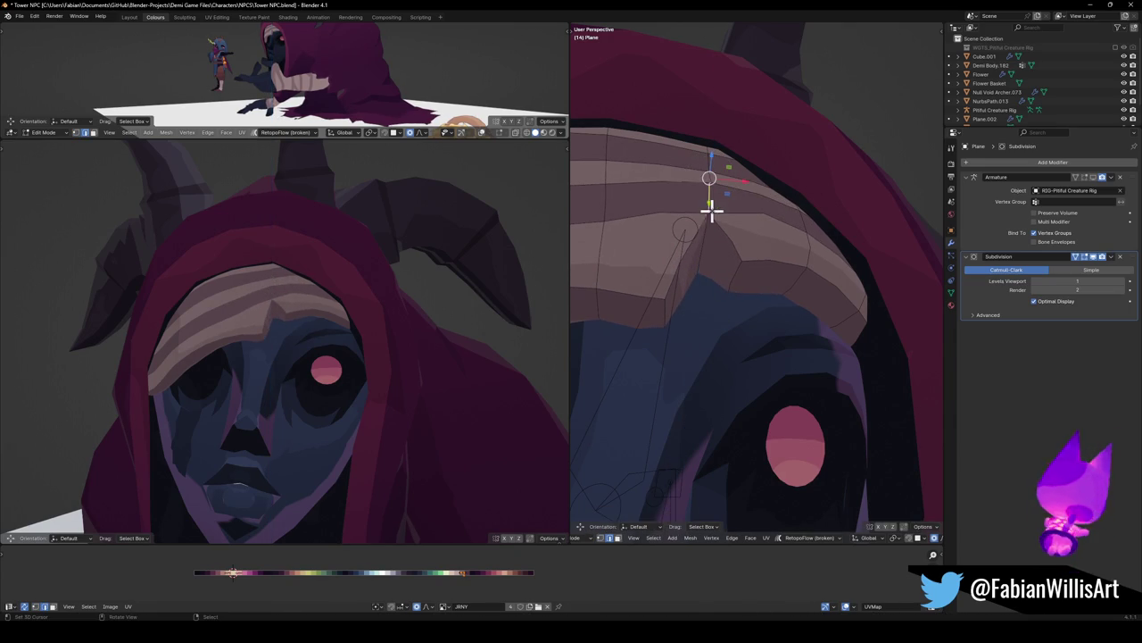
Crease the sharp edge at the hood's peak
{"action": "key", "text": "shift+e"}
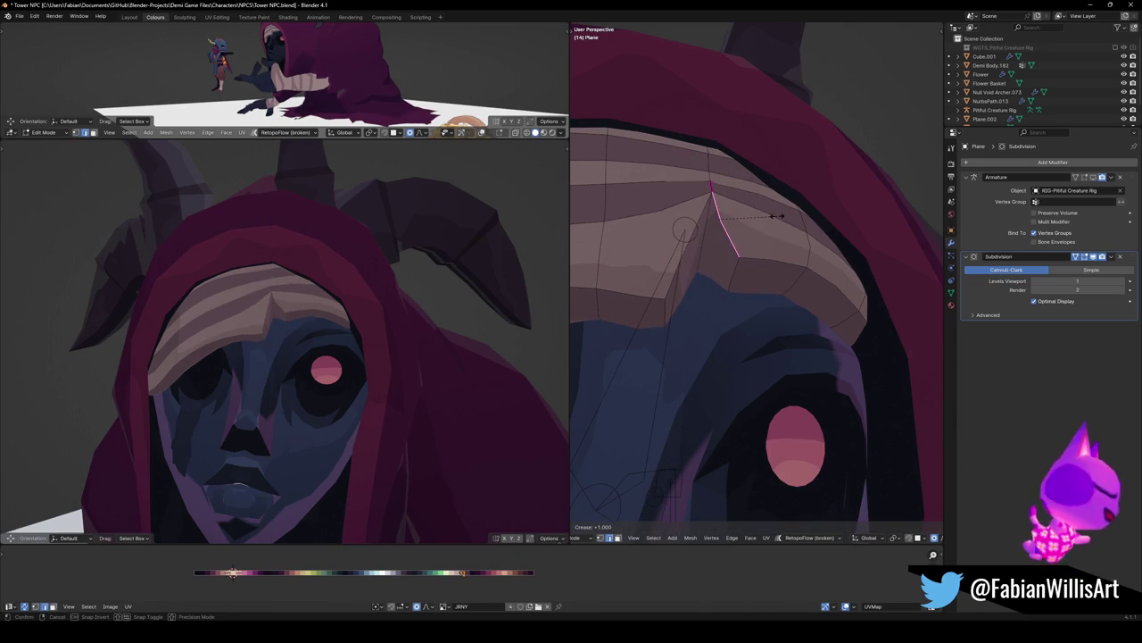
{"action": "left_click", "coordinate": [752, 222]}
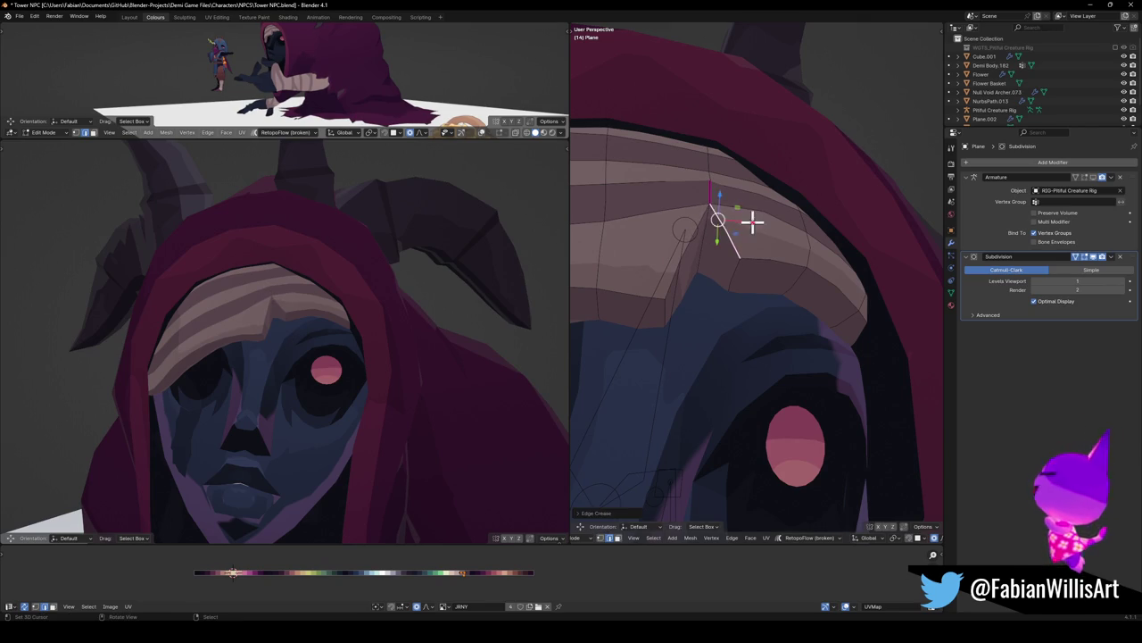
{"action": "scroll", "coordinate": [357, 330], "scroll_direction": "down", "scroll_amount": 5}
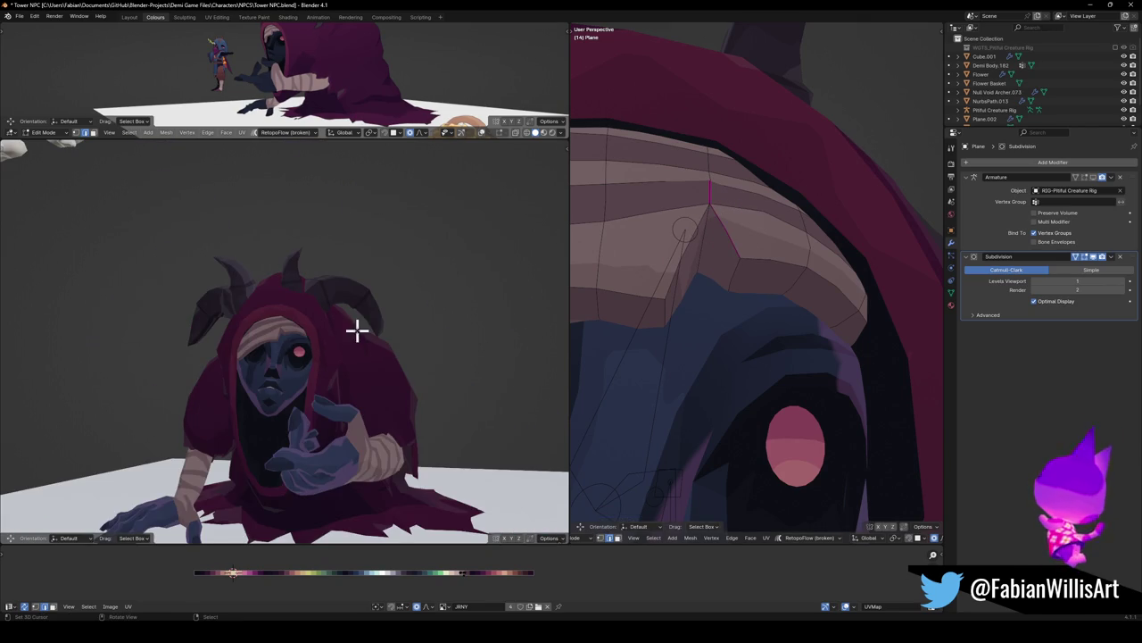
Adjust another band vertex with two vertical moves and an edge slide
{"action": "key", "text": "g"}
{"action": "key", "text": "z"}
{"action": "left_click", "coordinate": [660, 332]}
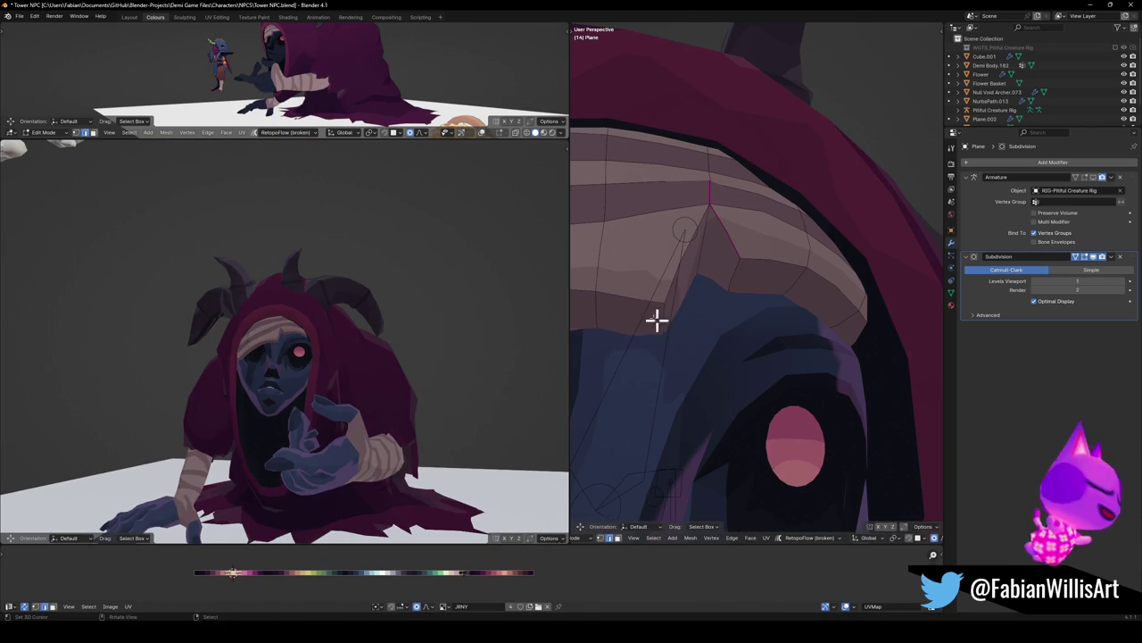
{"action": "key", "text": "g"}
{"action": "key", "text": "z"}
{"action": "left_click", "coordinate": [653, 257]}
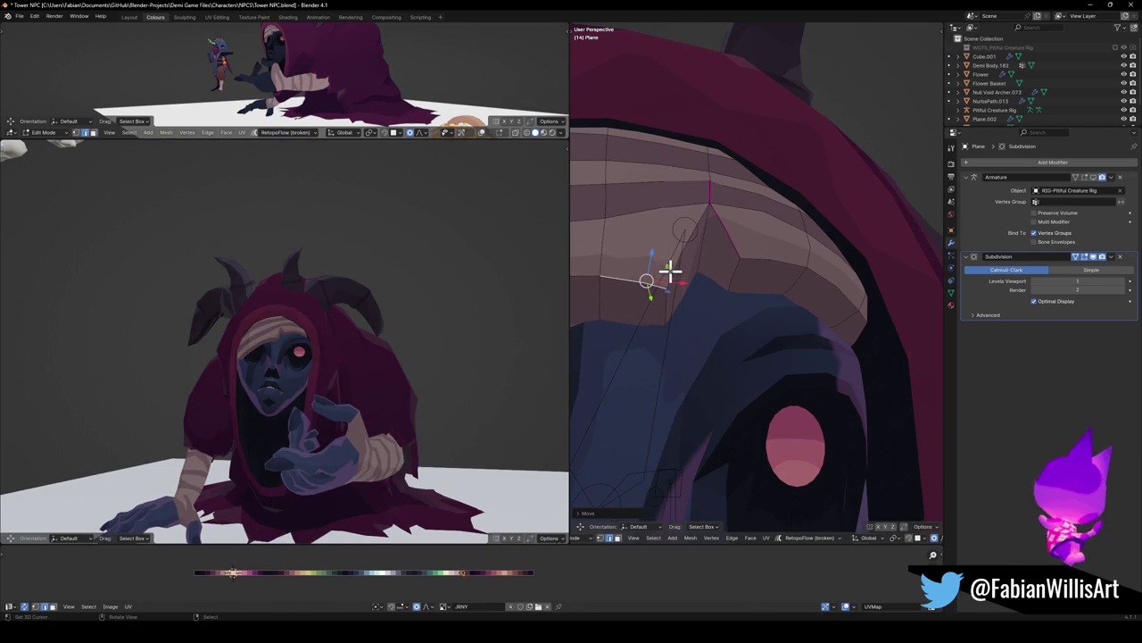
{"action": "key", "text": "g"}
{"action": "key", "text": "g"}
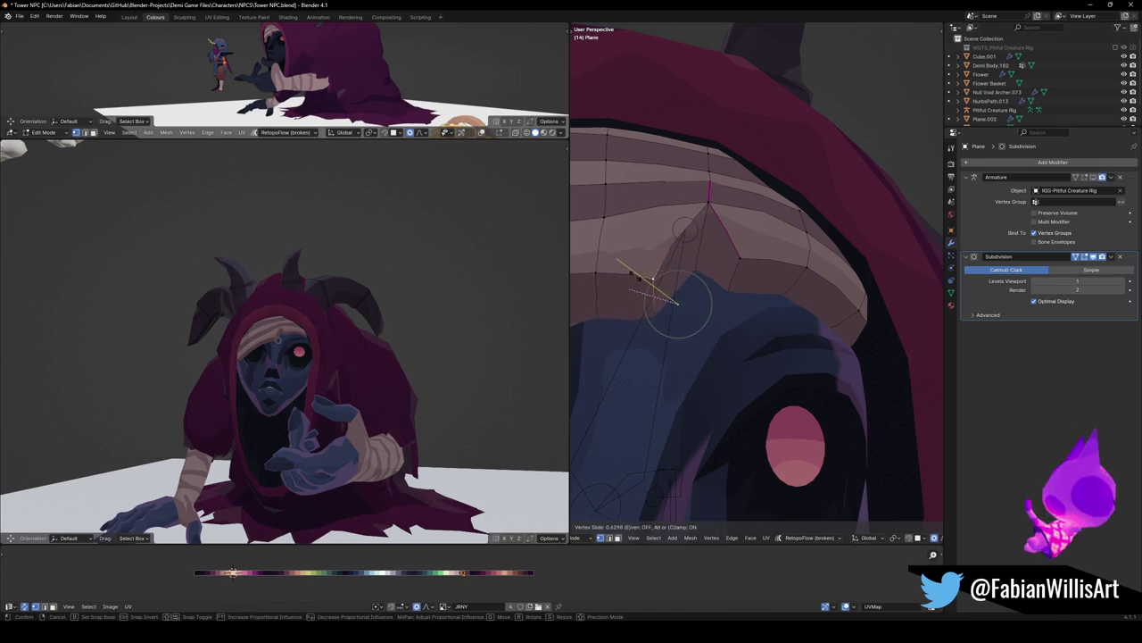
{"action": "left_click", "coordinate": [676, 302]}
Select another vertex on the hood and start sliding it along the mesh
{"action": "scroll", "coordinate": [342, 349], "scroll_direction": "up", "scroll_amount": 2}
{"action": "scroll", "coordinate": [334, 331], "scroll_direction": "up", "scroll_amount": 1}
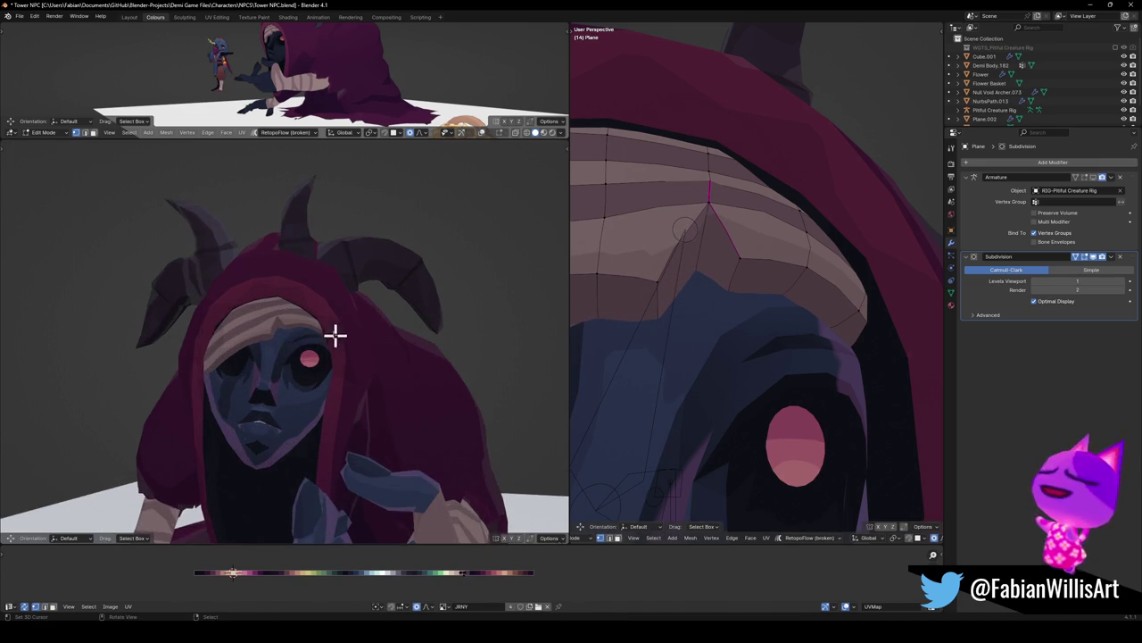
{"action": "scroll", "coordinate": [304, 340], "scroll_direction": "down", "scroll_amount": 3}
{"action": "scroll", "coordinate": [339, 360], "scroll_direction": "up", "scroll_amount": 1}
{"action": "scroll", "coordinate": [370, 339], "scroll_direction": "up", "scroll_amount": 1}
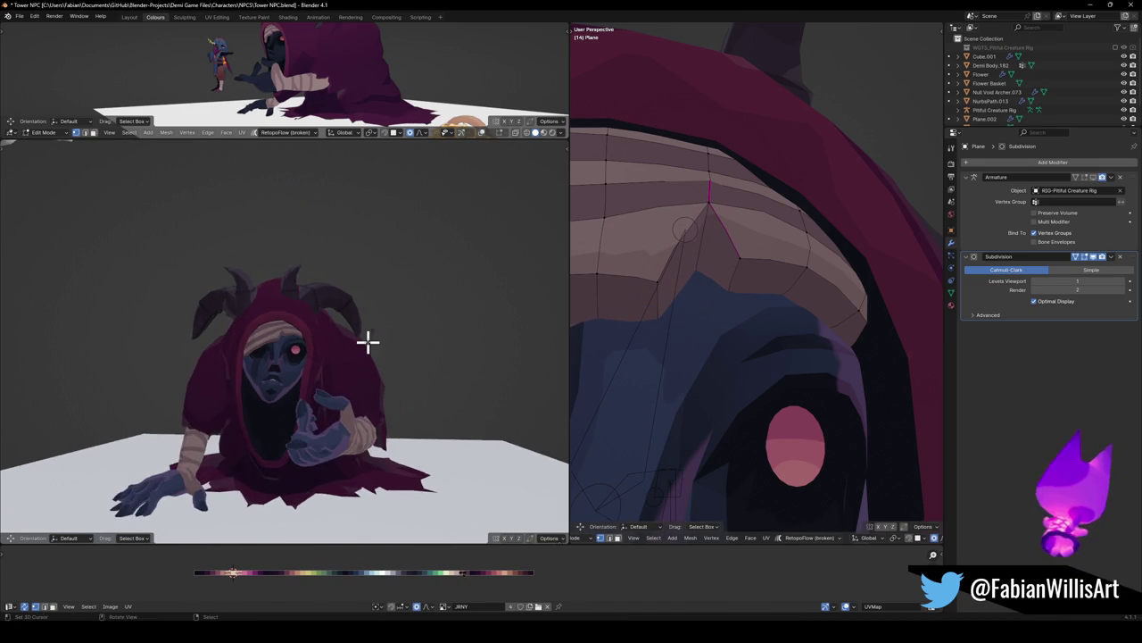
{"action": "scroll", "coordinate": [369, 340], "scroll_direction": "up", "scroll_amount": 2}
{"action": "scroll", "coordinate": [759, 241], "scroll_direction": "up", "scroll_amount": 2}
{"action": "mouse_move", "coordinate": [759, 242]}
{"action": "middle_mouse_down"}
{"action": "mouse_move", "coordinate": [788, 285]}
{"action": "mouse_move", "coordinate": [693, 298]}
{"action": "middle_mouse_up"}
{"action": "left_click", "coordinate": [693, 312]}
{"action": "key", "text": "g"}
{"action": "key", "text": "g"}
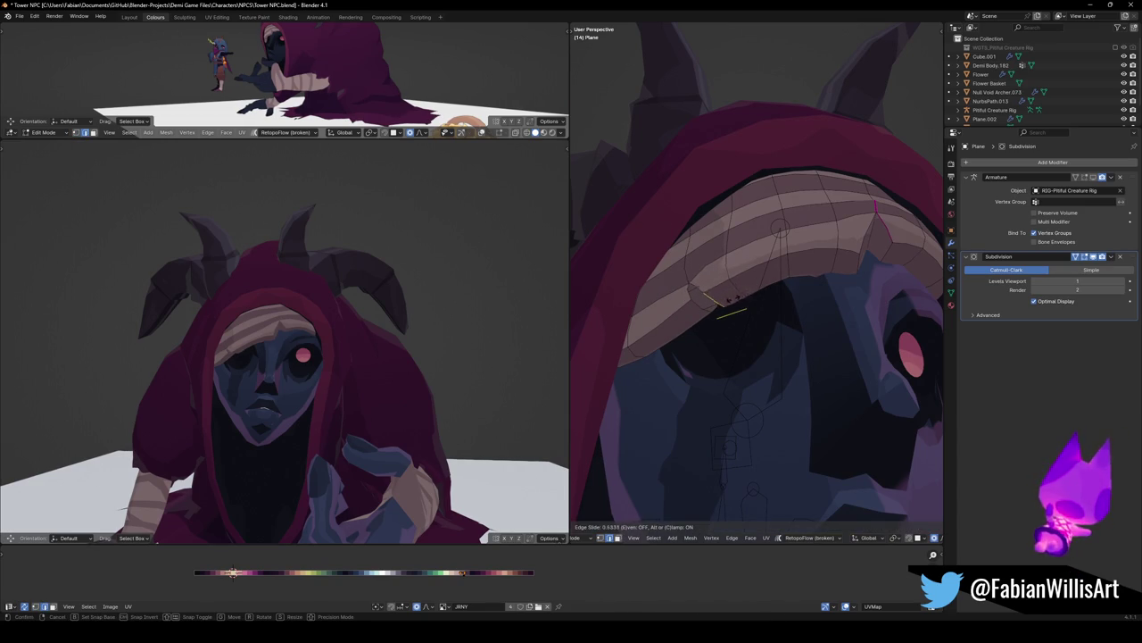
Finish the edge slide, then undo a stray vertex drag under the hood
{"action": "left_click", "coordinate": [731, 303]}
{"action": "scroll", "coordinate": [719, 294], "scroll_direction": "up", "scroll_amount": 1}
{"action": "mouse_move", "coordinate": [719, 293]}
{"action": "middle_mouse_down"}
{"action": "mouse_move", "coordinate": [727, 268]}
{"action": "mouse_move", "coordinate": [704, 258]}
{"action": "mouse_move", "coordinate": [708, 290]}
{"action": "middle_mouse_up"}
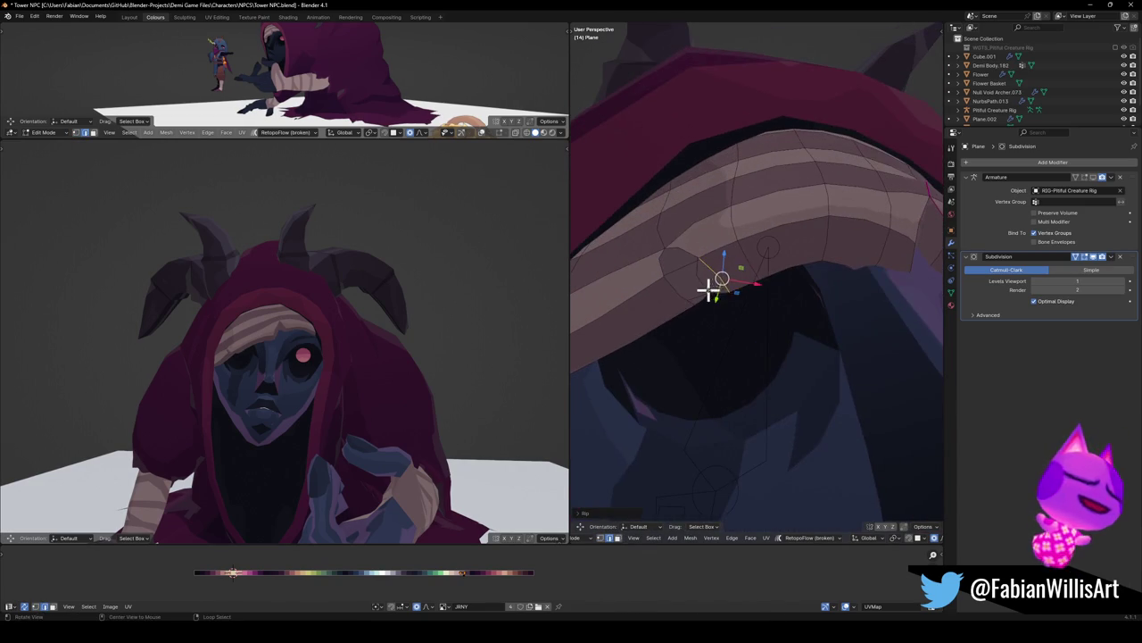
{"action": "left_click_drag", "start_coordinate": [708, 290], "coordinate": [706, 302]}
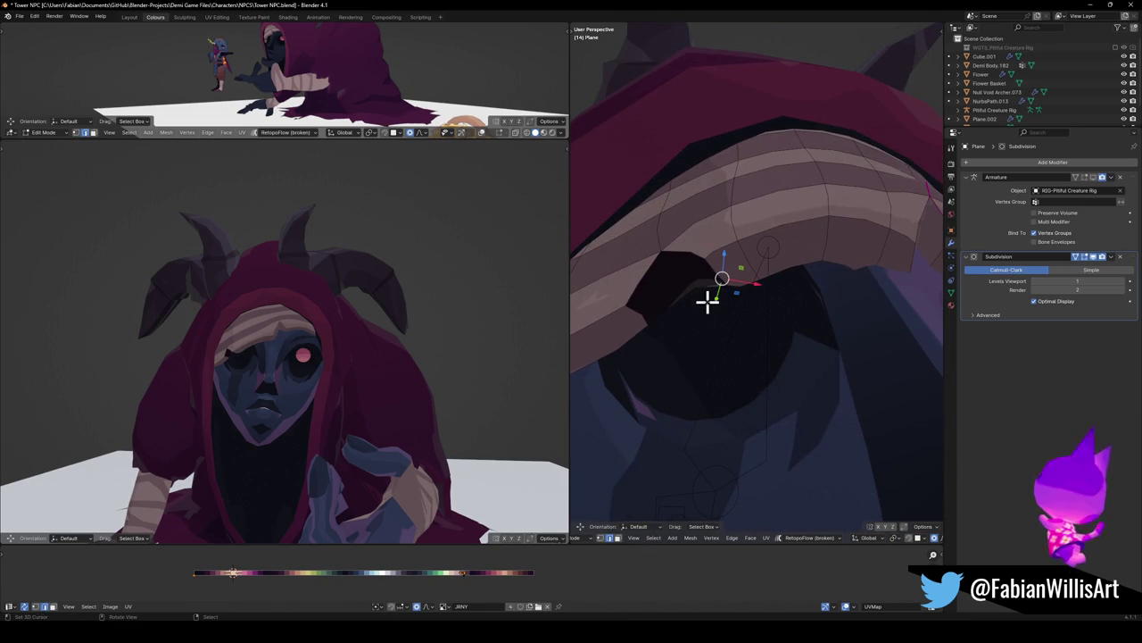
{"action": "key", "text": "ctrl+z"}
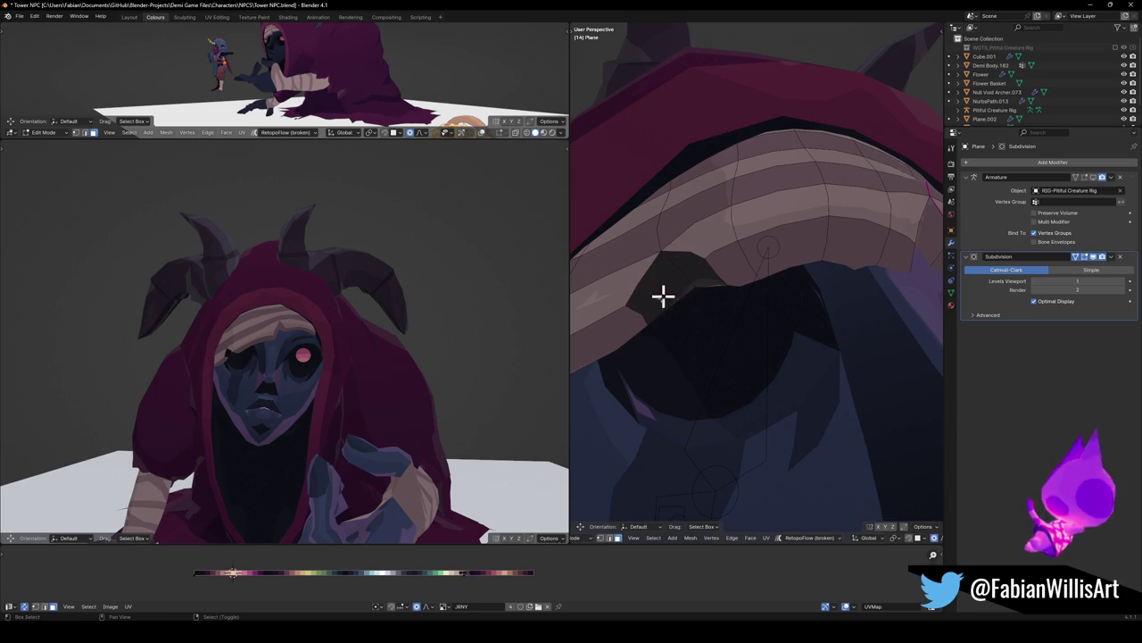
Move a face on the hood's edge along the X axis
{"action": "left_click", "coordinate": [652, 265]}
{"action": "key", "text": "g"}
{"action": "key", "text": "x"}
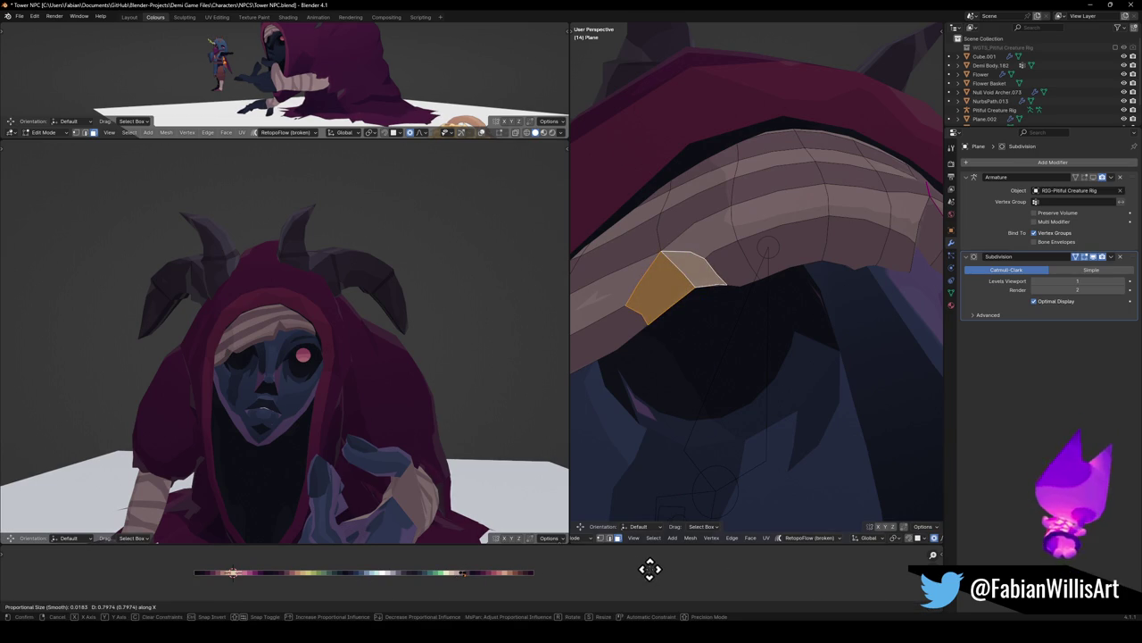
{"action": "left_click", "coordinate": [650, 568]}
Lower a hood-edge vertex vertically in two moves
{"action": "middle_click_drag", "start_coordinate": [303, 375], "coordinate": [366, 373]}
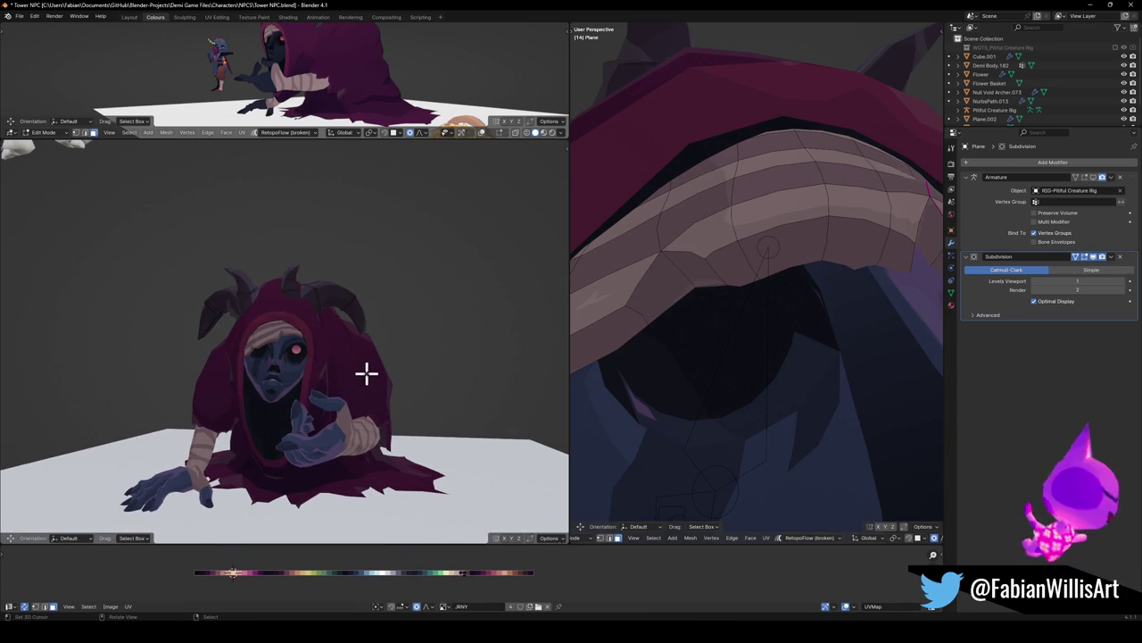
{"action": "left_click", "coordinate": [637, 316]}
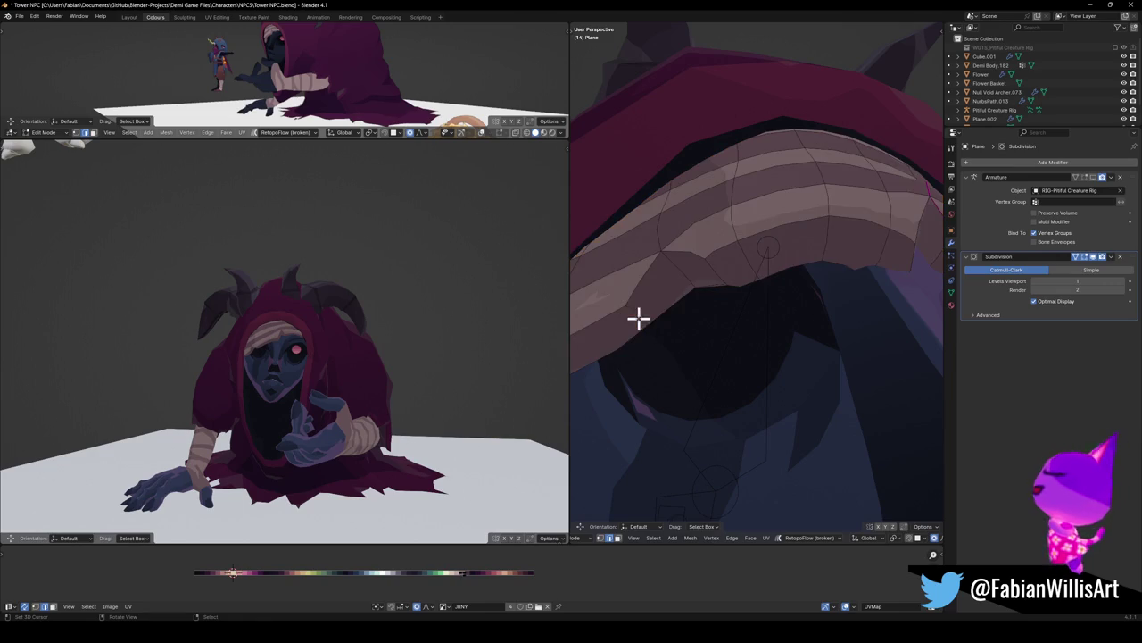
{"action": "key", "text": "g"}
{"action": "key", "text": "z"}
{"action": "left_click", "coordinate": [658, 321]}
{"action": "key", "text": "g"}
{"action": "key", "text": "z"}
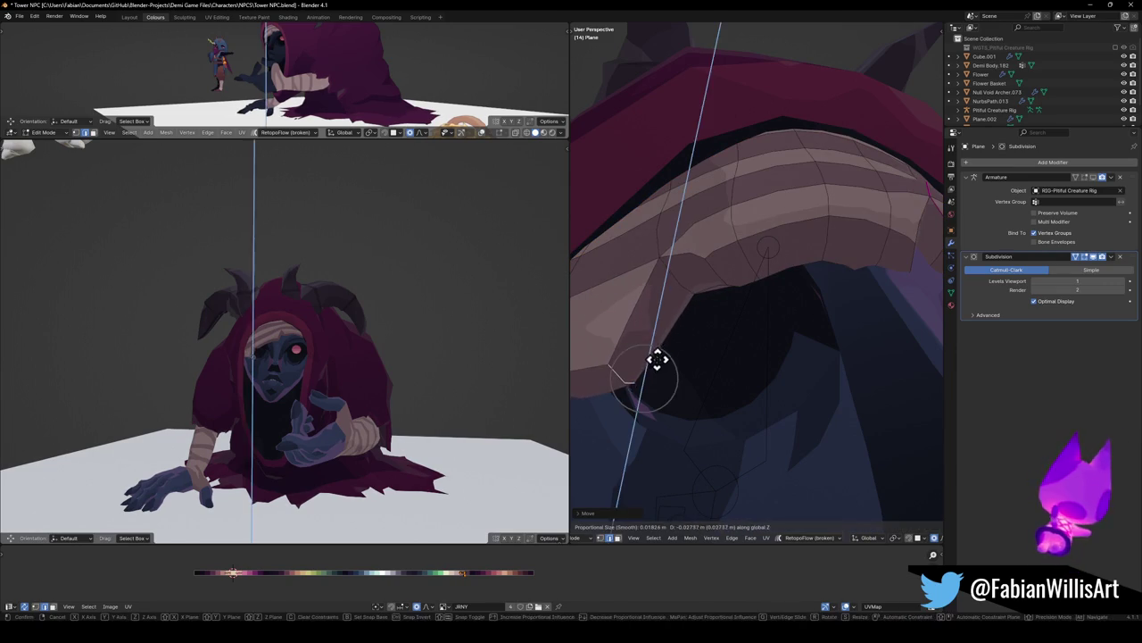
{"action": "left_click", "coordinate": [647, 346]}
Crease two edges of the hood, the second one fully
{"action": "mouse_move", "coordinate": [401, 346]}
{"action": "middle_mouse_down"}
{"action": "mouse_move", "coordinate": [360, 360]}
{"action": "mouse_move", "coordinate": [380, 336]}
{"action": "mouse_move", "coordinate": [366, 353]}
{"action": "middle_mouse_up"}
{"action": "scroll", "coordinate": [384, 345], "scroll_direction": "up", "scroll_amount": 2}
{"action": "scroll", "coordinate": [464, 327], "scroll_direction": "up", "scroll_amount": 2}
{"action": "mouse_move", "coordinate": [464, 327]}
{"action": "middle_mouse_down"}
{"action": "mouse_move", "coordinate": [408, 342]}
{"action": "mouse_move", "coordinate": [482, 338]}
{"action": "middle_mouse_up"}
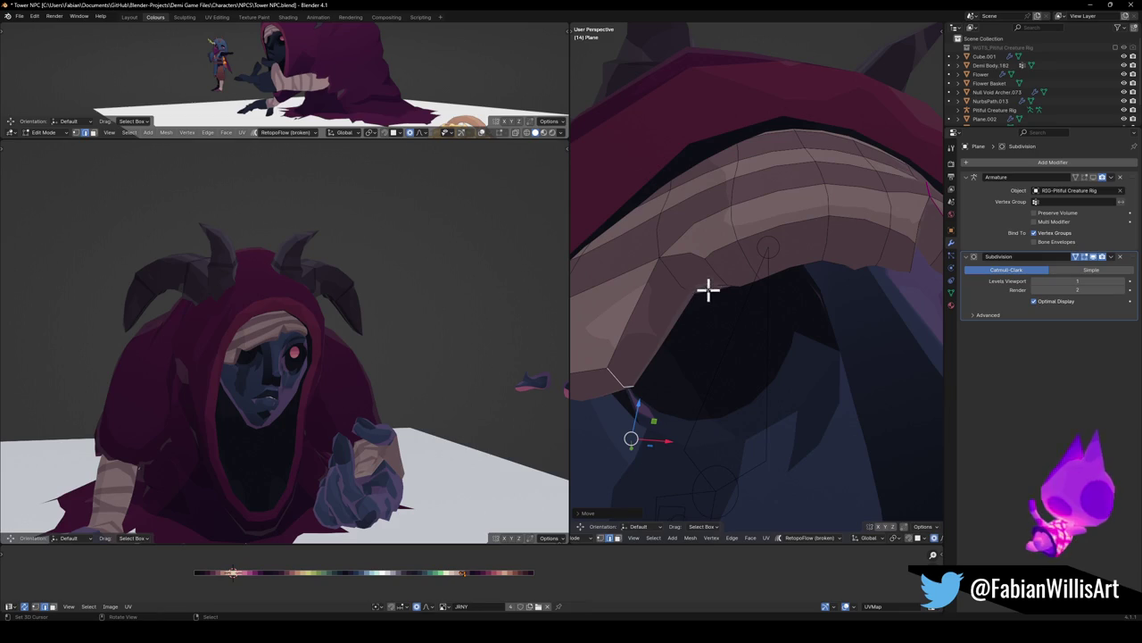
{"action": "key", "text": "shift+e"}
{"action": "left_click", "coordinate": [630, 412]}
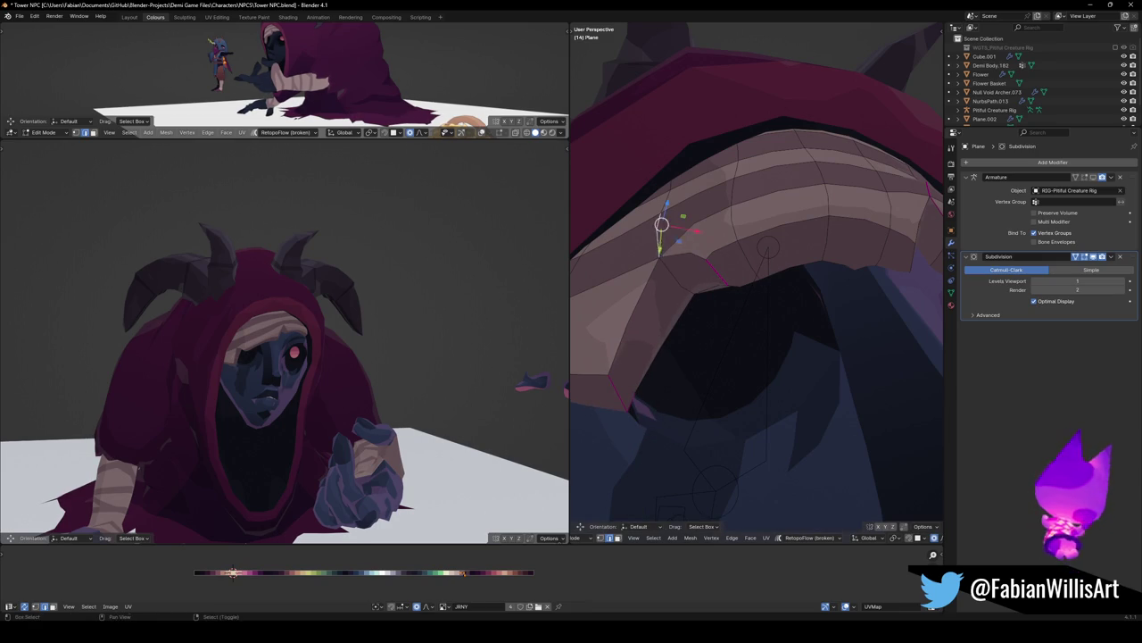
{"action": "left_click", "coordinate": [694, 265]}
{"action": "key", "text": "shift+e"}
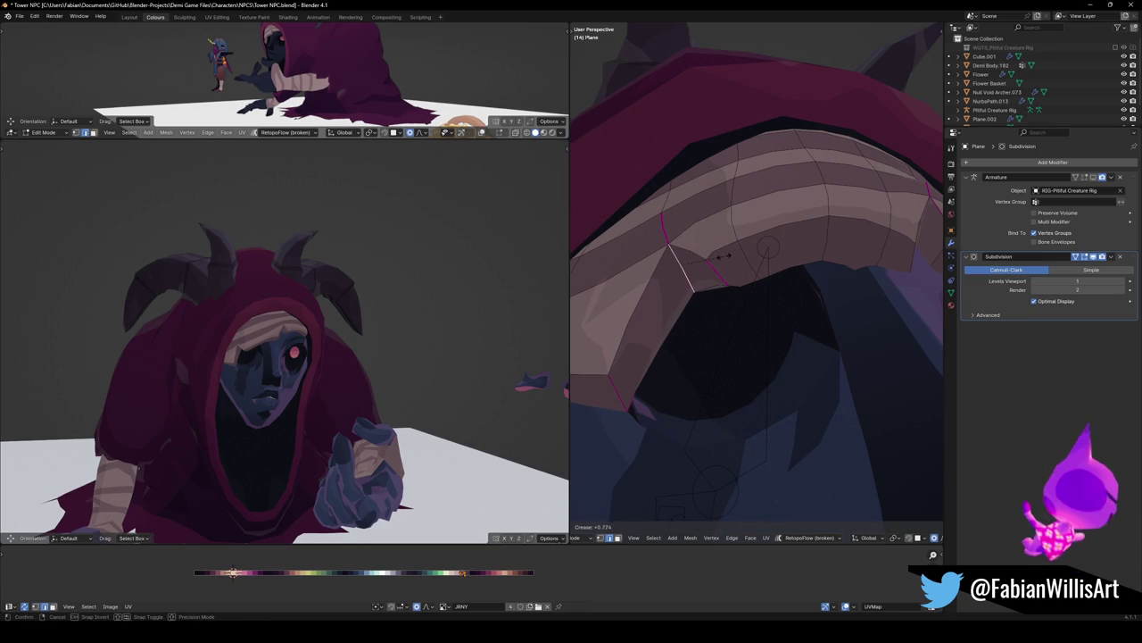
{"action": "left_click", "coordinate": [699, 263]}
Slide a vertex on the hood's left edge up along its edge
{"action": "mouse_move", "coordinate": [438, 333]}
{"action": "middle_mouse_down"}
{"action": "mouse_move", "coordinate": [301, 367]}
{"action": "mouse_move", "coordinate": [324, 352]}
{"action": "mouse_move", "coordinate": [309, 349]}
{"action": "mouse_move", "coordinate": [331, 360]}
{"action": "middle_mouse_up"}
{"action": "scroll", "coordinate": [365, 345], "scroll_direction": "down", "scroll_amount": 2}
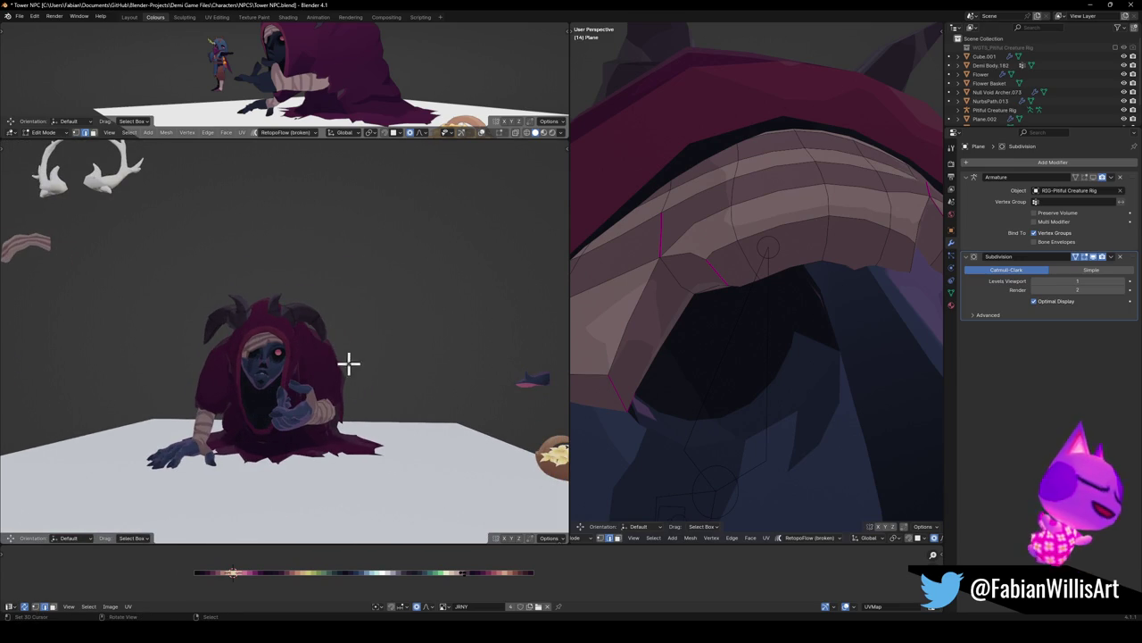
{"action": "key", "text": "a"}
{"action": "left_click", "coordinate": [628, 393]}
{"action": "key", "text": "g"}
{"action": "key", "text": "g"}
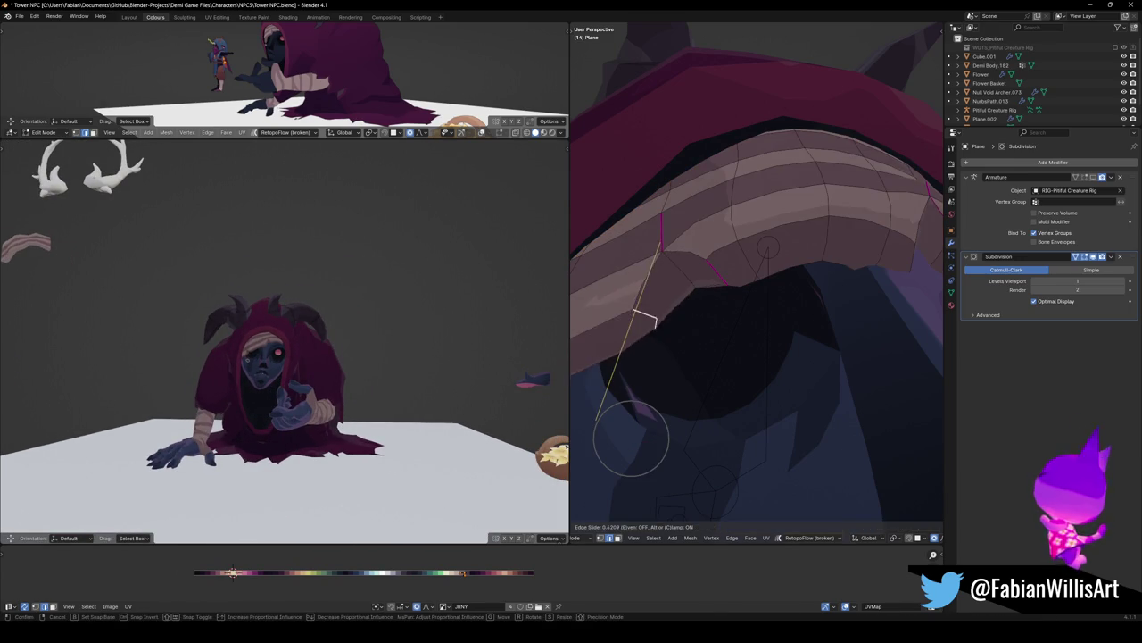
{"action": "left_click", "coordinate": [636, 348]}
{"action": "scroll", "coordinate": [440, 349], "scroll_direction": "up", "scroll_amount": 2}
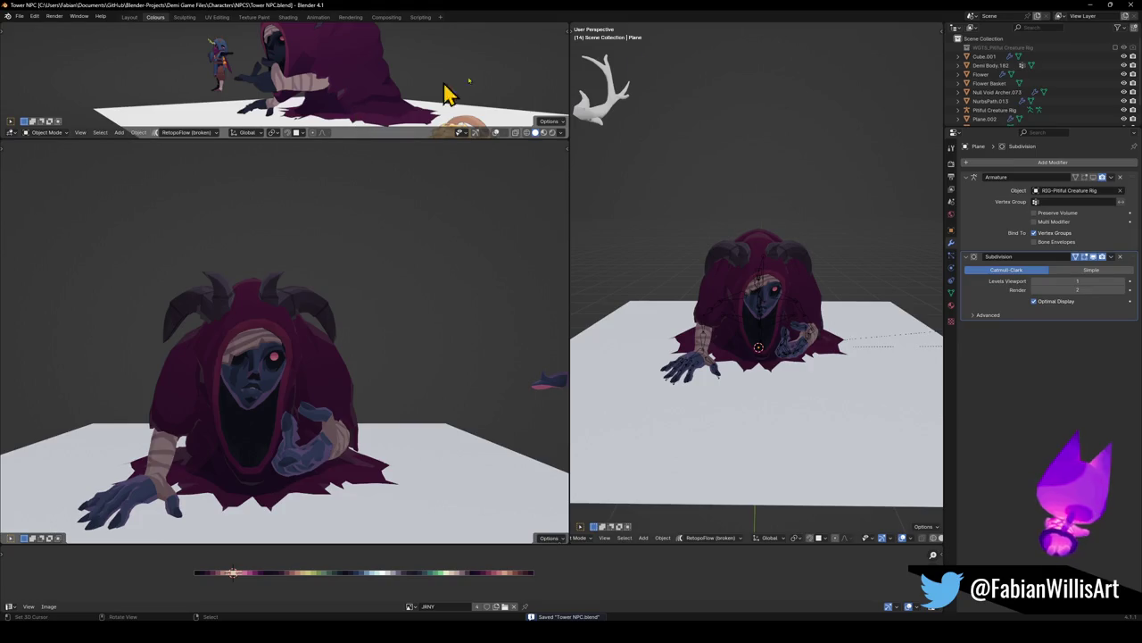
Close Tower NPC, discard Void Merchant's changes, and close the last Blender window
{"action": "left_click", "coordinate": [1130, 5]}
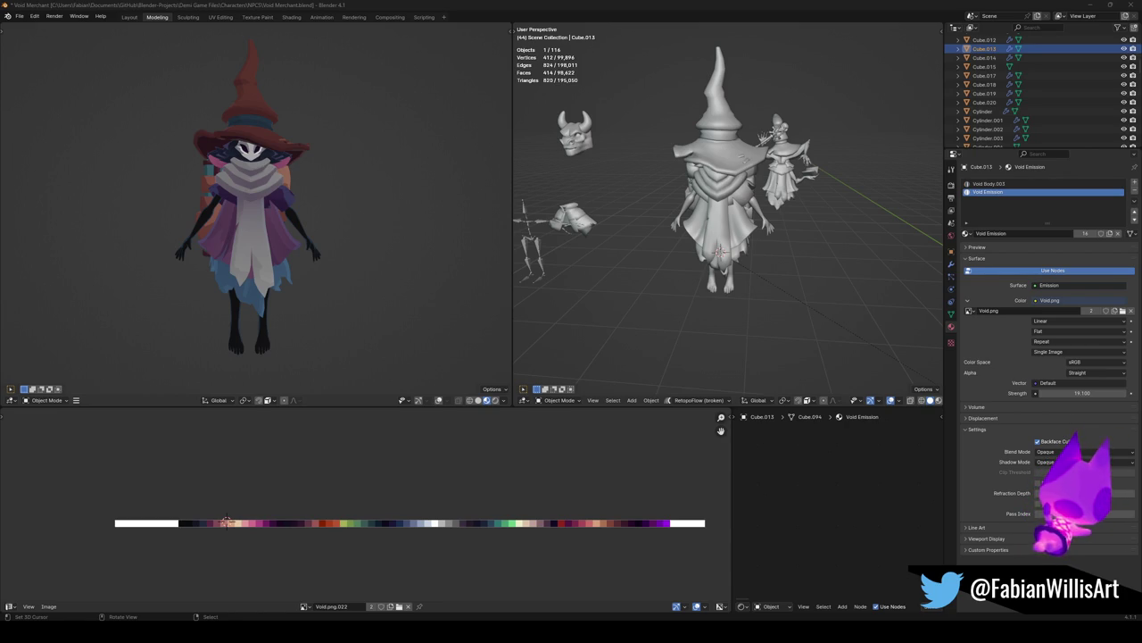
{"action": "left_click", "coordinate": [1130, 5]}
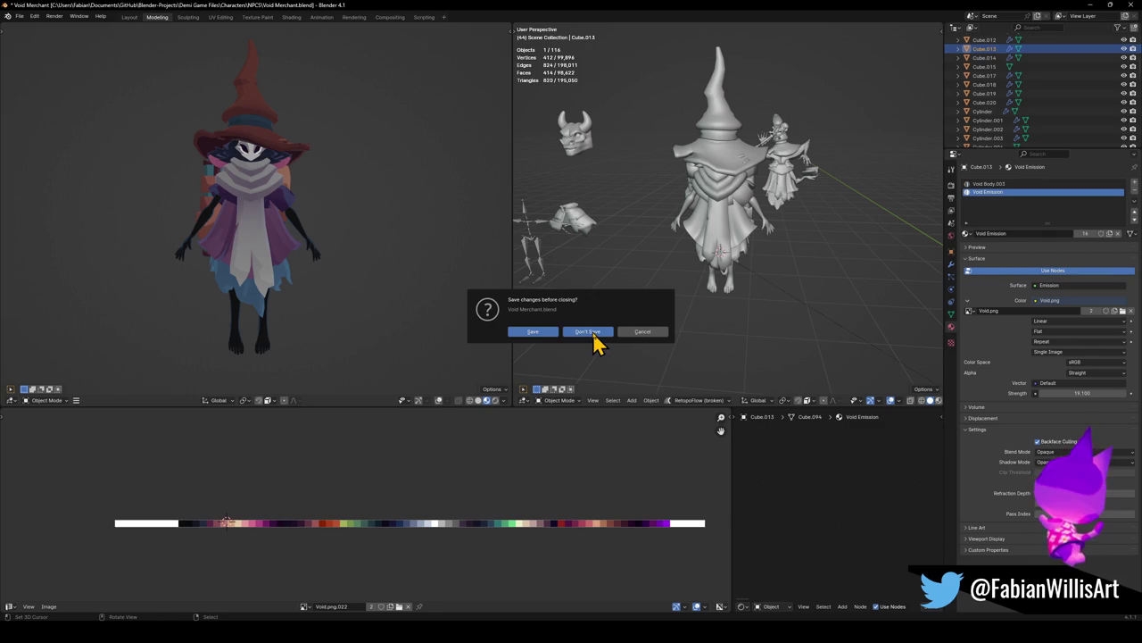
{"action": "left_click", "coordinate": [595, 337]}
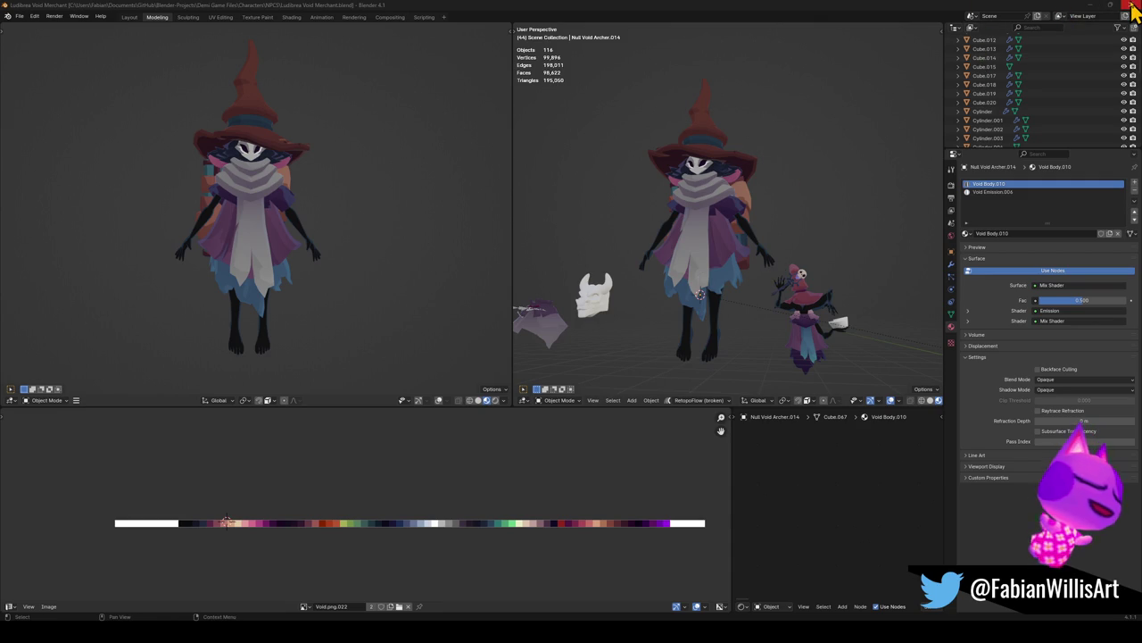
{"action": "left_click", "coordinate": [1134, 7]}
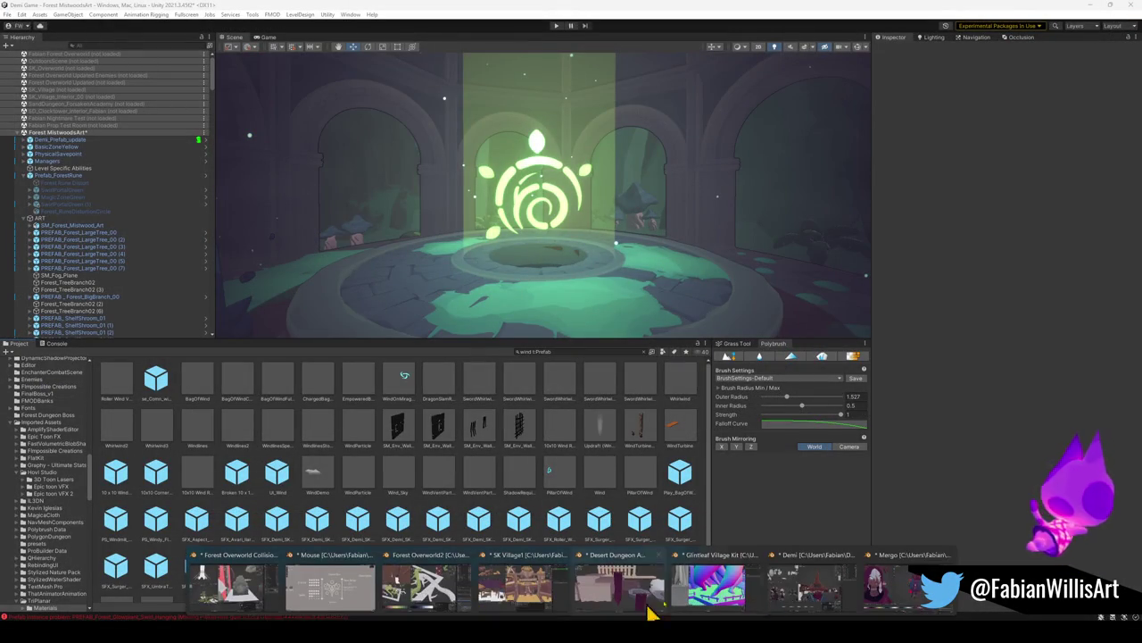
Close Mergo and Demi without saving, then minimise Desert Dungeon Assets
{"action": "left_click", "coordinate": [620, 584]}
{"action": "left_click", "coordinate": [1134, 9]}
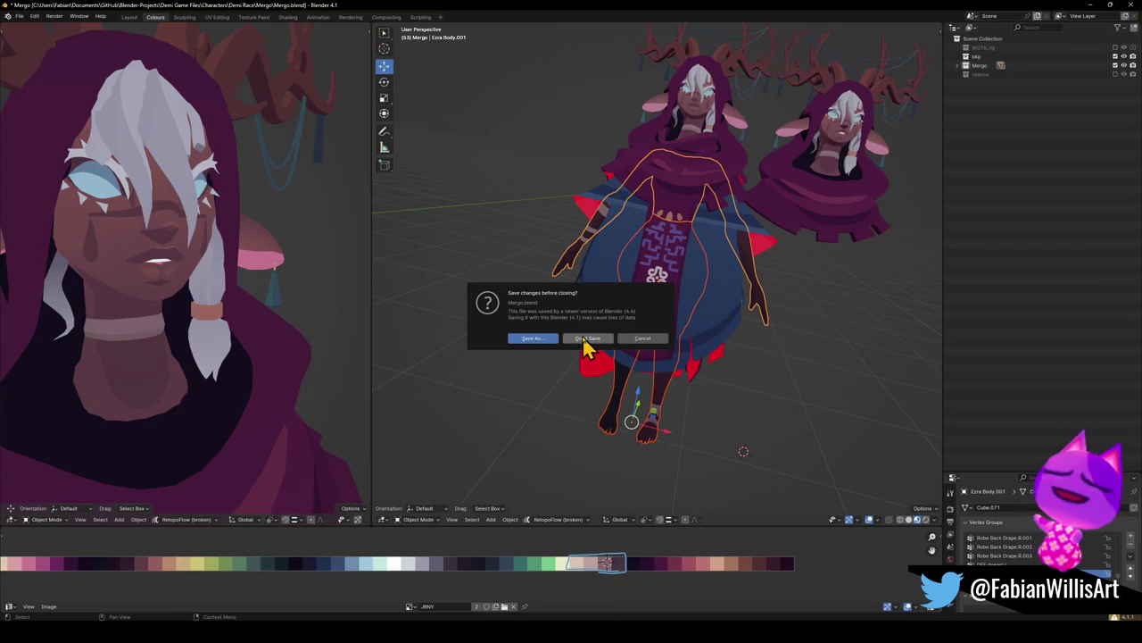
{"action": "left_click", "coordinate": [587, 338]}
{"action": "left_click", "coordinate": [853, 588]}
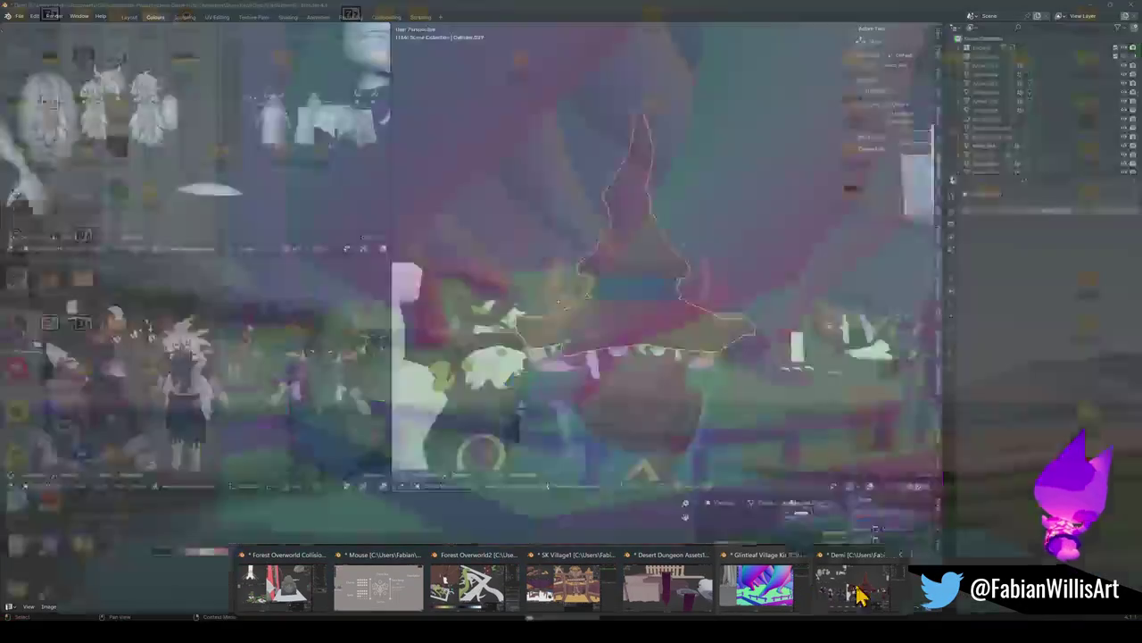
{"action": "left_click", "coordinate": [1132, 7]}
{"action": "left_click", "coordinate": [587, 333]}
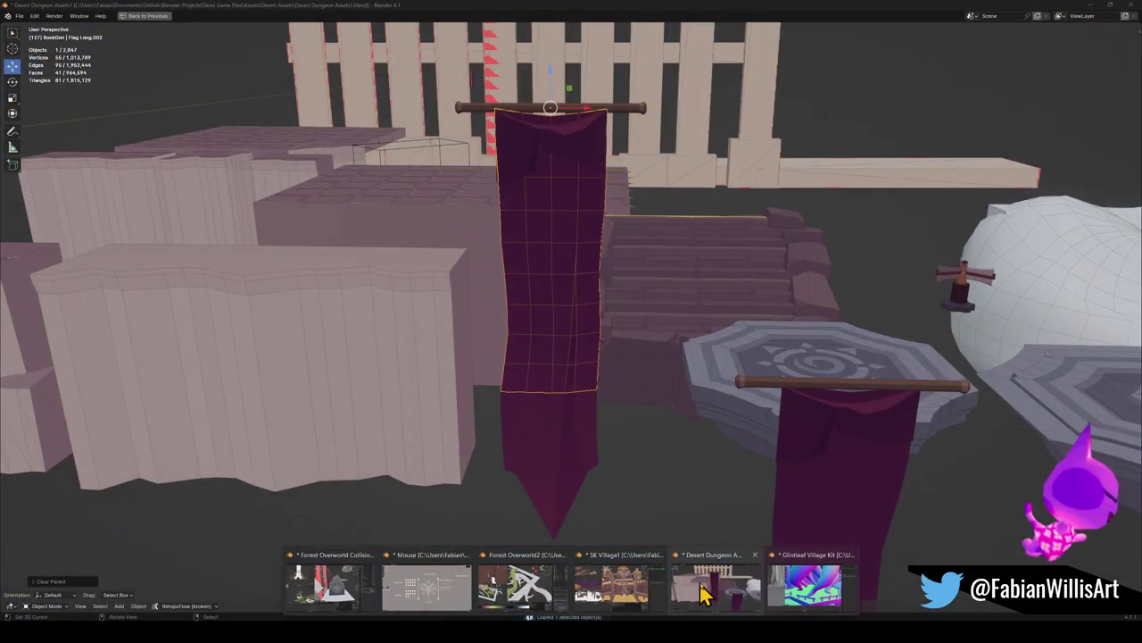
{"action": "left_click", "coordinate": [707, 595]}
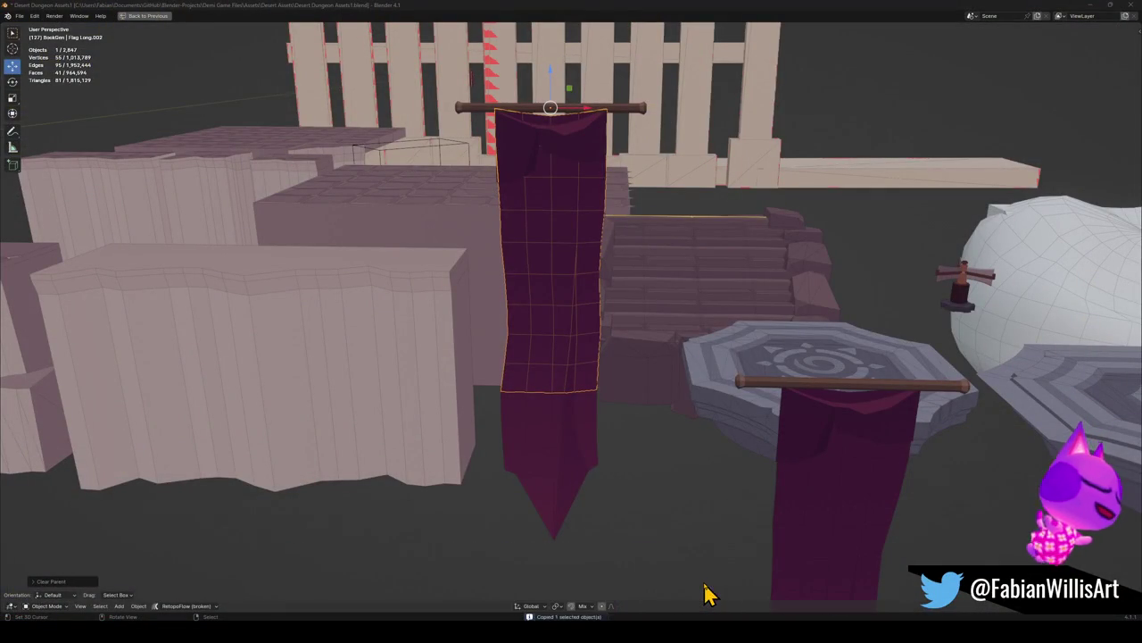
{"action": "left_click", "coordinate": [1094, 5]}
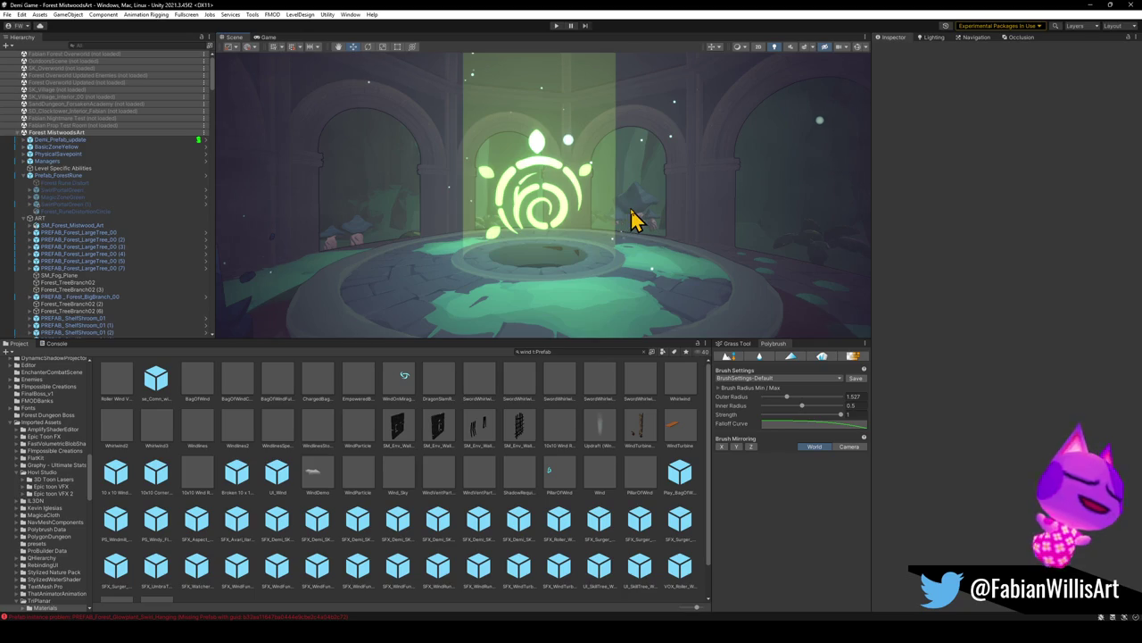
{"action": "left_click", "coordinate": [632, 221]}
{"action": "mouse_move", "coordinate": [377, 224]}
{"action": "right_mouse_down"}
{"action": "mouse_move", "coordinate": [354, 215]}
{"action": "mouse_move", "coordinate": [535, 206]}
{"action": "mouse_move", "coordinate": [530, 140]}
{"action": "mouse_move", "coordinate": [553, 171]}
{"action": "mouse_move", "coordinate": [533, 197]}
{"action": "right_mouse_up"}
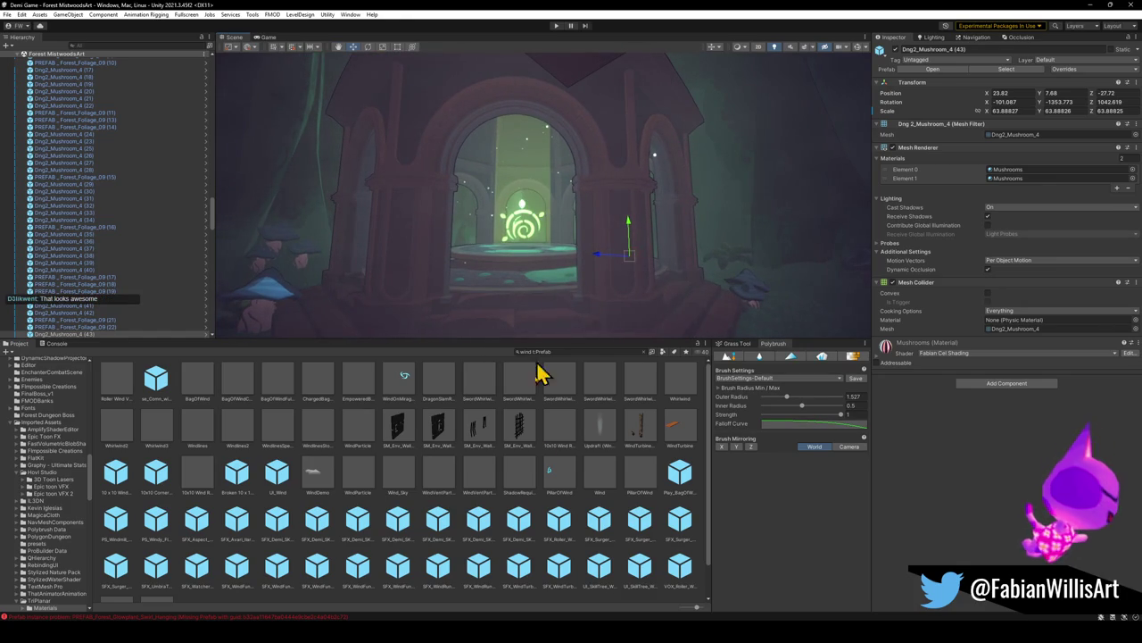
{"action": "left_click", "coordinate": [562, 575]}
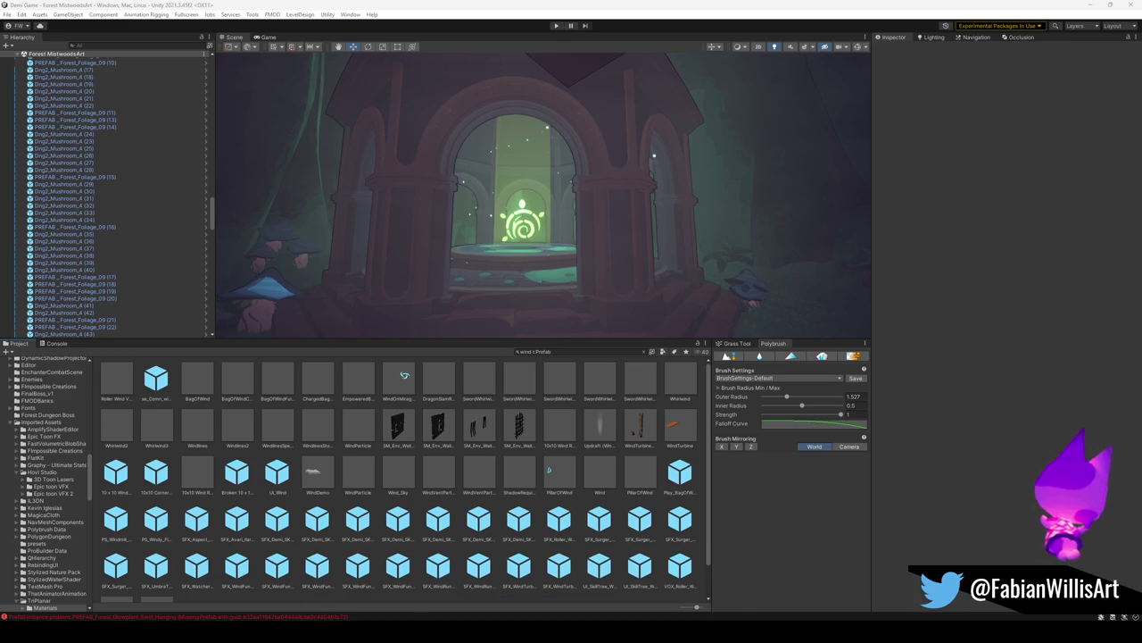
{"action": "key", "text": "super+e"}
Browse to Blender-Projects > Demi Game Files > Levels > Hub and open Alternate Hub1.blend
{"action": "left_click", "coordinate": [208, 220]}
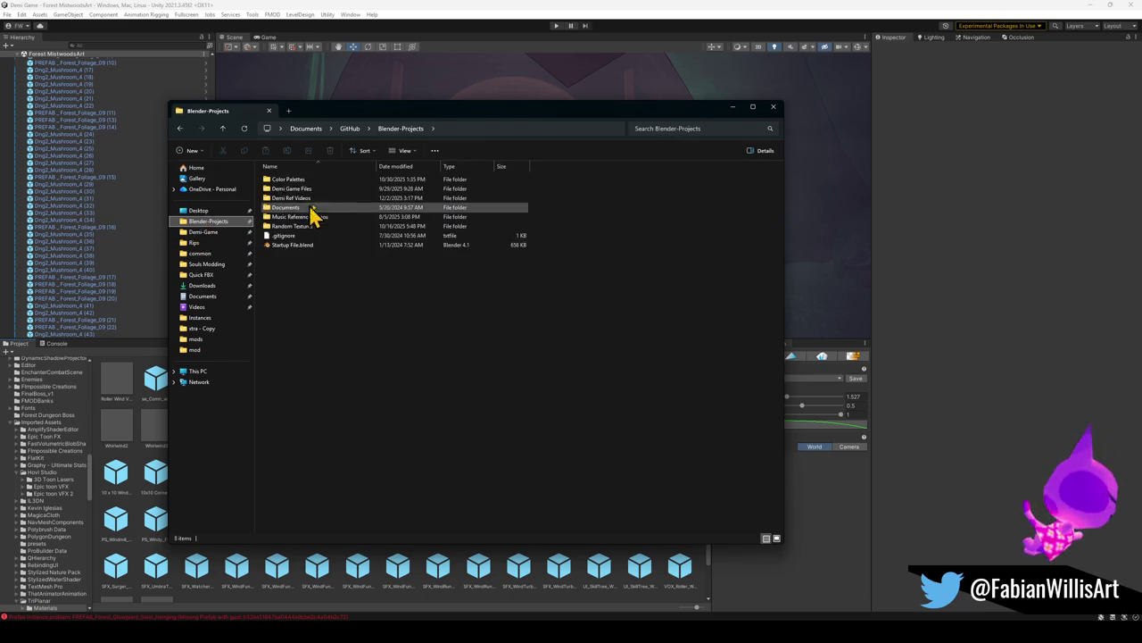
{"action": "double_click", "coordinate": [295, 190]}
{"action": "double_click", "coordinate": [286, 227]}
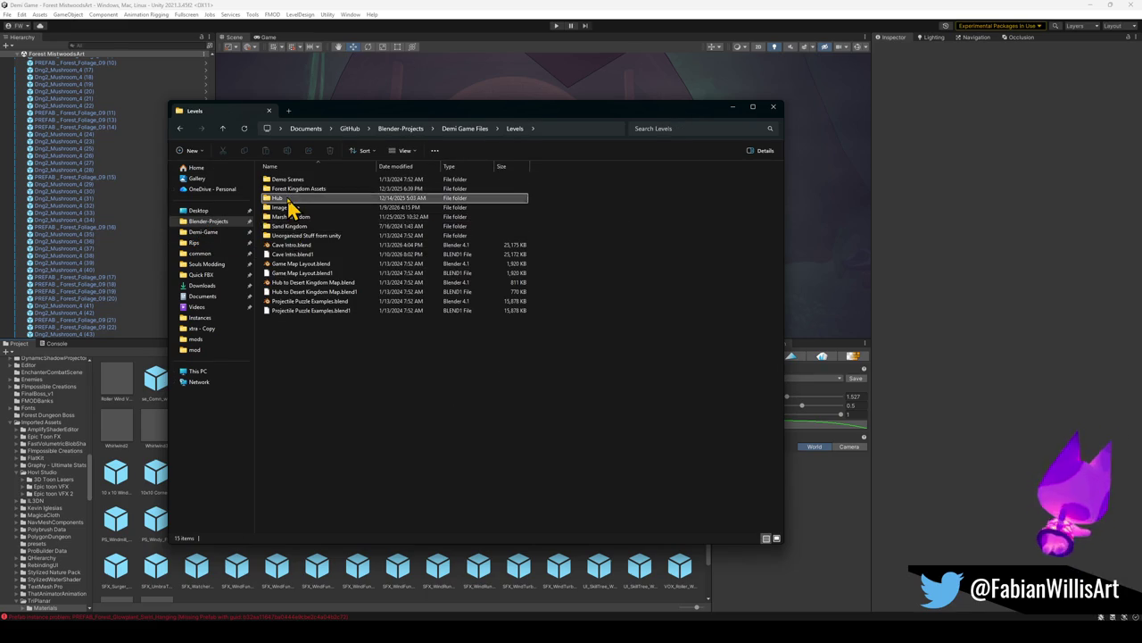
{"action": "double_click", "coordinate": [288, 197]}
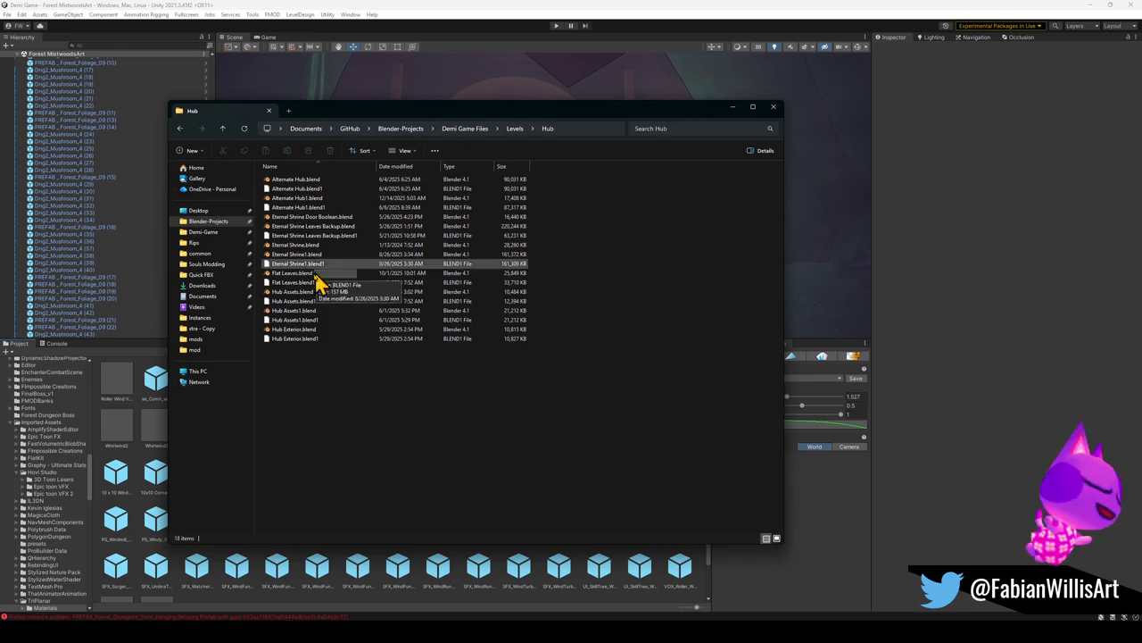
{"action": "left_click", "coordinate": [324, 303]}
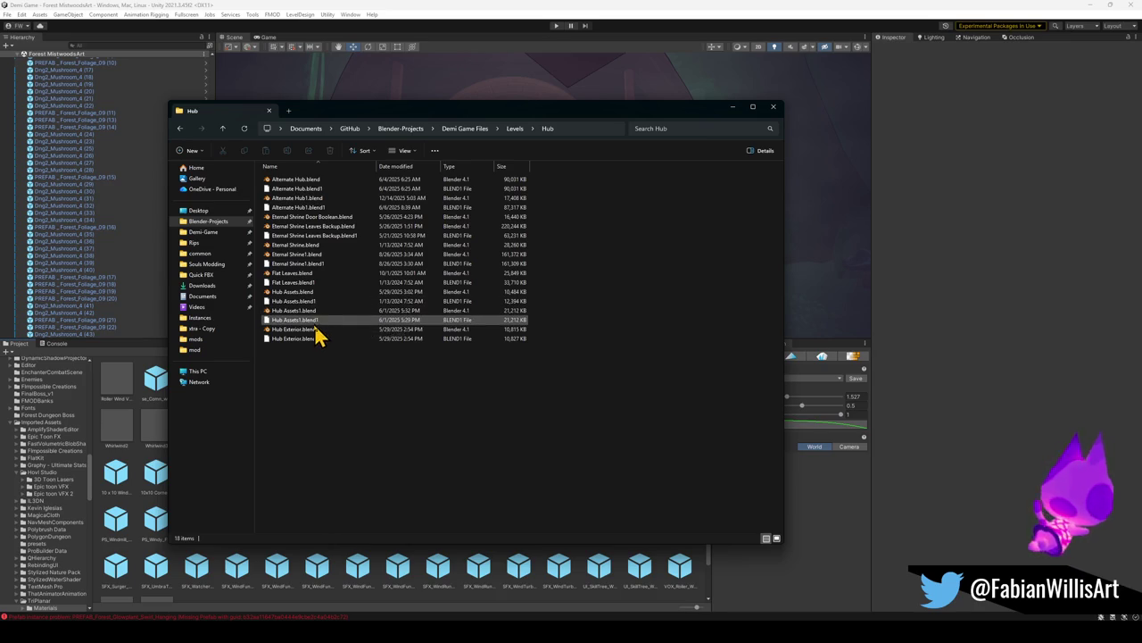
{"action": "double_click", "coordinate": [324, 200]}
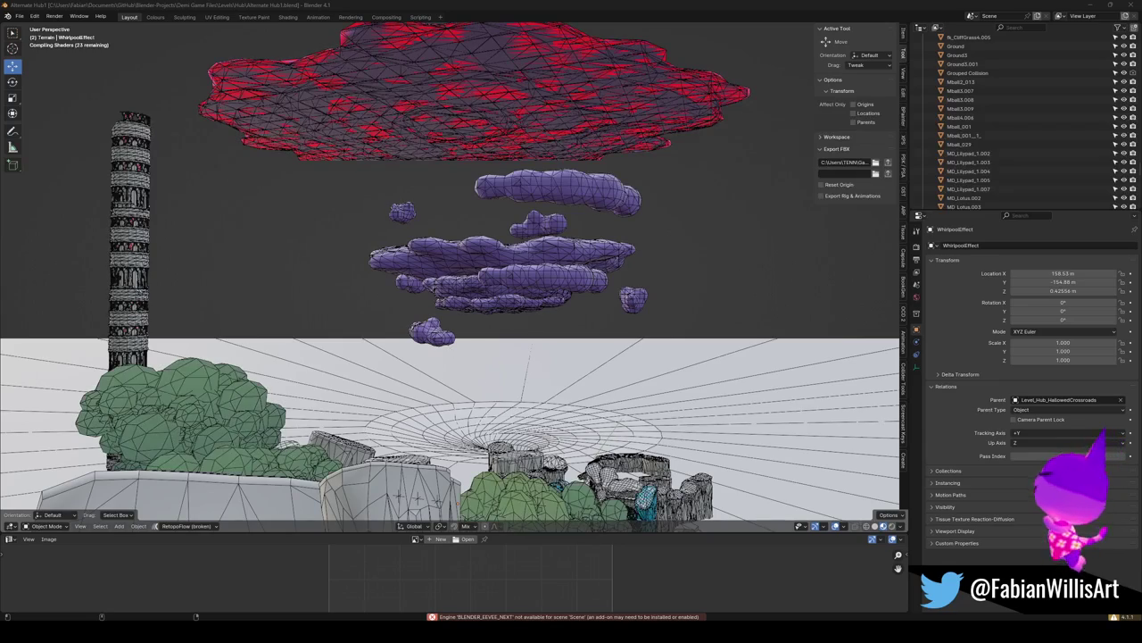
Survey the level from above, framing the whirlpool and looking toward the arch
{"action": "mouse_move", "coordinate": [527, 58]}
{"action": "middle_mouse_down"}
{"action": "mouse_move", "coordinate": [523, 247]}
{"action": "mouse_move", "coordinate": [527, 187]}
{"action": "mouse_move", "coordinate": [504, 328]}
{"action": "mouse_move", "coordinate": [522, 288]}
{"action": "mouse_move", "coordinate": [516, 273]}
{"action": "middle_mouse_up"}
{"action": "middle_click_drag", "start_coordinate": [482, 330], "coordinate": [543, 274]}
{"action": "key", "text": "KP_Decimal"}
{"action": "middle_click_drag", "start_coordinate": [554, 222], "coordinate": [497, 255]}
{"action": "scroll", "coordinate": [373, 341], "scroll_direction": "down", "scroll_amount": 3}
{"action": "middle_click_drag", "start_coordinate": [386, 344], "coordinate": [471, 324], "text": "shift"}
{"action": "mouse_move", "coordinate": [230, 438]}
{"action": "middle_mouse_down"}
{"action": "mouse_move", "coordinate": [474, 326]}
{"action": "mouse_move", "coordinate": [453, 311]}
{"action": "mouse_move", "coordinate": [470, 288]}
{"action": "mouse_move", "coordinate": [455, 287]}
{"action": "mouse_move", "coordinate": [485, 301]}
{"action": "mouse_move", "coordinate": [464, 302]}
{"action": "middle_mouse_up"}
{"action": "scroll", "coordinate": [474, 303], "scroll_direction": "up", "scroll_amount": 3}
{"action": "scroll", "coordinate": [464, 314], "scroll_direction": "up", "scroll_amount": 2}
{"action": "scroll", "coordinate": [473, 299], "scroll_direction": "up", "scroll_amount": 4}
{"action": "scroll", "coordinate": [467, 298], "scroll_direction": "up", "scroll_amount": 3}
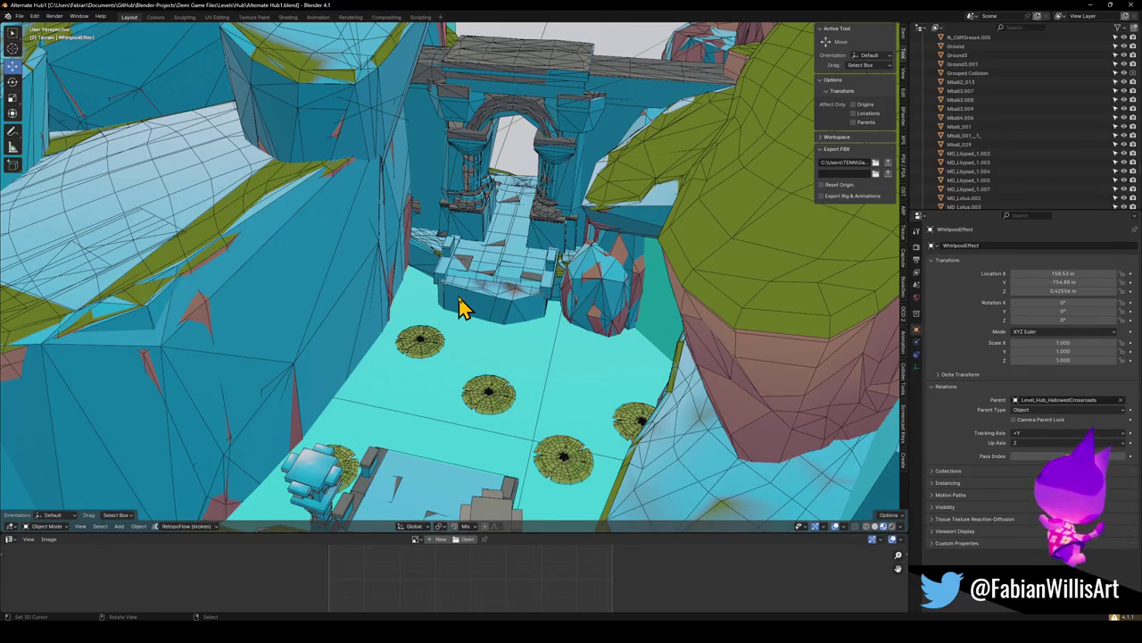
{"action": "mouse_move", "coordinate": [482, 284]}
{"action": "middle_mouse_down"}
{"action": "mouse_move", "coordinate": [527, 286]}
{"action": "mouse_move", "coordinate": [505, 298]}
{"action": "mouse_move", "coordinate": [522, 274]}
{"action": "mouse_move", "coordinate": [524, 313]}
{"action": "middle_mouse_up"}
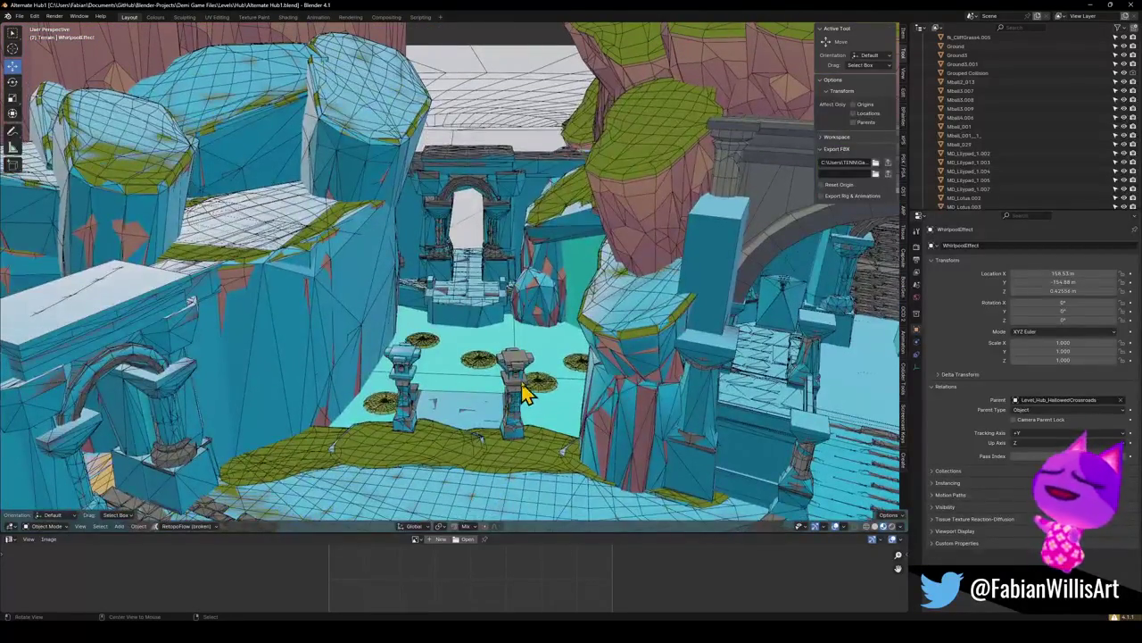
{"action": "scroll", "coordinate": [527, 392], "scroll_direction": "down", "scroll_amount": 3}
{"action": "mouse_move", "coordinate": [604, 357]}
{"action": "middle_mouse_down"}
{"action": "mouse_move", "coordinate": [482, 416]}
{"action": "mouse_move", "coordinate": [510, 383]}
{"action": "mouse_move", "coordinate": [458, 357]}
{"action": "mouse_move", "coordinate": [399, 375]}
{"action": "middle_mouse_up"}
Select Circle's material-linked objects, then pick the water plane and hide it
{"action": "left_click", "coordinate": [399, 375]}
{"action": "key", "text": "q"}
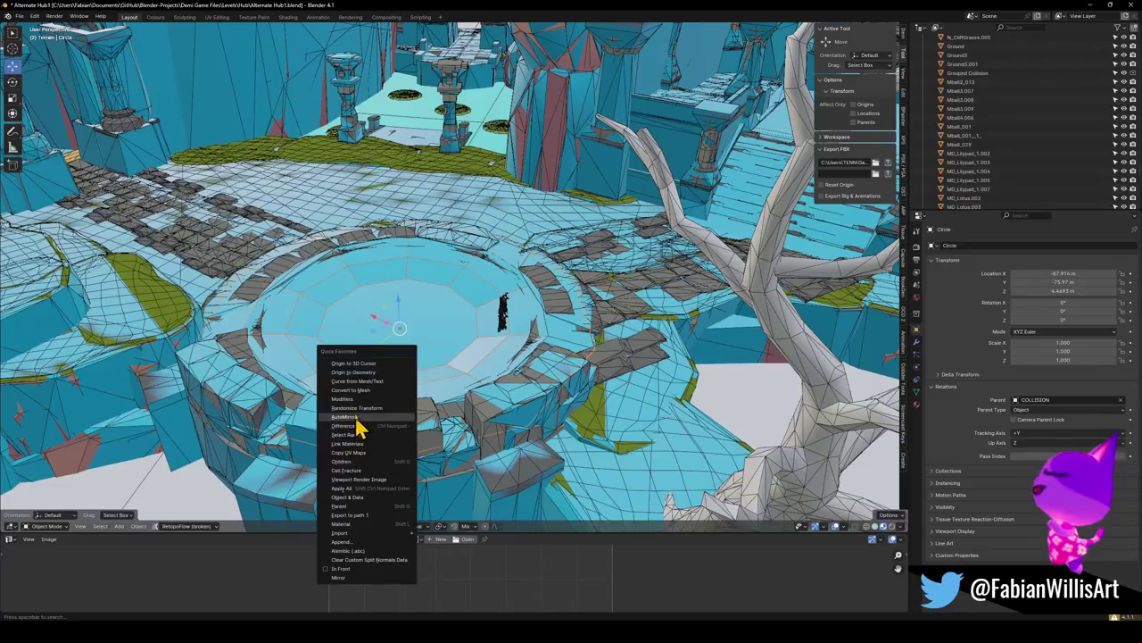
{"action": "left_click", "coordinate": [353, 525]}
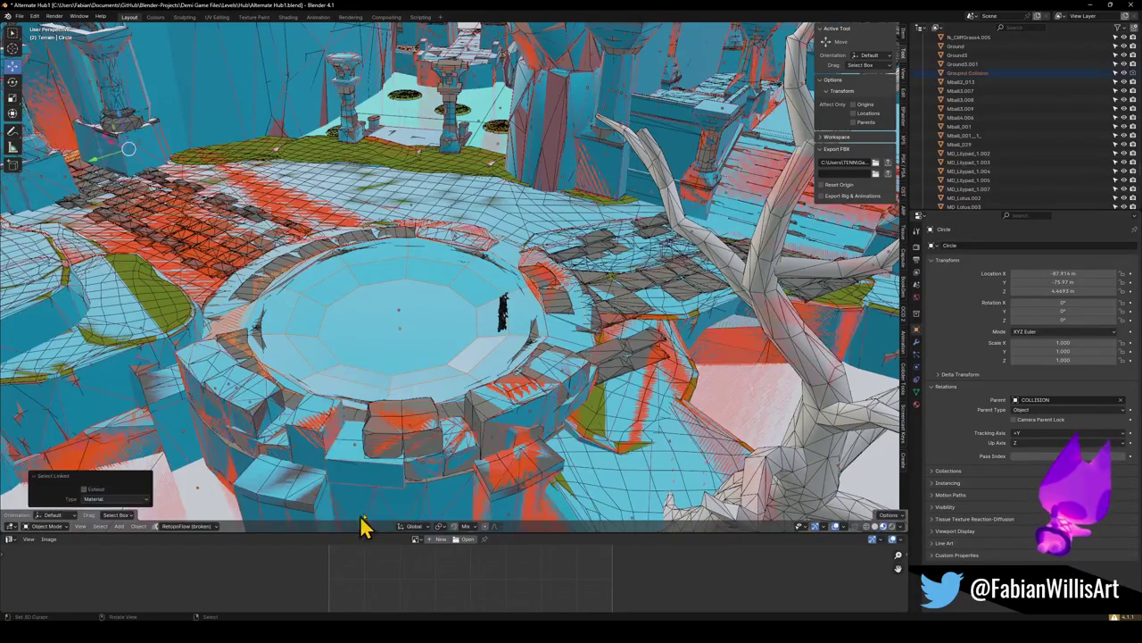
{"action": "mouse_move", "coordinate": [423, 339]}
{"action": "middle_mouse_down"}
{"action": "mouse_move", "coordinate": [408, 345]}
{"action": "mouse_move", "coordinate": [465, 342]}
{"action": "mouse_move", "coordinate": [466, 328]}
{"action": "middle_mouse_up"}
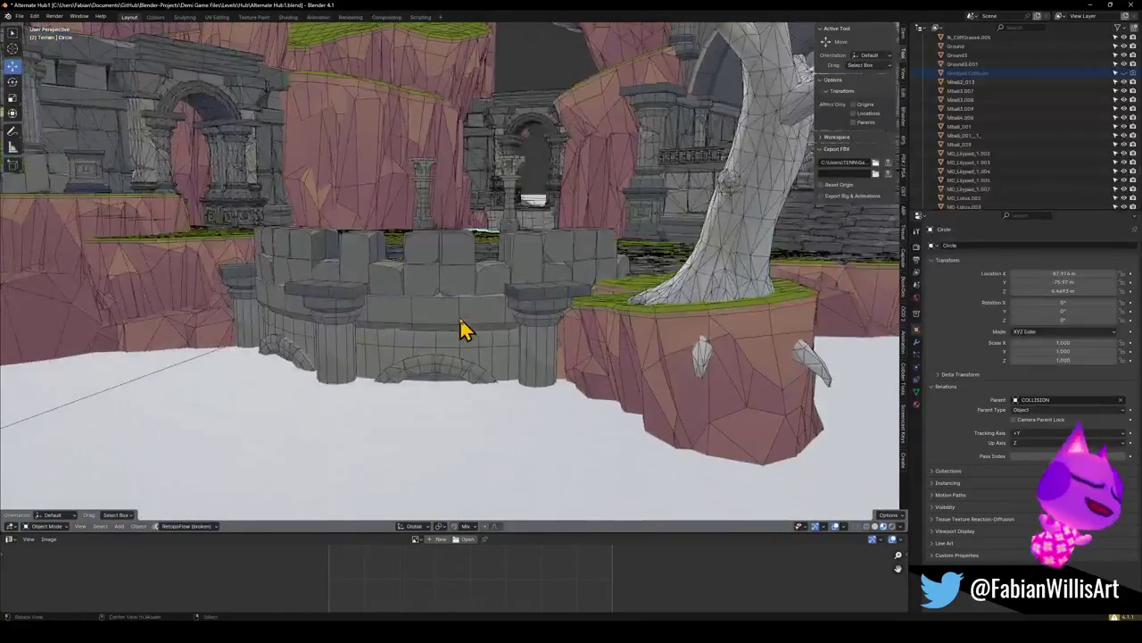
{"action": "scroll", "coordinate": [465, 328], "scroll_direction": "down", "scroll_amount": 3}
{"action": "left_click", "coordinate": [455, 404]}
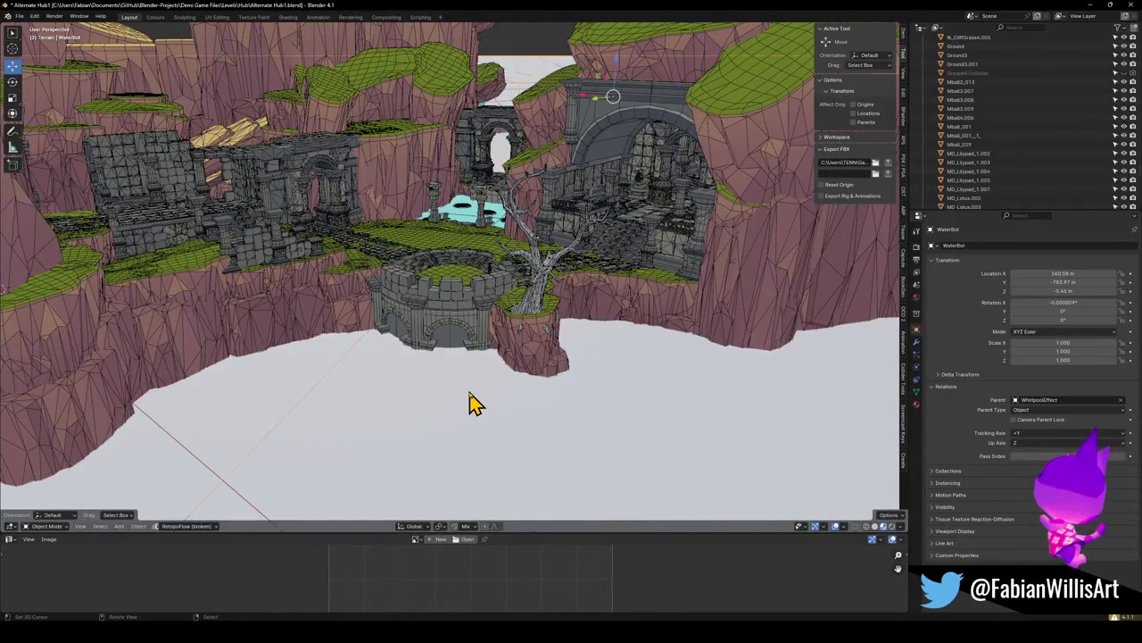
{"action": "key", "text": "h"}
Inspect the tower top, reveal all hidden objects, then undo to re-hide them
{"action": "middle_click_drag", "start_coordinate": [464, 392], "coordinate": [476, 349]}
{"action": "scroll", "coordinate": [474, 395], "scroll_direction": "up", "scroll_amount": 3}
{"action": "mouse_move", "coordinate": [474, 395]}
{"action": "middle_mouse_down"}
{"action": "mouse_move", "coordinate": [464, 431]}
{"action": "mouse_move", "coordinate": [492, 401]}
{"action": "mouse_move", "coordinate": [461, 398]}
{"action": "middle_mouse_up"}
{"action": "scroll", "coordinate": [471, 402], "scroll_direction": "up", "scroll_amount": 2}
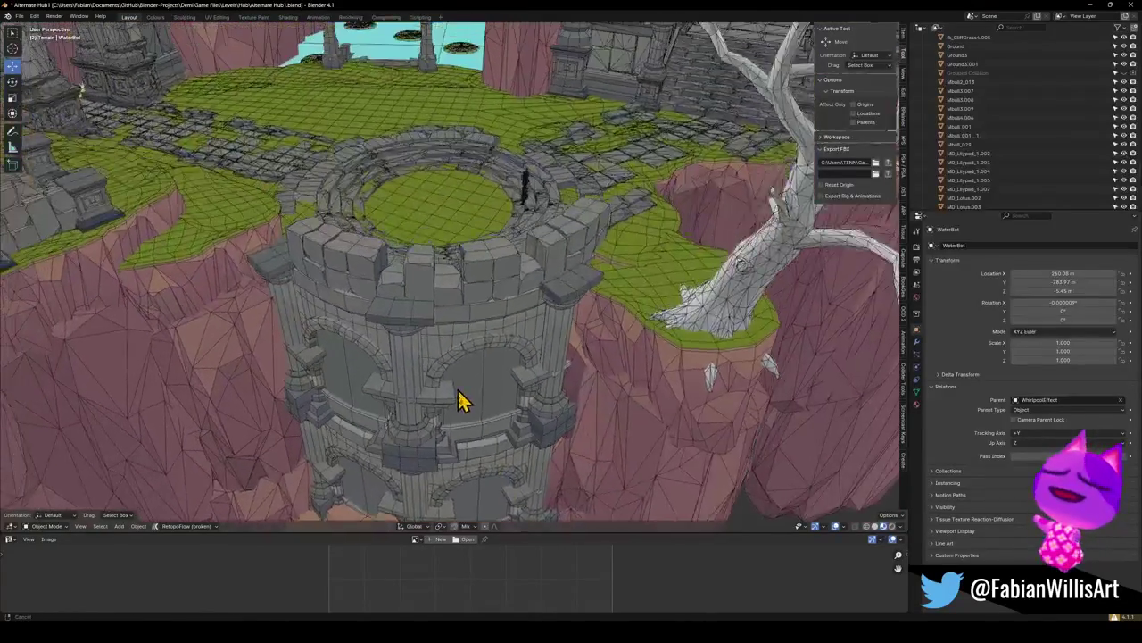
{"action": "scroll", "coordinate": [461, 398], "scroll_direction": "up", "scroll_amount": 2}
{"action": "mouse_move", "coordinate": [437, 277]}
{"action": "middle_mouse_down"}
{"action": "mouse_move", "coordinate": [509, 306]}
{"action": "mouse_move", "coordinate": [442, 342]}
{"action": "mouse_move", "coordinate": [461, 313]}
{"action": "mouse_move", "coordinate": [435, 339]}
{"action": "mouse_move", "coordinate": [390, 301]}
{"action": "mouse_move", "coordinate": [369, 311]}
{"action": "mouse_move", "coordinate": [327, 245]}
{"action": "mouse_move", "coordinate": [471, 286]}
{"action": "mouse_move", "coordinate": [467, 253]}
{"action": "mouse_move", "coordinate": [527, 295]}
{"action": "middle_mouse_up"}
{"action": "scroll", "coordinate": [497, 298], "scroll_direction": "up", "scroll_amount": 2}
{"action": "key", "text": "alt+h"}
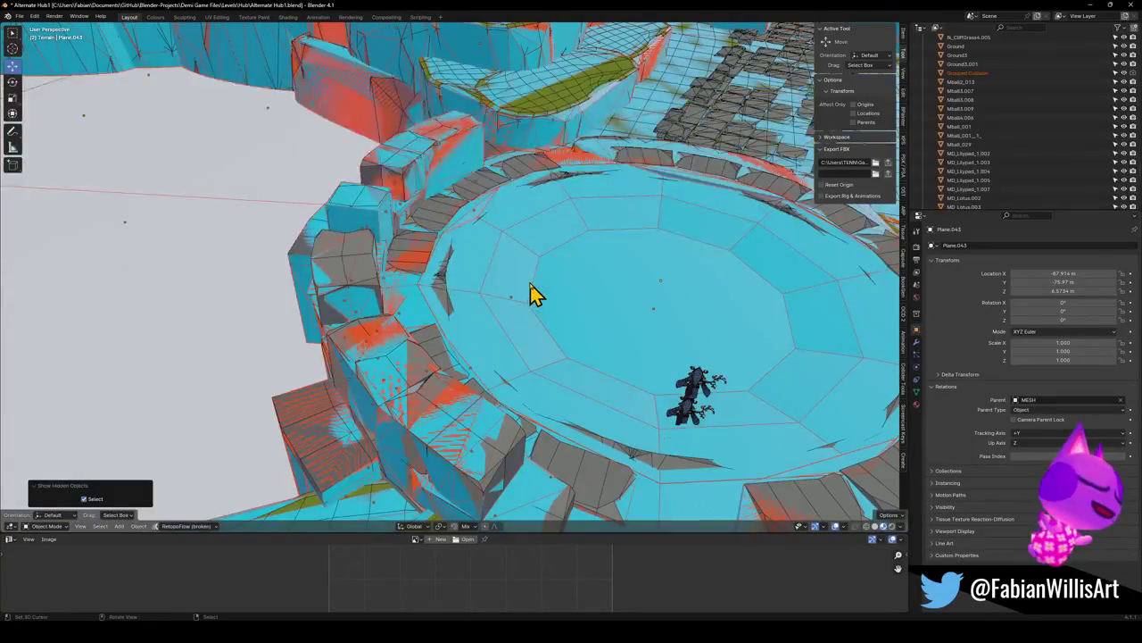
{"action": "key", "text": "ctrl+z"}
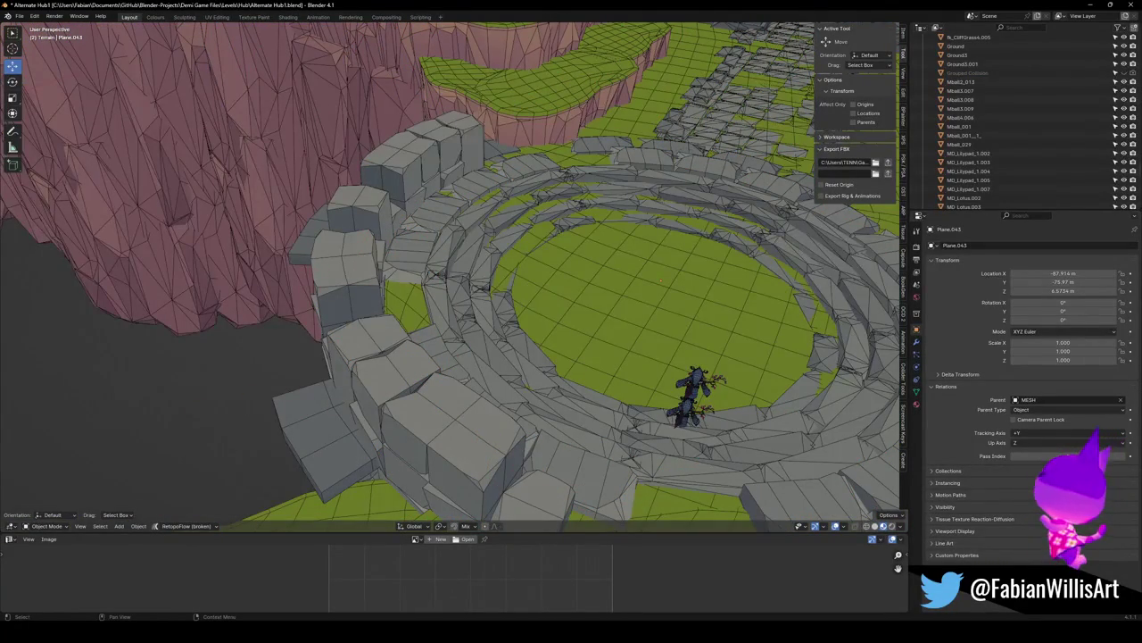
Orbit around the temple, cliffs, ruins and round tower to inspect the level
{"action": "scroll", "coordinate": [618, 280], "scroll_direction": "down", "scroll_amount": 5}
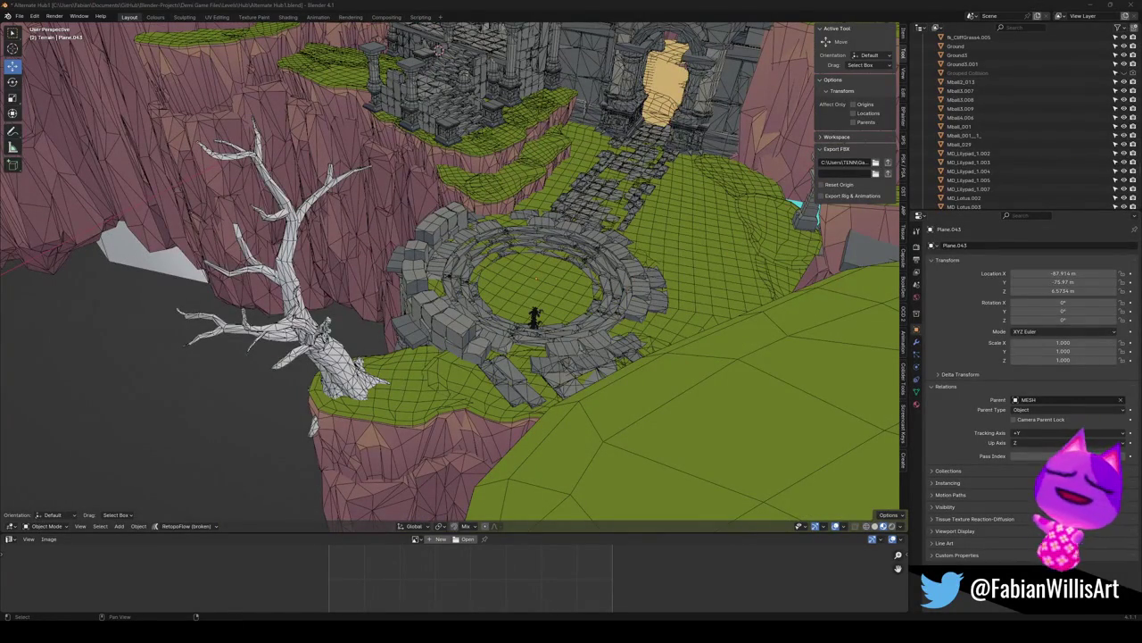
{"action": "middle_click_drag", "start_coordinate": [631, 251], "coordinate": [613, 351], "text": "shift"}
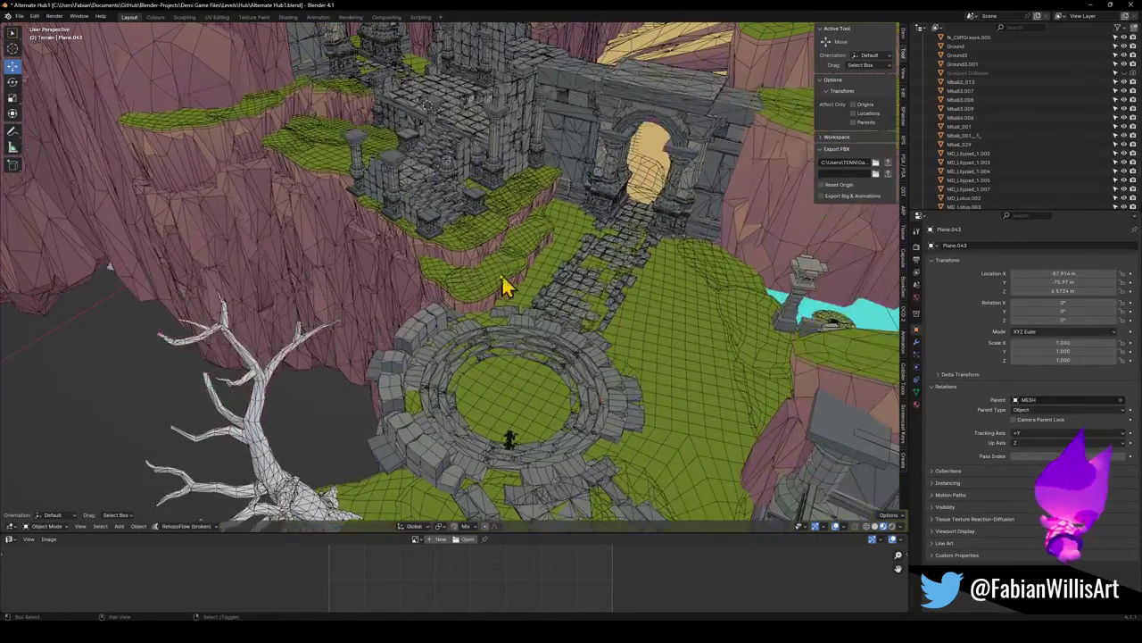
{"action": "mouse_move", "coordinate": [503, 248]}
{"action": "middle_mouse_down", "text": "shift"}
{"action": "mouse_move", "coordinate": [572, 390]}
{"action": "mouse_move", "coordinate": [627, 349]}
{"action": "middle_mouse_up", "text": "shift"}
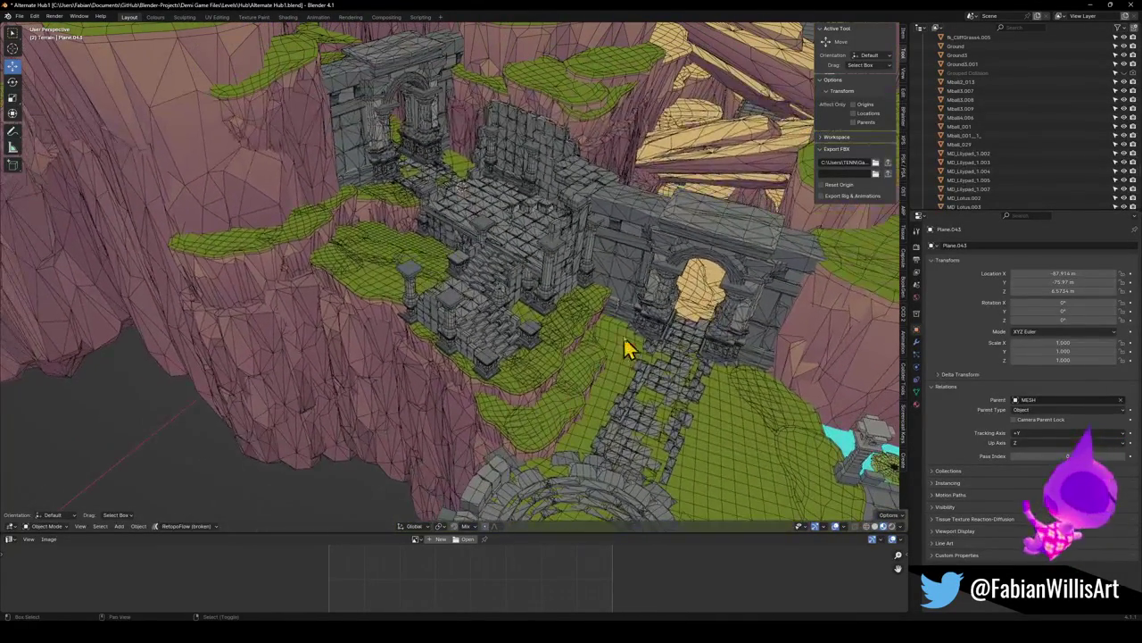
{"action": "mouse_move", "coordinate": [515, 216]}
{"action": "middle_mouse_down"}
{"action": "mouse_move", "coordinate": [492, 245]}
{"action": "mouse_move", "coordinate": [467, 244]}
{"action": "mouse_move", "coordinate": [515, 303]}
{"action": "mouse_move", "coordinate": [500, 262]}
{"action": "mouse_move", "coordinate": [605, 296]}
{"action": "mouse_move", "coordinate": [571, 258]}
{"action": "mouse_move", "coordinate": [653, 271]}
{"action": "mouse_move", "coordinate": [648, 301]}
{"action": "mouse_move", "coordinate": [580, 303]}
{"action": "mouse_move", "coordinate": [515, 339]}
{"action": "mouse_move", "coordinate": [397, 330]}
{"action": "mouse_move", "coordinate": [514, 306]}
{"action": "mouse_move", "coordinate": [420, 280]}
{"action": "mouse_move", "coordinate": [490, 319]}
{"action": "mouse_move", "coordinate": [499, 261]}
{"action": "middle_mouse_up"}
{"action": "scroll", "coordinate": [572, 348], "scroll_direction": "up", "scroll_amount": 3}
{"action": "scroll", "coordinate": [581, 331], "scroll_direction": "up", "scroll_amount": 3}
{"action": "scroll", "coordinate": [458, 280], "scroll_direction": "up", "scroll_amount": 3}
{"action": "scroll", "coordinate": [459, 298], "scroll_direction": "up", "scroll_amount": 3}
{"action": "scroll", "coordinate": [491, 320], "scroll_direction": "up", "scroll_amount": 5}
{"action": "scroll", "coordinate": [443, 301], "scroll_direction": "down", "scroll_amount": 5}
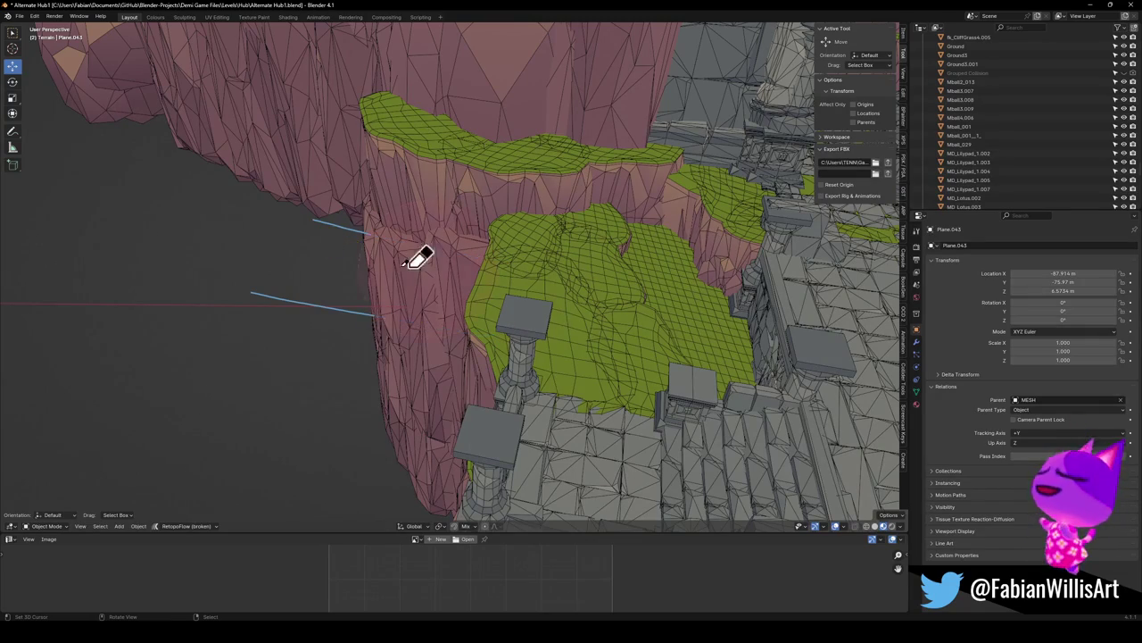
{"action": "mouse_move", "coordinate": [301, 295]}
{"action": "middle_mouse_down"}
{"action": "mouse_move", "coordinate": [595, 298]}
{"action": "mouse_move", "coordinate": [547, 322]}
{"action": "mouse_move", "coordinate": [523, 294]}
{"action": "mouse_move", "coordinate": [500, 324]}
{"action": "mouse_move", "coordinate": [516, 306]}
{"action": "mouse_move", "coordinate": [476, 312]}
{"action": "mouse_move", "coordinate": [508, 318]}
{"action": "middle_mouse_up"}
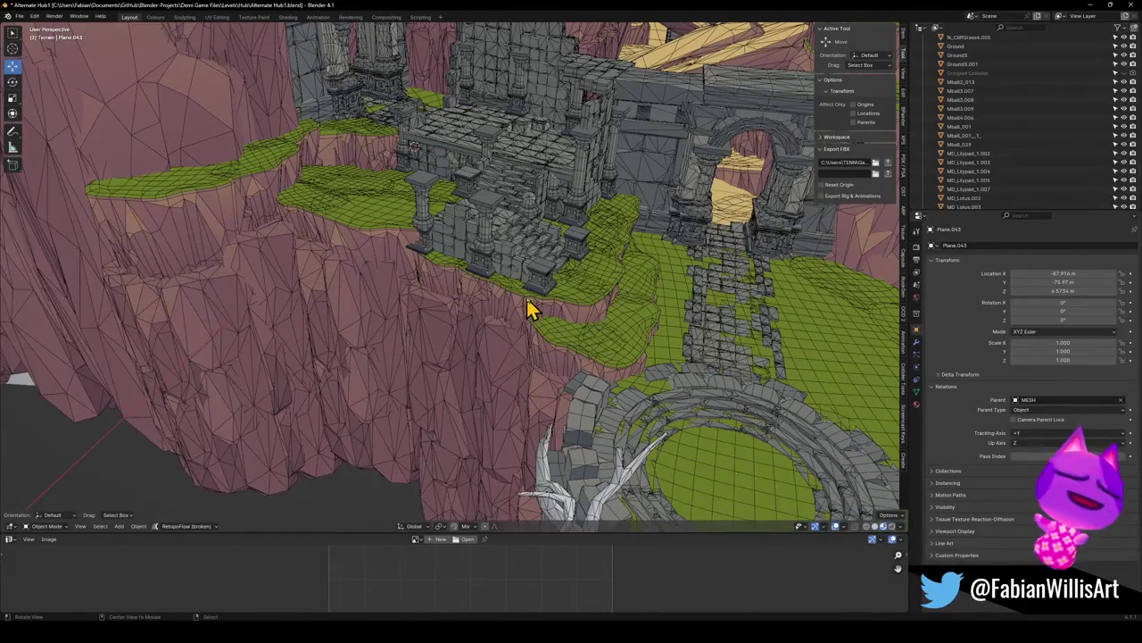
{"action": "mouse_move", "coordinate": [650, 87]}
{"action": "middle_mouse_down"}
{"action": "mouse_move", "coordinate": [605, 308]}
{"action": "mouse_move", "coordinate": [650, 169]}
{"action": "mouse_move", "coordinate": [578, 228]}
{"action": "middle_mouse_up"}
{"action": "scroll", "coordinate": [652, 199], "scroll_direction": "up", "scroll_amount": 5}
{"action": "scroll", "coordinate": [578, 227], "scroll_direction": "down", "scroll_amount": 5}
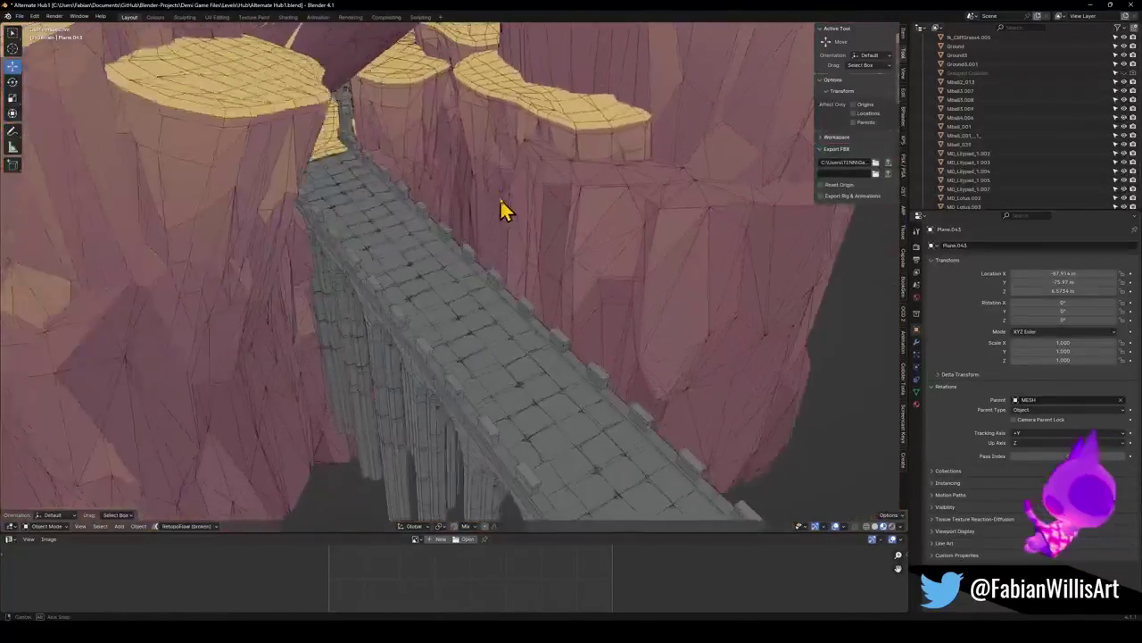
Duplicate the arched stone bridge and move the copy far across the level
{"action": "middle_click_drag", "start_coordinate": [505, 212], "coordinate": [448, 348]}
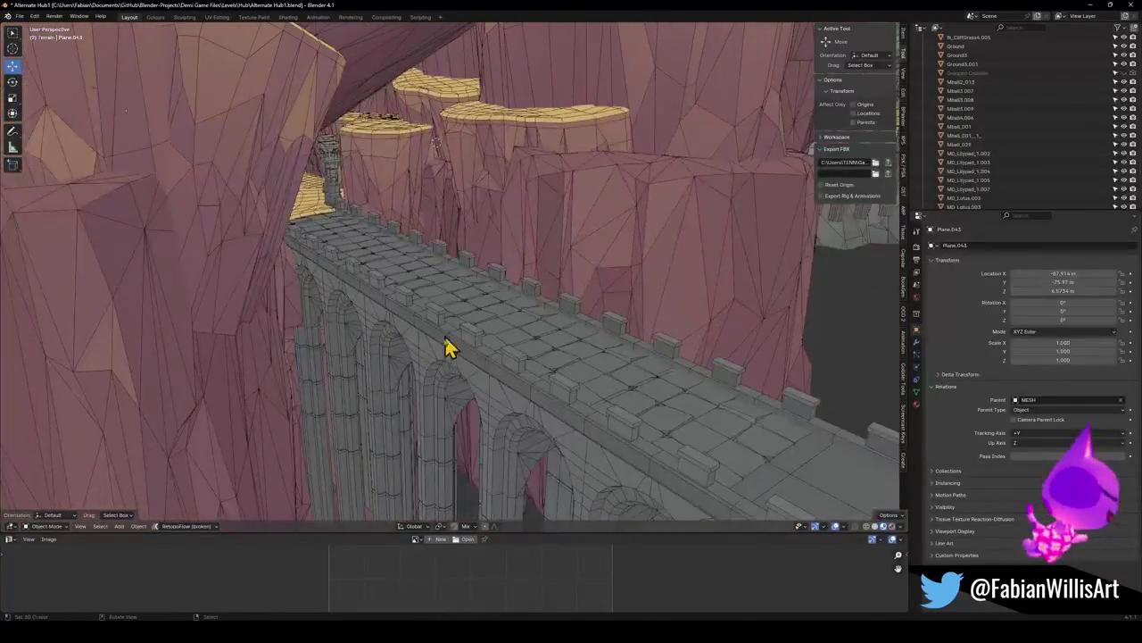
{"action": "left_click", "coordinate": [473, 391]}
{"action": "mouse_move", "coordinate": [516, 366]}
{"action": "middle_mouse_down"}
{"action": "mouse_move", "coordinate": [485, 309]}
{"action": "mouse_move", "coordinate": [502, 319]}
{"action": "mouse_move", "coordinate": [500, 303]}
{"action": "mouse_move", "coordinate": [540, 332]}
{"action": "middle_mouse_up"}
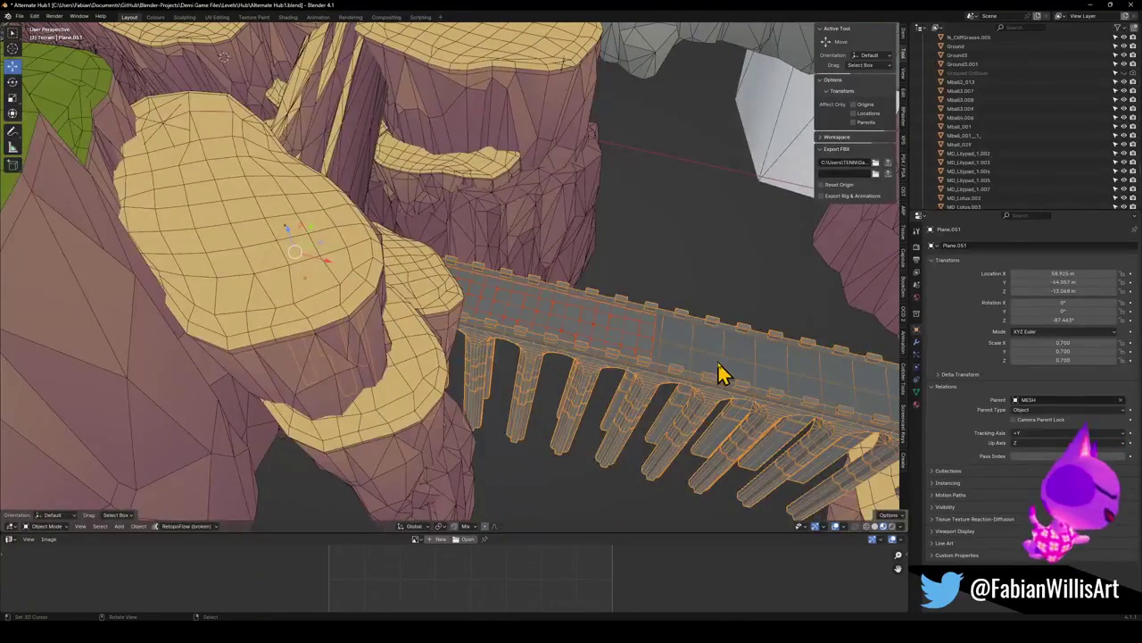
{"action": "left_click", "coordinate": [917, 343]}
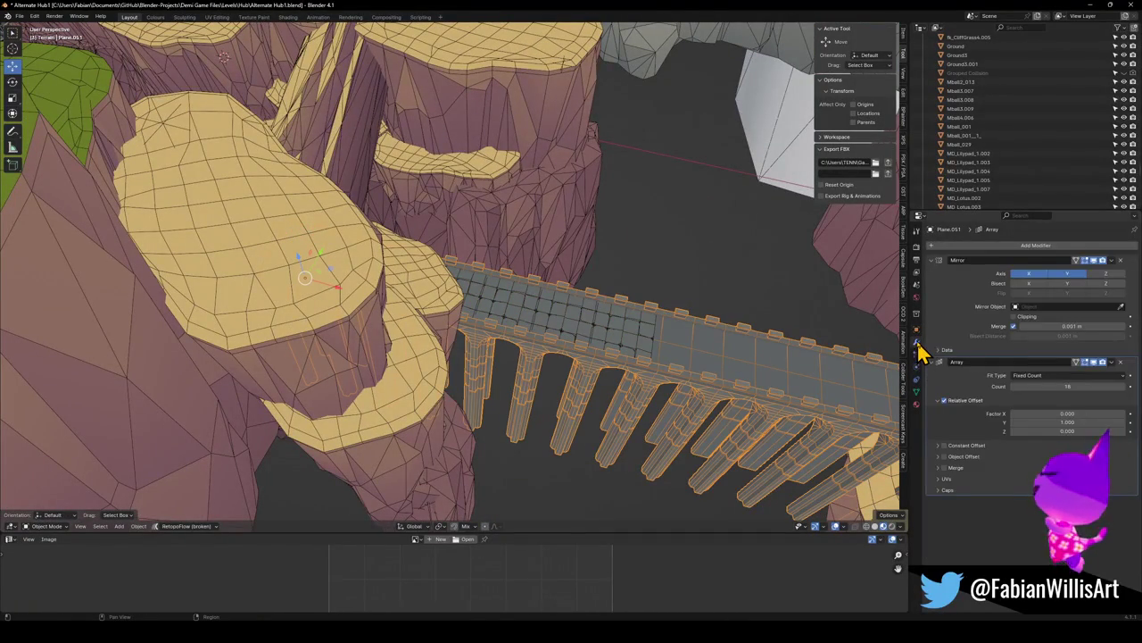
{"action": "key", "text": "shift+d"}
{"action": "right_click", "coordinate": [604, 377]}
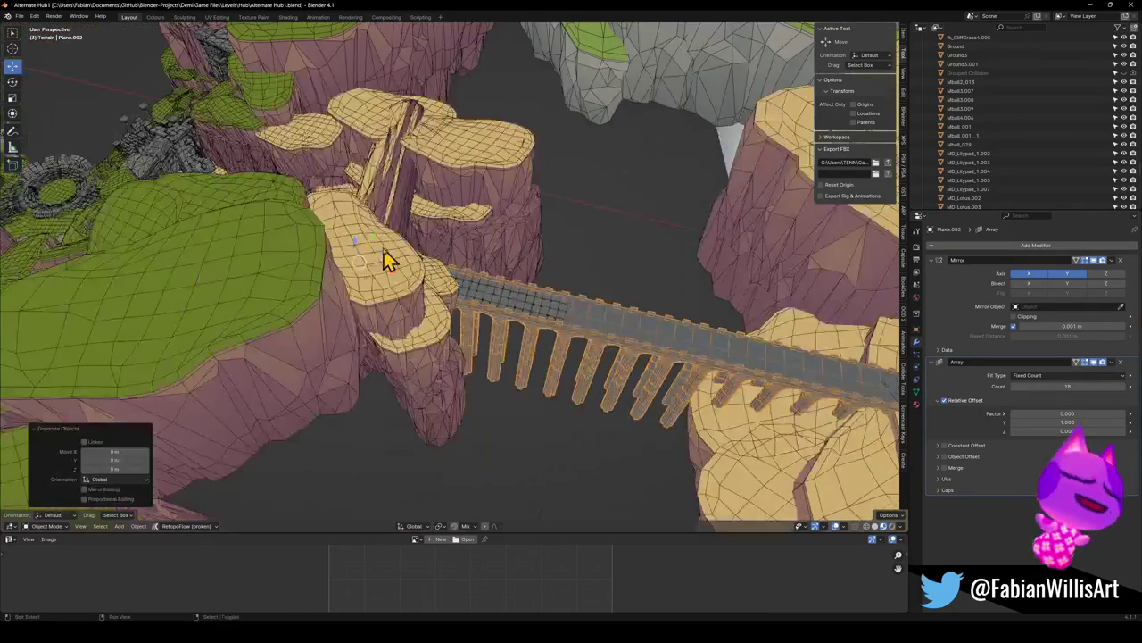
{"action": "middle_click_drag", "start_coordinate": [605, 378], "coordinate": [676, 424]}
{"action": "key", "text": "g"}
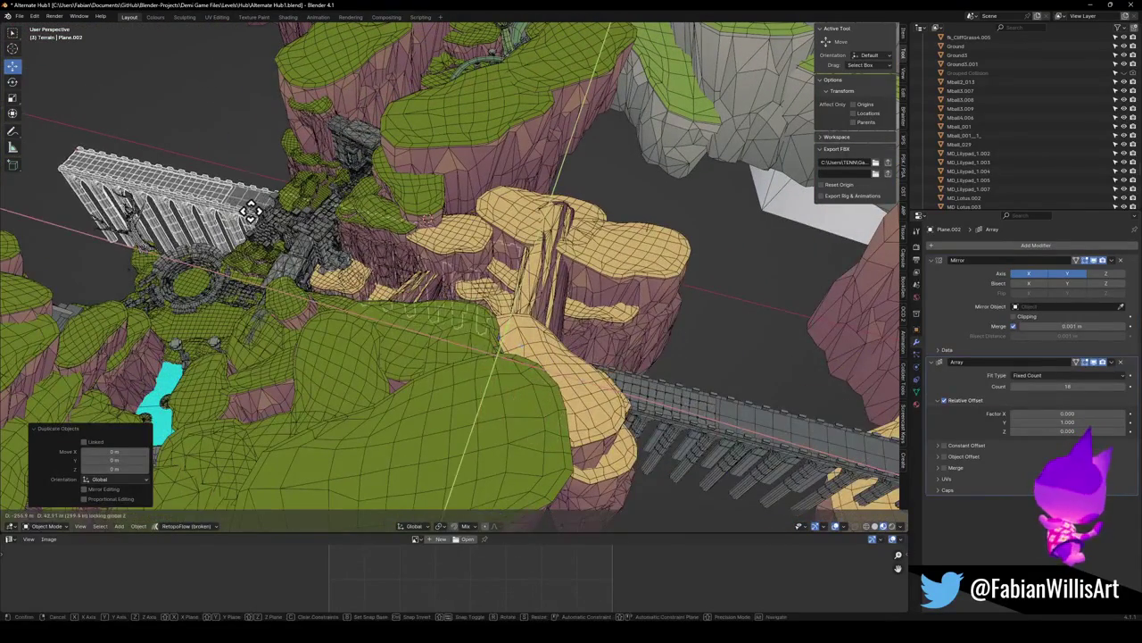
{"action": "left_click", "coordinate": [242, 222]}
{"action": "middle_click_drag", "start_coordinate": [242, 222], "coordinate": [530, 331]}
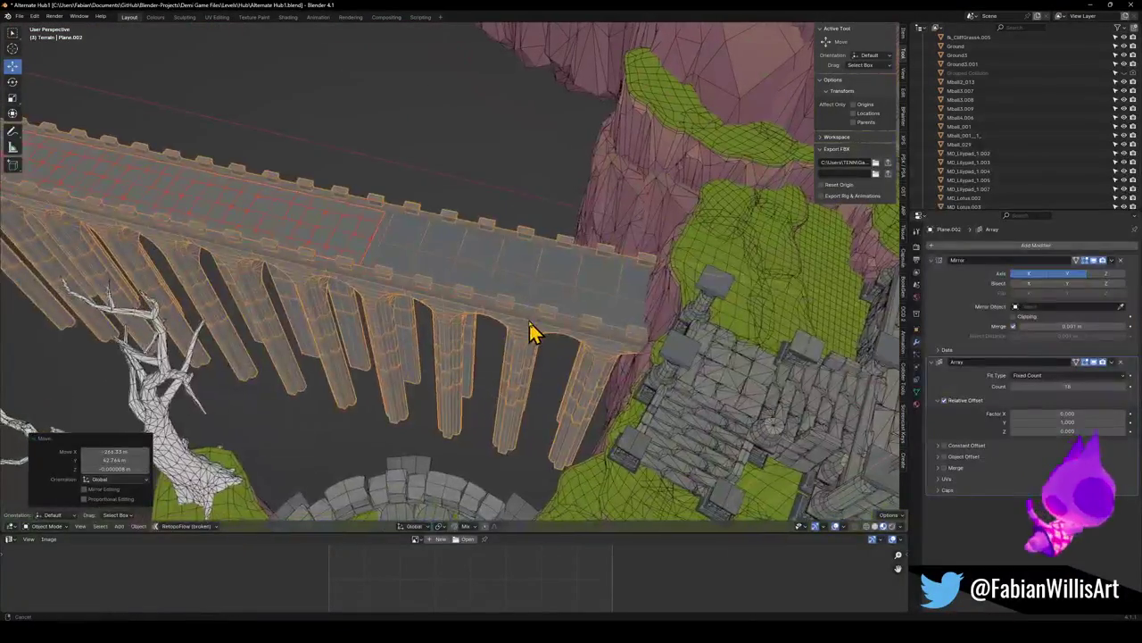
{"action": "scroll", "coordinate": [541, 326], "scroll_direction": "down", "scroll_amount": 3}
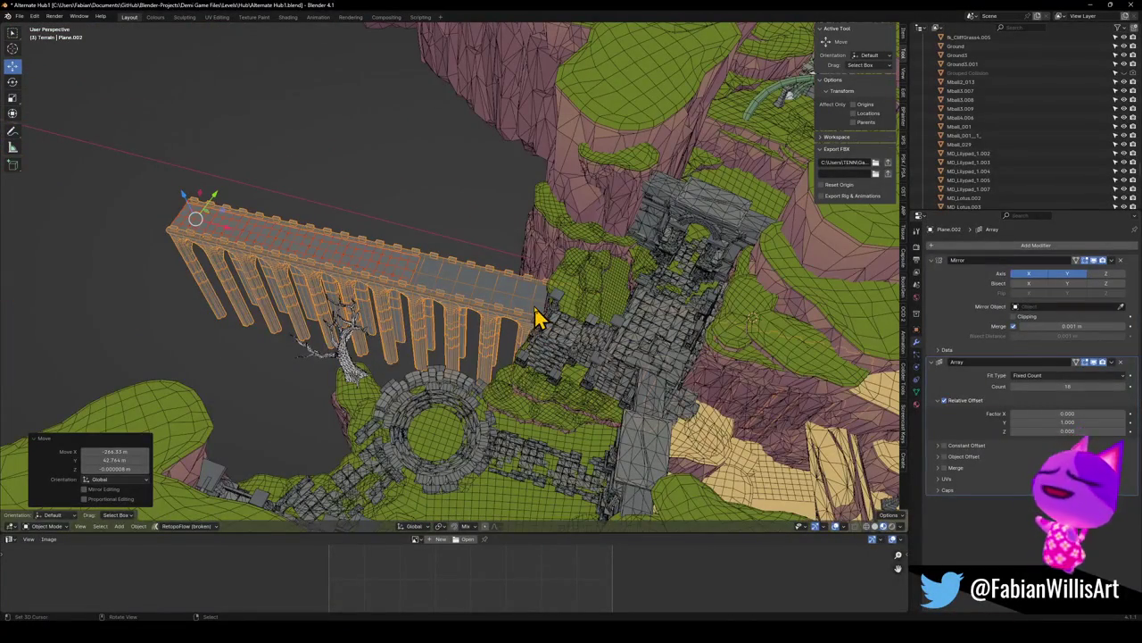
Mirror the duplicated bridge along X and slide it along the X axis
{"action": "key", "text": "ctrl+m"}
{"action": "key", "text": "x"}
{"action": "key", "text": "Return"}
{"action": "key", "text": "g"}
{"action": "key", "text": "x"}
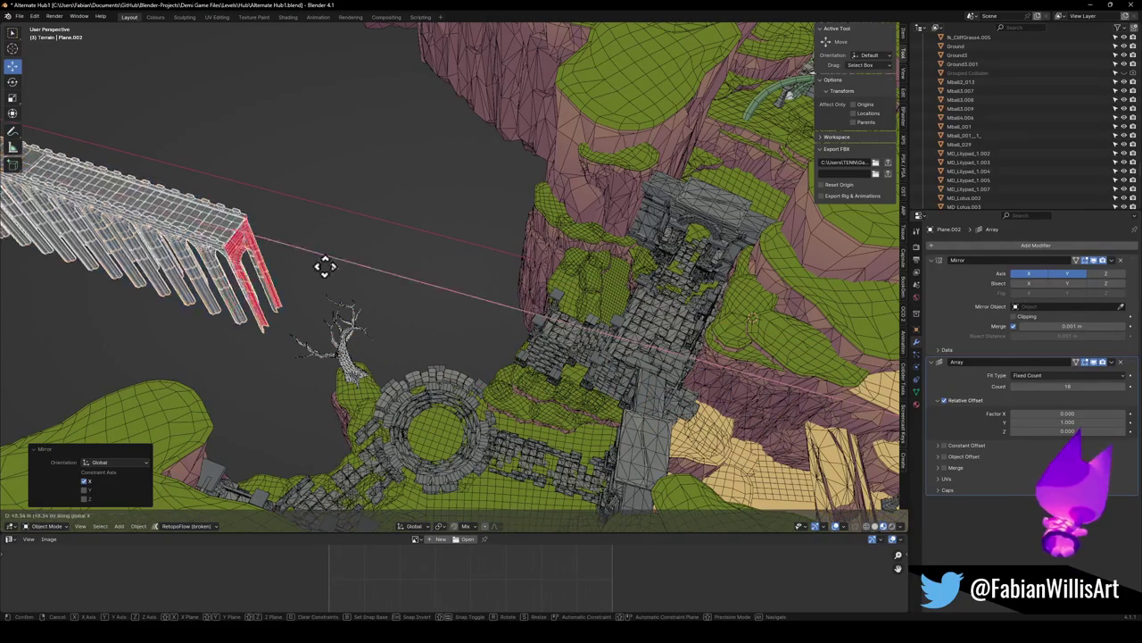
{"action": "left_click", "coordinate": [591, 328]}
Raise the bridge about 19.6 m along Z, then lower it onto the grass ledge
{"action": "key", "text": "g"}
{"action": "key", "text": "z"}
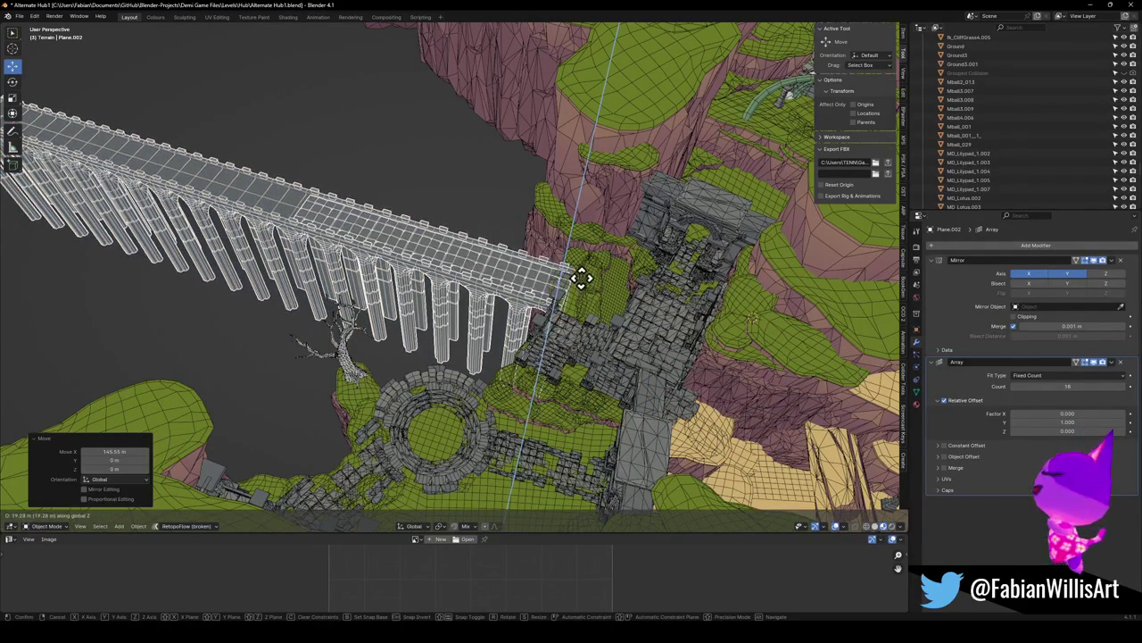
{"action": "left_click", "coordinate": [554, 290]}
{"action": "scroll", "coordinate": [541, 288], "scroll_direction": "up", "scroll_amount": 2}
{"action": "scroll", "coordinate": [533, 287], "scroll_direction": "up", "scroll_amount": 4}
{"action": "mouse_move", "coordinate": [533, 288]}
{"action": "middle_mouse_down"}
{"action": "mouse_move", "coordinate": [490, 285]}
{"action": "mouse_move", "coordinate": [476, 255]}
{"action": "middle_mouse_up"}
{"action": "key", "text": "g"}
{"action": "key", "text": "z"}
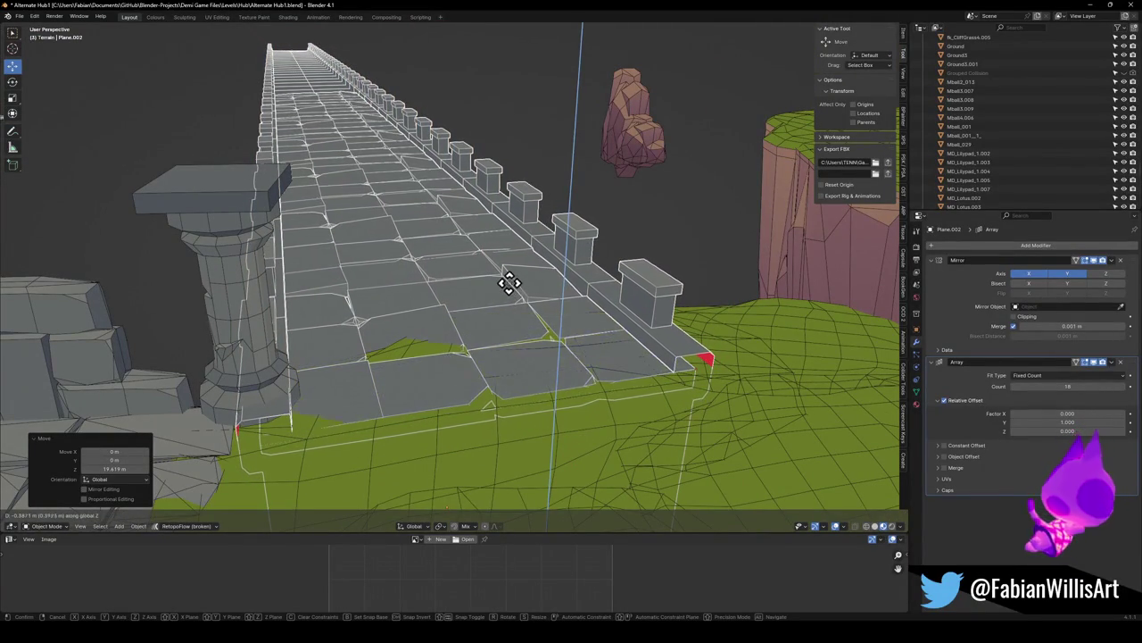
{"action": "left_click", "coordinate": [509, 292]}
In top view, rotate the bridge a few degrees about Z and slide it sideways
{"action": "mouse_move", "coordinate": [510, 298]}
{"action": "middle_mouse_down"}
{"action": "mouse_move", "coordinate": [518, 313]}
{"action": "mouse_move", "coordinate": [549, 308]}
{"action": "middle_mouse_up"}
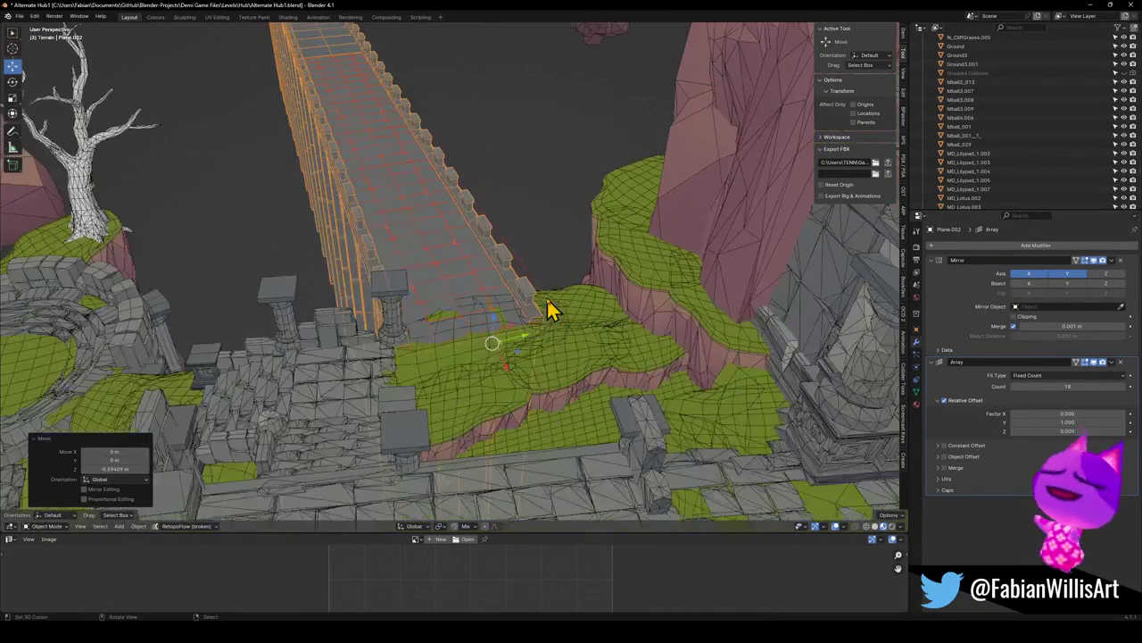
{"action": "key", "text": "KP_7"}
{"action": "scroll", "coordinate": [535, 306], "scroll_direction": "down", "scroll_amount": 2}
{"action": "key", "text": "r"}
{"action": "key", "text": "z"}
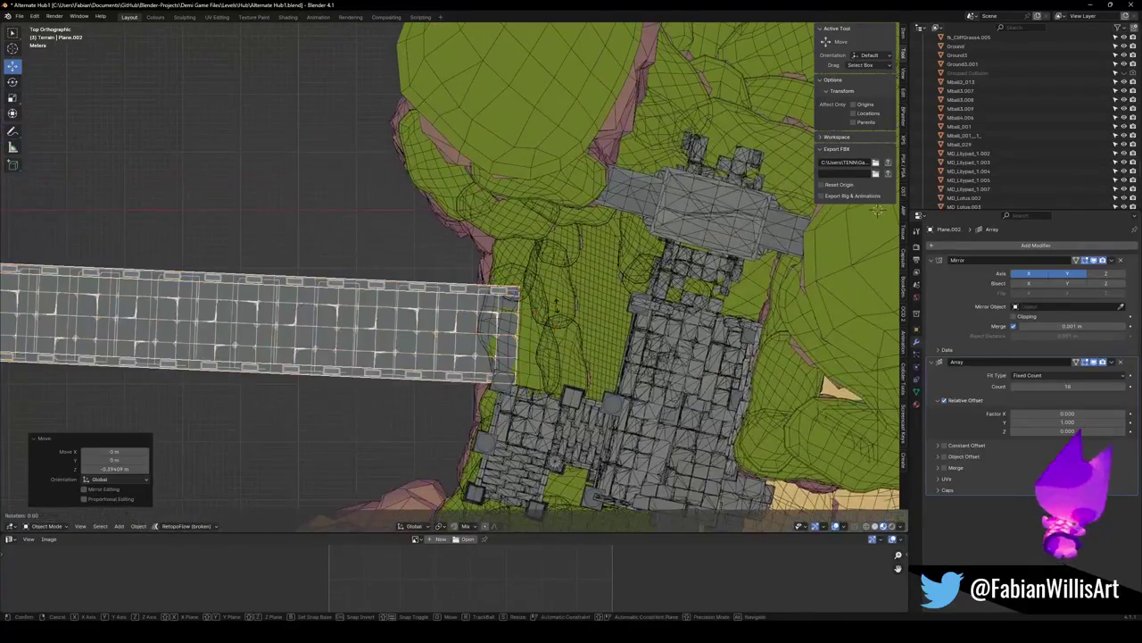
{"action": "left_click", "coordinate": [558, 309]}
{"action": "key", "text": "g"}
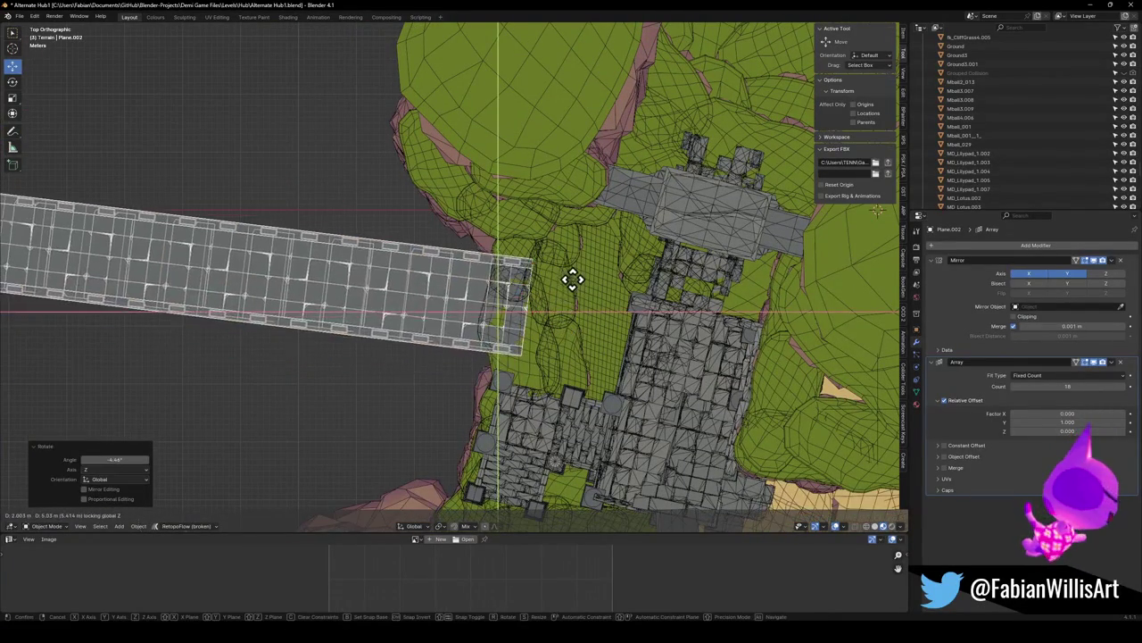
{"action": "left_click", "coordinate": [574, 297]}
Lower the bridge along Z, then shift it horizontally with its height locked
{"action": "scroll", "coordinate": [457, 308], "scroll_direction": "up", "scroll_amount": 3}
{"action": "middle_click_drag", "start_coordinate": [465, 318], "coordinate": [471, 248]}
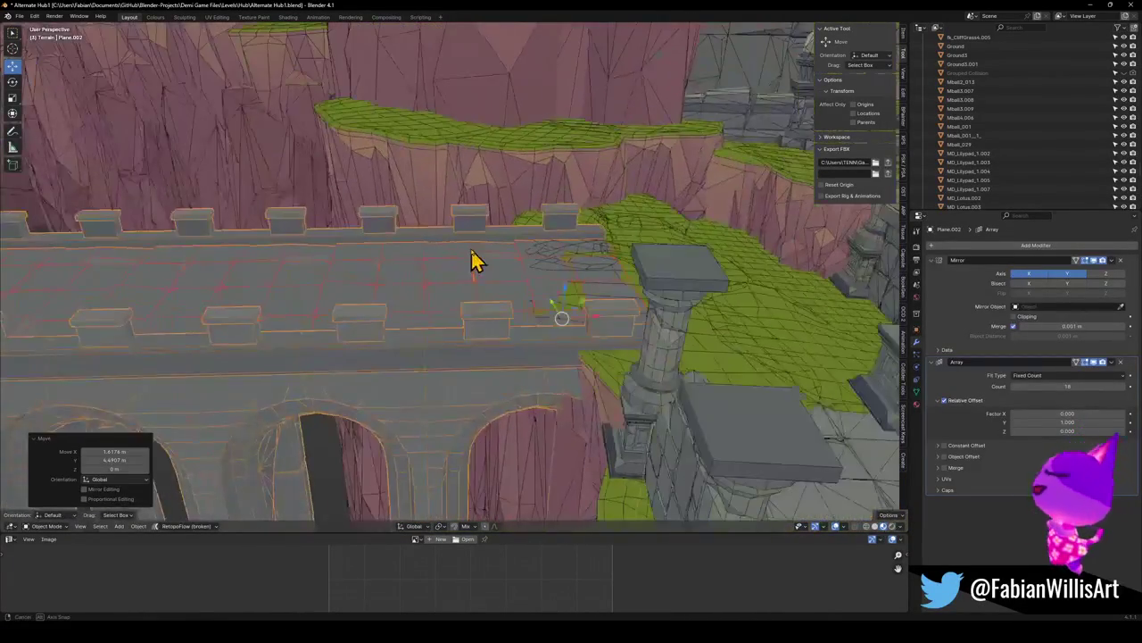
{"action": "key", "text": "g"}
{"action": "key", "text": "z"}
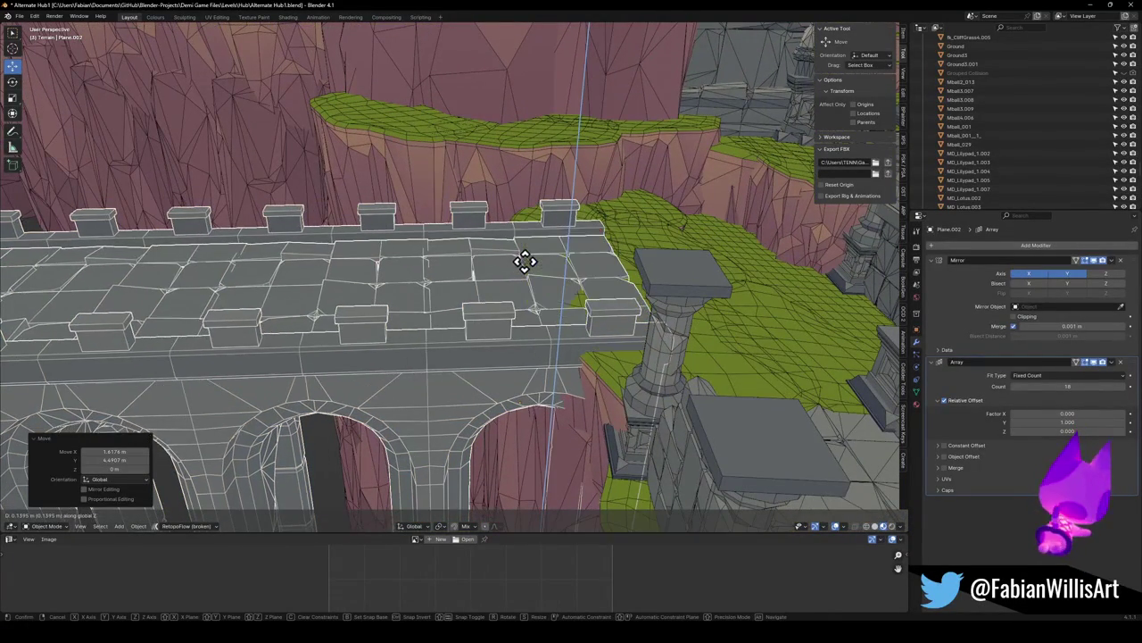
{"action": "left_click", "coordinate": [527, 261]}
{"action": "key", "text": "g"}
{"action": "key", "text": "shift+z"}
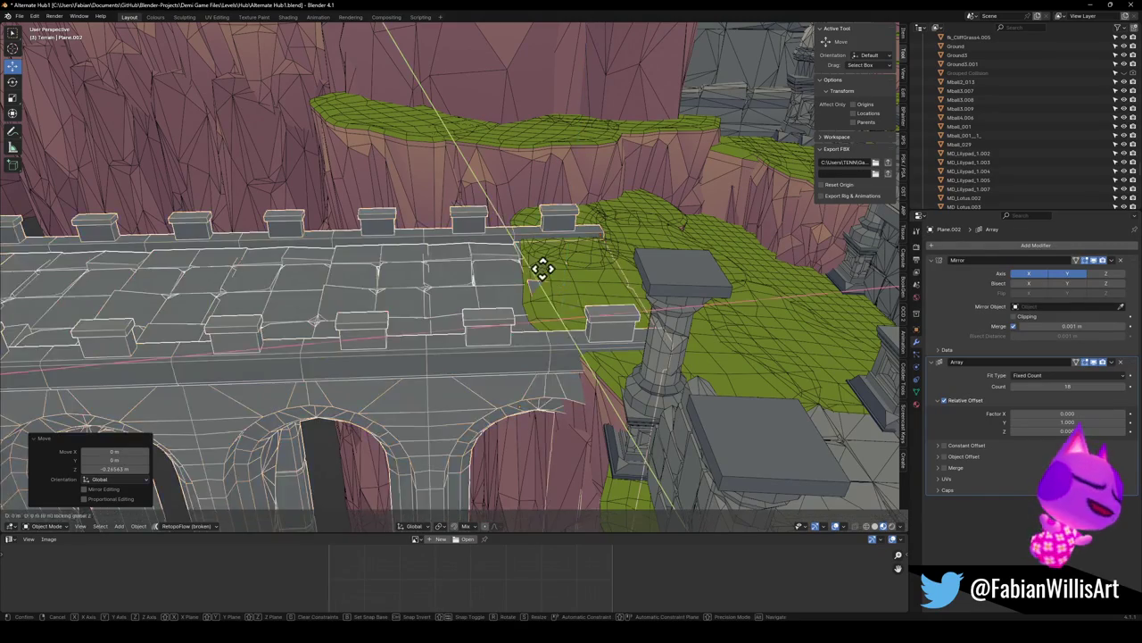
{"action": "left_click", "coordinate": [467, 277]}
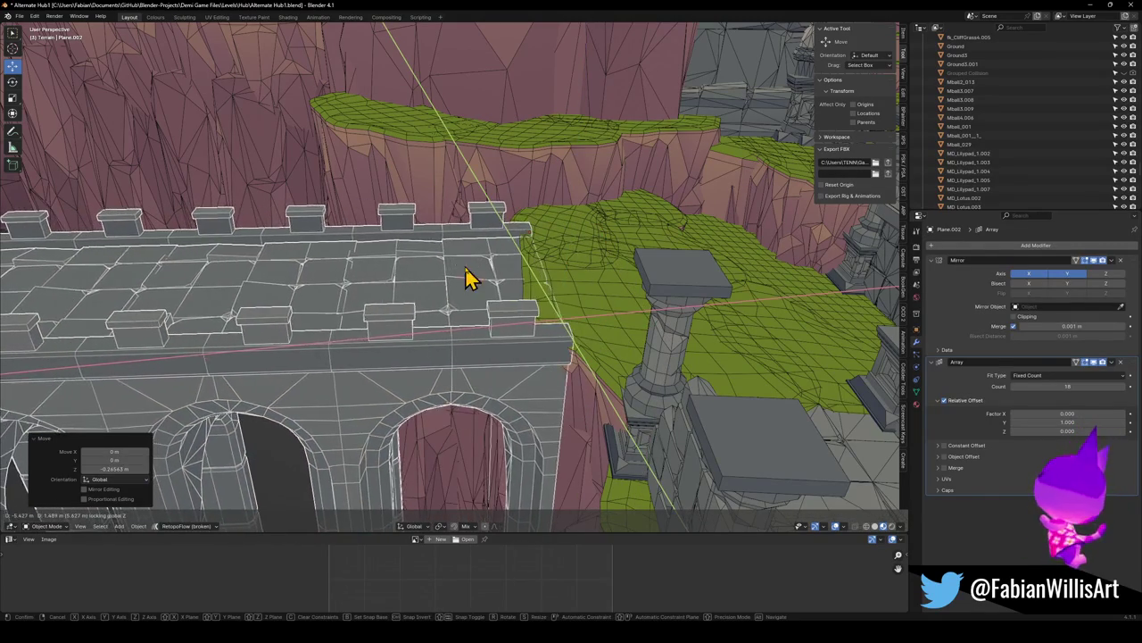
Reposition the bridge horizontally and adjust its height until its end sits flush on the grass
{"action": "mouse_move", "coordinate": [541, 279]}
{"action": "middle_mouse_down"}
{"action": "mouse_move", "coordinate": [529, 304]}
{"action": "mouse_move", "coordinate": [459, 306]}
{"action": "middle_mouse_up"}
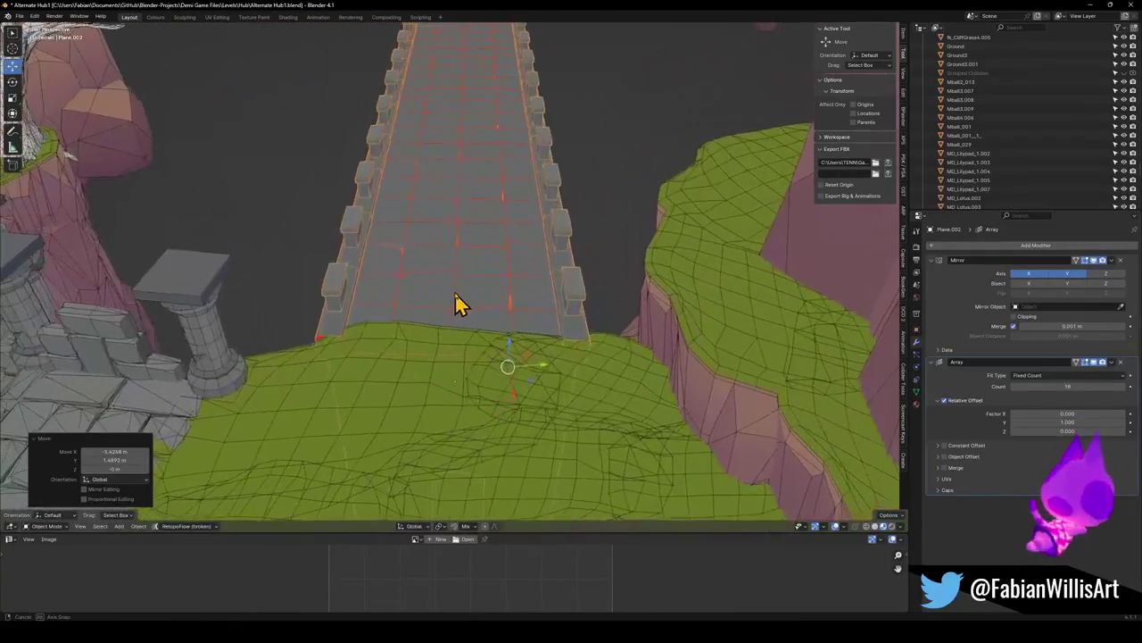
{"action": "key", "text": "g"}
{"action": "key", "text": "shift+z"}
{"action": "left_click", "coordinate": [631, 298]}
{"action": "key", "text": "g"}
{"action": "key", "text": "z"}
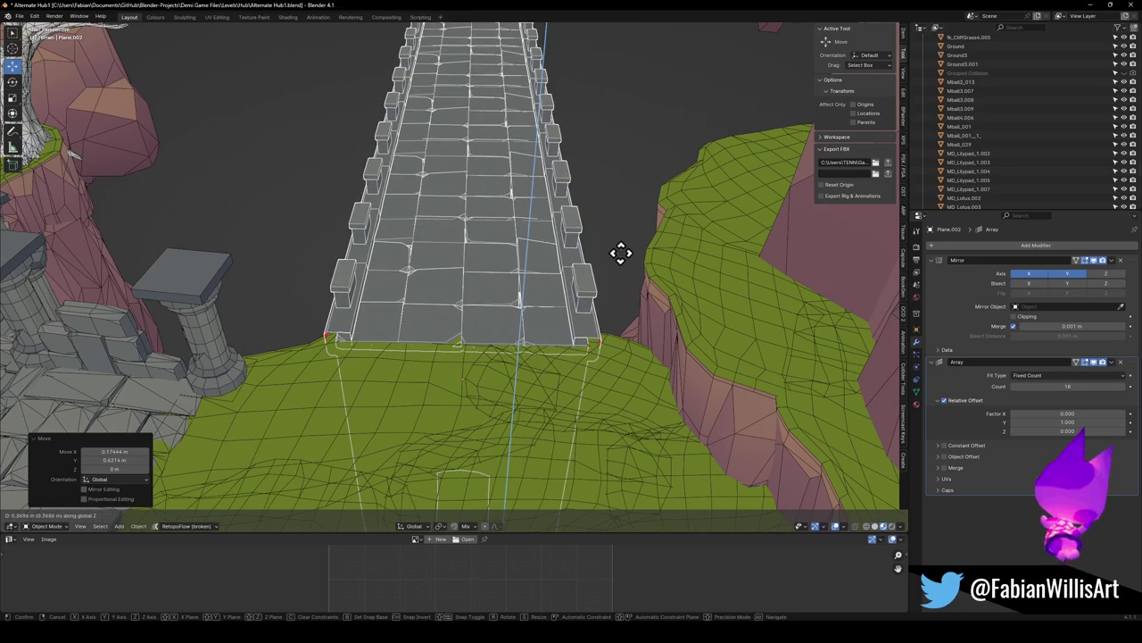
{"action": "left_click", "coordinate": [615, 272]}
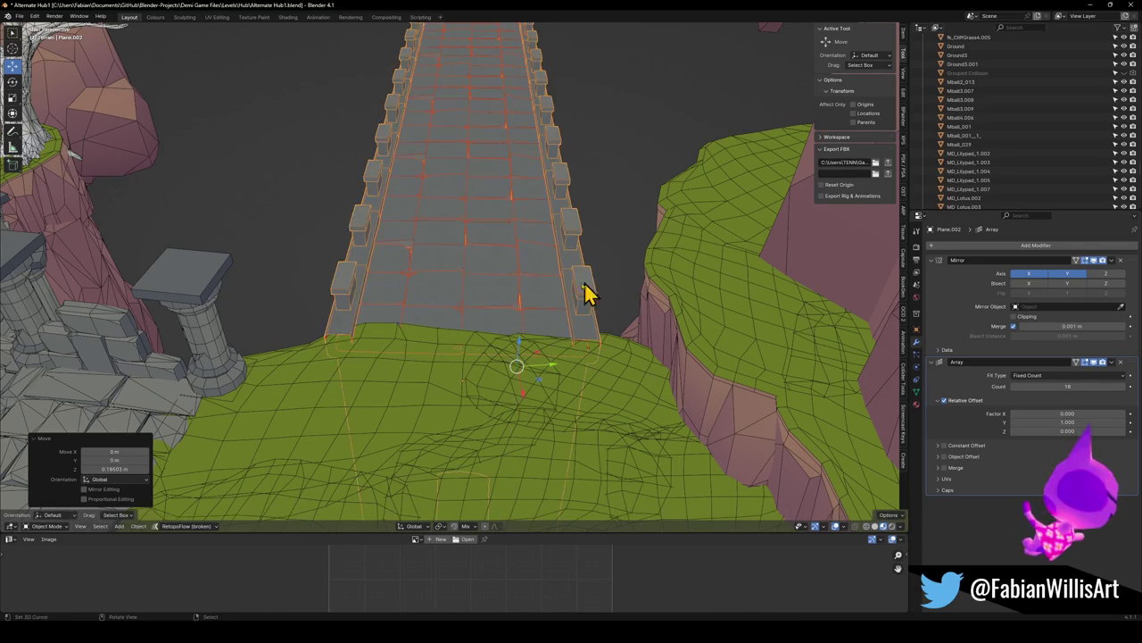
{"action": "mouse_move", "coordinate": [492, 327]}
{"action": "middle_mouse_down"}
{"action": "mouse_move", "coordinate": [607, 291]}
{"action": "mouse_move", "coordinate": [525, 320]}
{"action": "middle_mouse_up"}
{"action": "scroll", "coordinate": [582, 211], "scroll_direction": "down", "scroll_amount": 8}
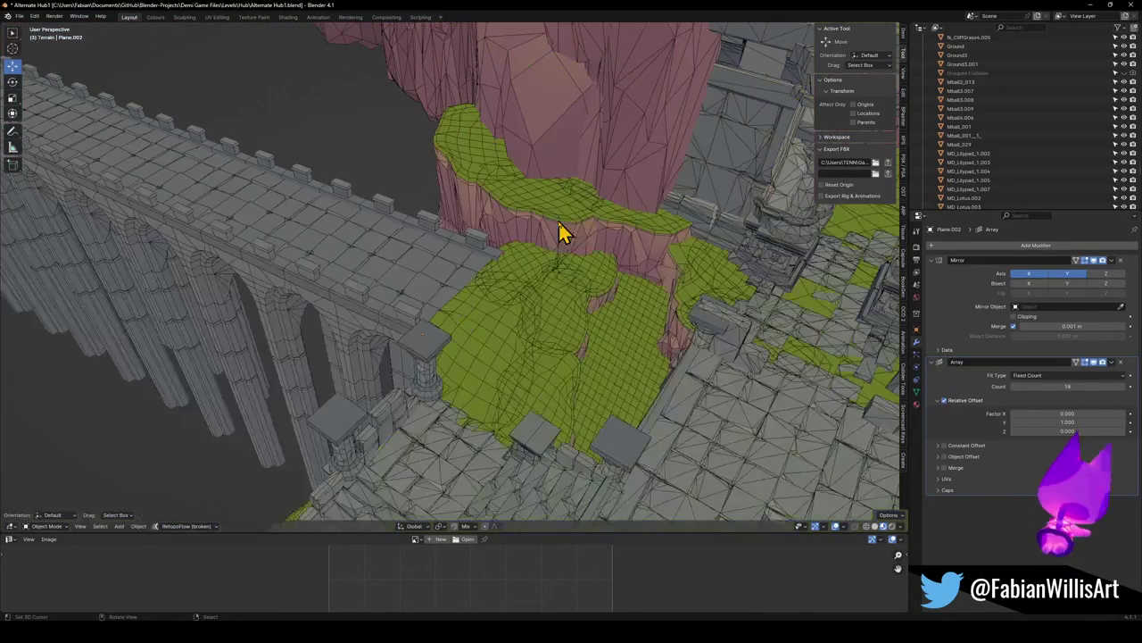
{"action": "key", "text": "shift+grave"}
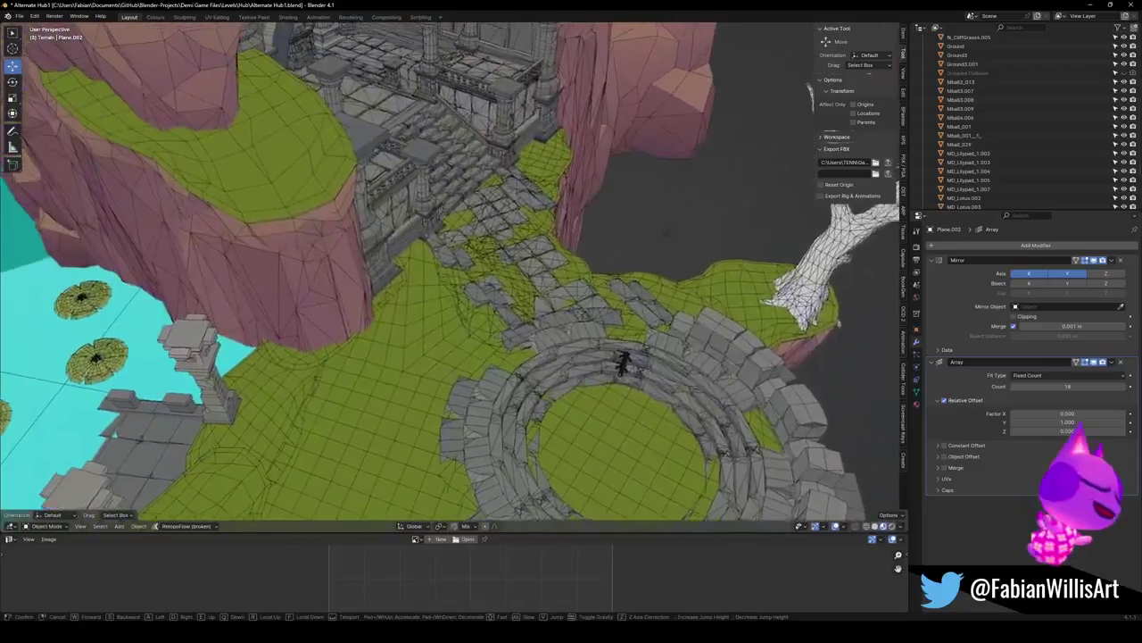
{"action": "left_click", "coordinate": [589, 275]}
{"action": "left_click", "coordinate": [229, 387]}
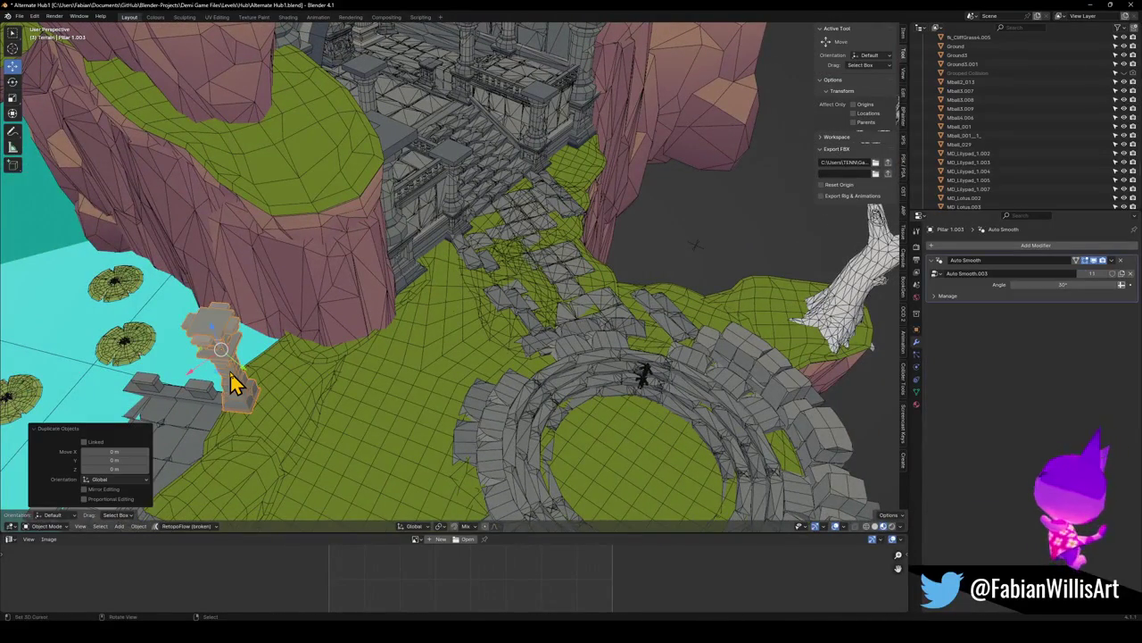
{"action": "key", "text": "shift+grave"}
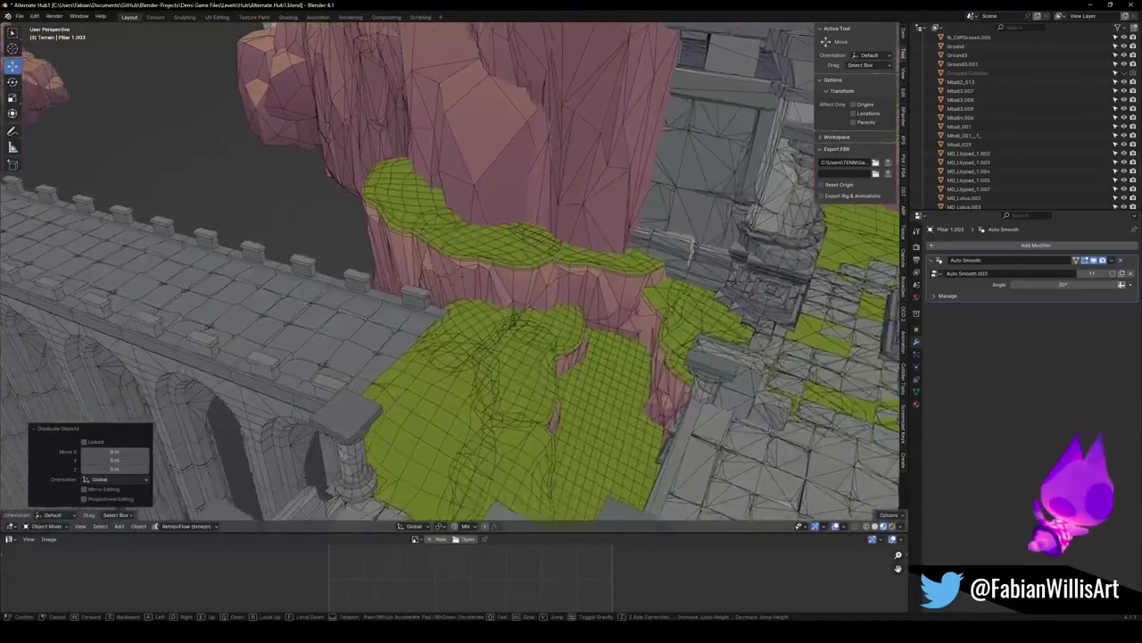
{"action": "left_click", "coordinate": [445, 369]}
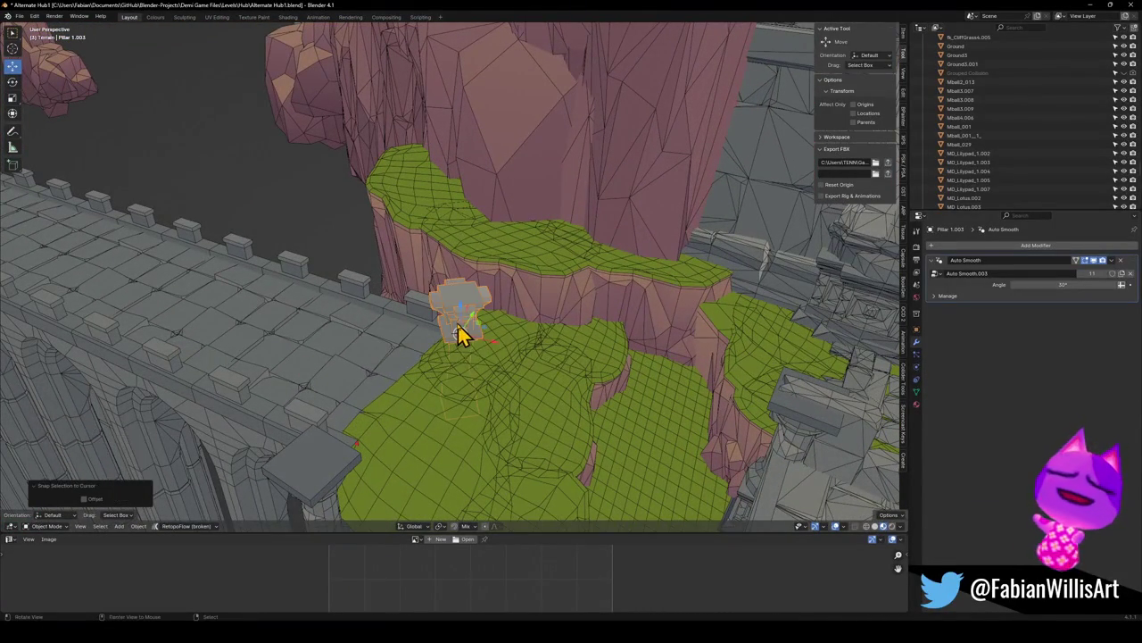
{"action": "key", "text": "KP_Decimal"}
{"action": "key", "text": "g"}
{"action": "key", "text": "z"}
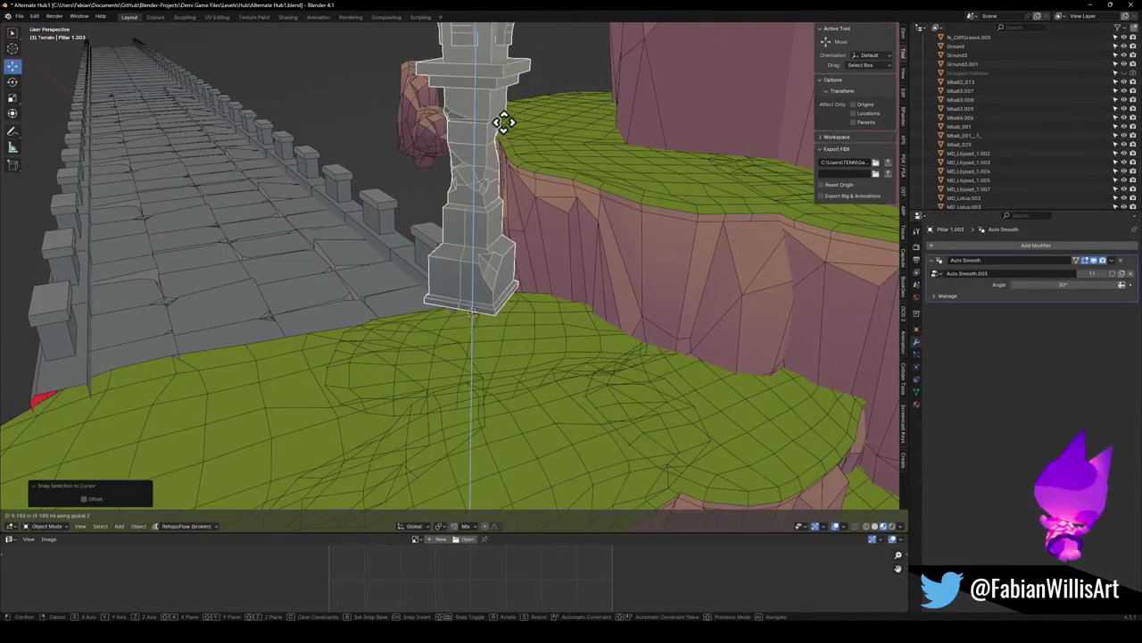
{"action": "left_click", "coordinate": [508, 158]}
{"action": "middle_click_drag", "start_coordinate": [508, 158], "coordinate": [530, 215]}
{"action": "key", "text": "r"}
{"action": "key", "text": "z"}
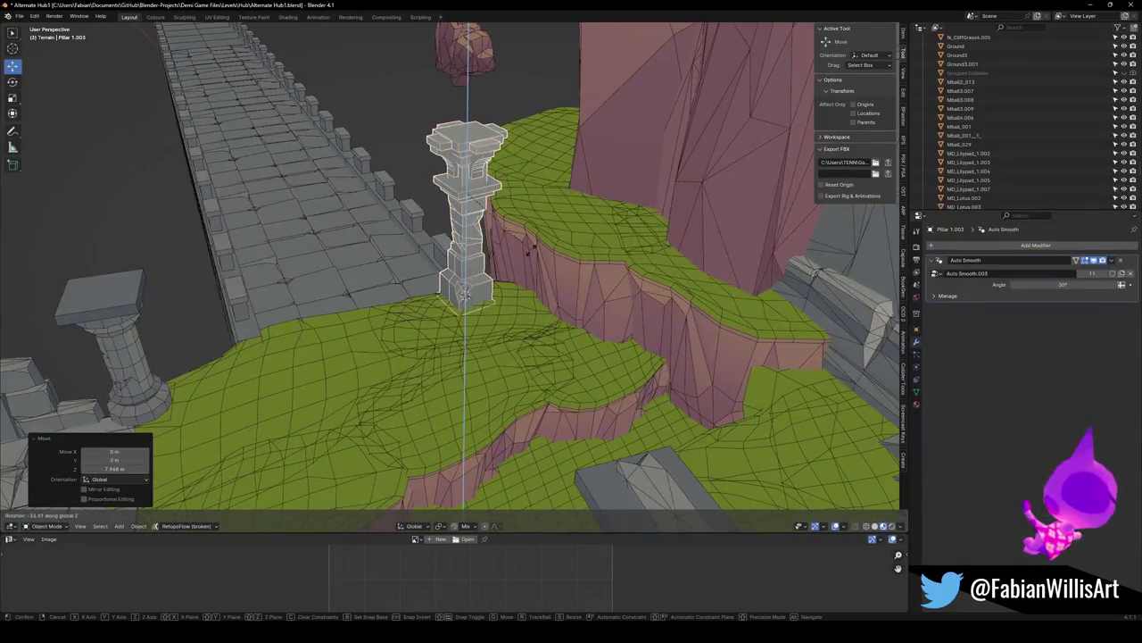
{"action": "left_click", "coordinate": [529, 261]}
{"action": "key", "text": "g"}
{"action": "key", "text": "shift+z"}
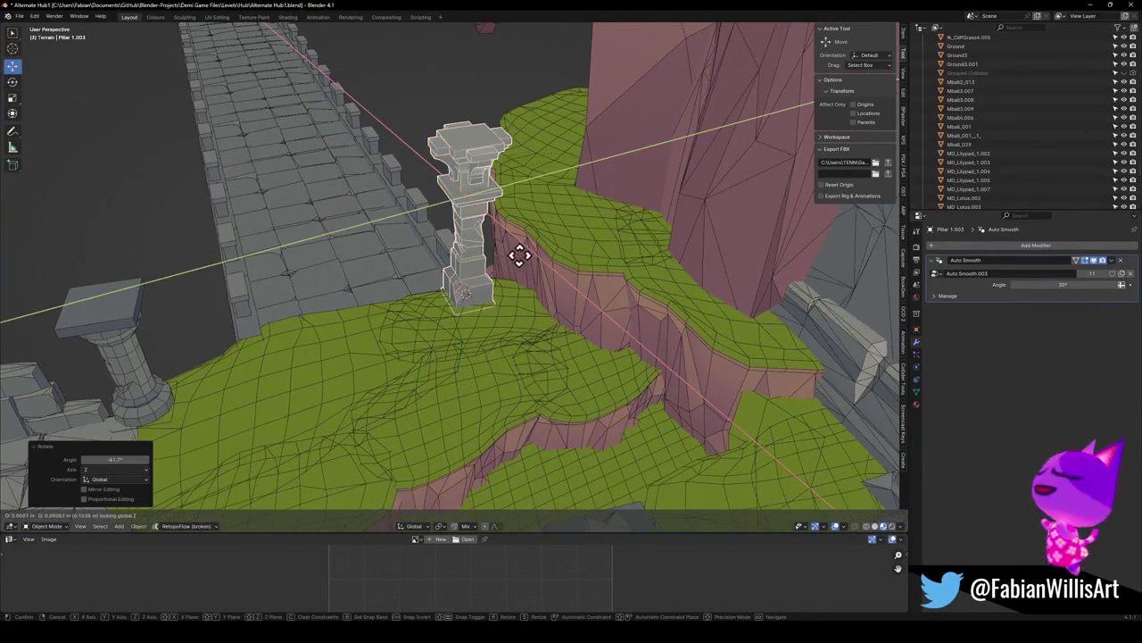
{"action": "left_click", "coordinate": [551, 268]}
{"action": "mouse_move", "coordinate": [550, 268]}
{"action": "middle_mouse_down"}
{"action": "mouse_move", "coordinate": [515, 232]}
{"action": "mouse_move", "coordinate": [586, 224]}
{"action": "mouse_move", "coordinate": [587, 258]}
{"action": "mouse_move", "coordinate": [467, 331]}
{"action": "middle_mouse_up"}
{"action": "key", "text": "g"}
{"action": "left_click", "coordinate": [585, 277]}
{"action": "scroll", "coordinate": [572, 278], "scroll_direction": "down", "scroll_amount": 3}
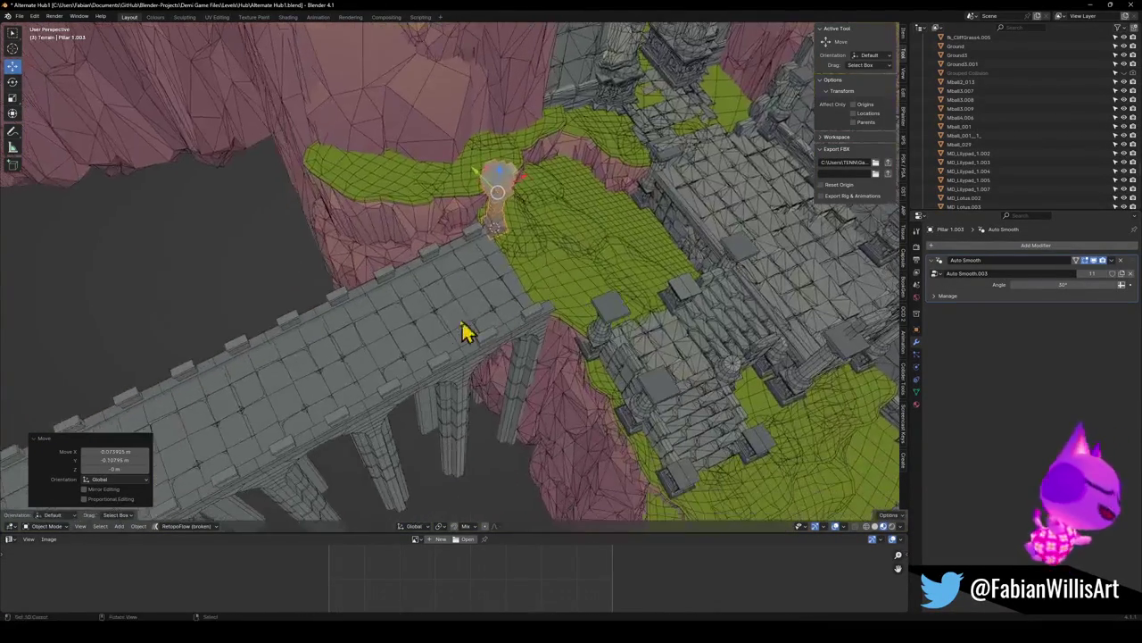
{"action": "left_click", "coordinate": [455, 332]}
{"action": "left_click", "coordinate": [457, 370]}
{"action": "key", "text": "r"}
{"action": "key", "text": "z"}
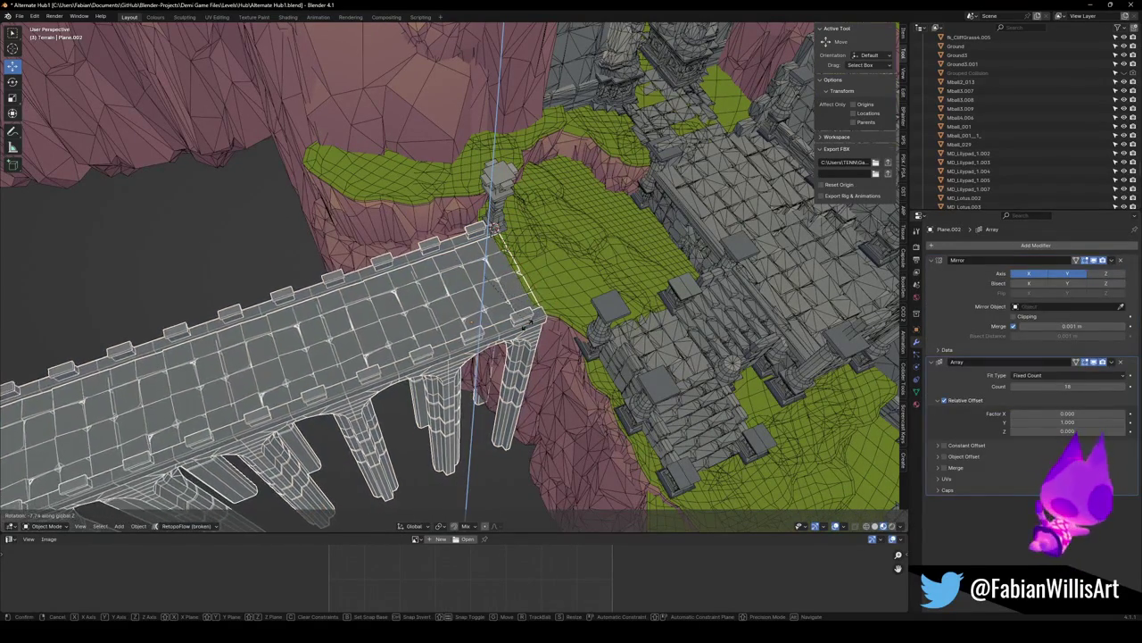
{"action": "left_click", "coordinate": [543, 317]}
{"action": "mouse_move", "coordinate": [542, 318]}
{"action": "middle_mouse_down"}
{"action": "mouse_move", "coordinate": [454, 312]}
{"action": "mouse_move", "coordinate": [479, 280]}
{"action": "middle_mouse_up"}
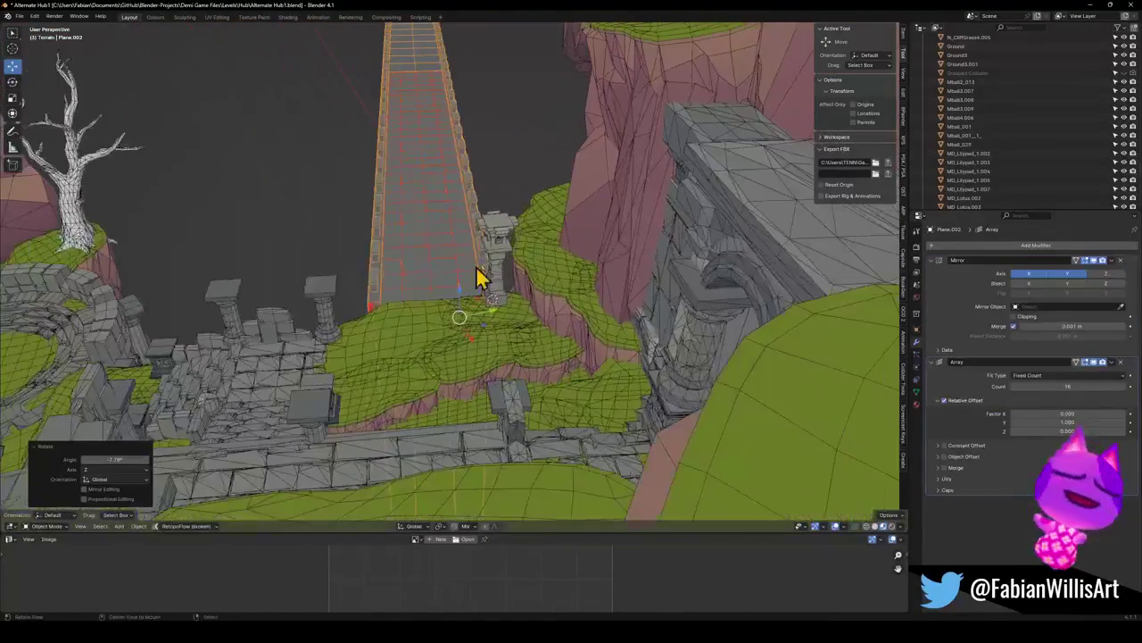
{"action": "key", "text": "r"}
{"action": "key", "text": "z"}
{"action": "left_click", "coordinate": [538, 240]}
{"action": "key", "text": "g"}
{"action": "key", "text": "shift+z"}
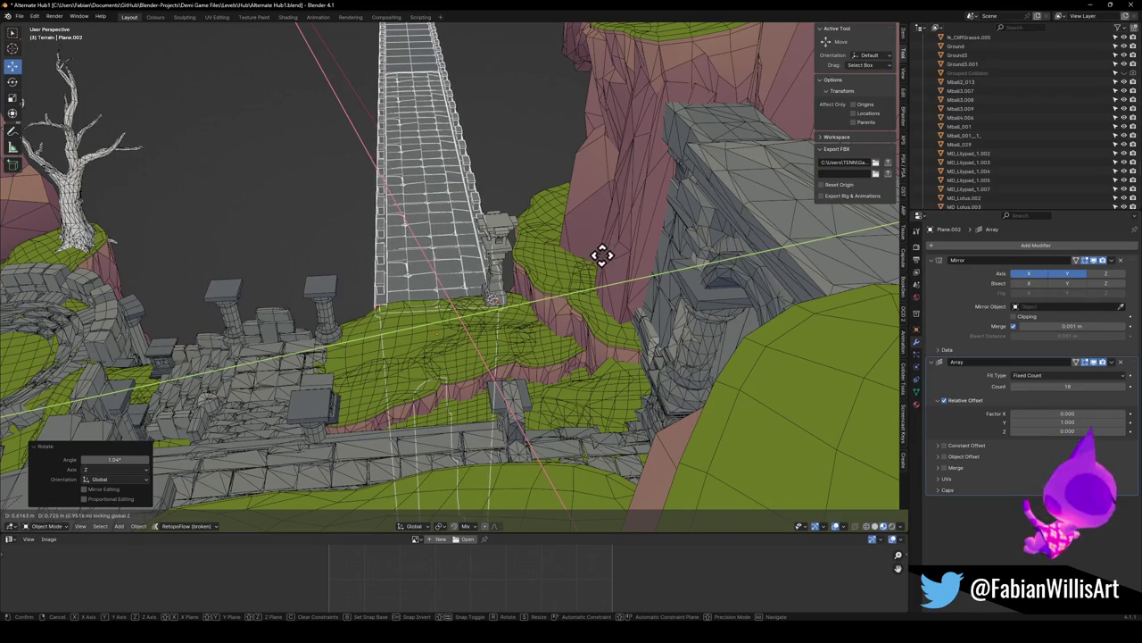
{"action": "left_click", "coordinate": [610, 254]}
{"action": "scroll", "coordinate": [515, 284], "scroll_direction": "up", "scroll_amount": 3}
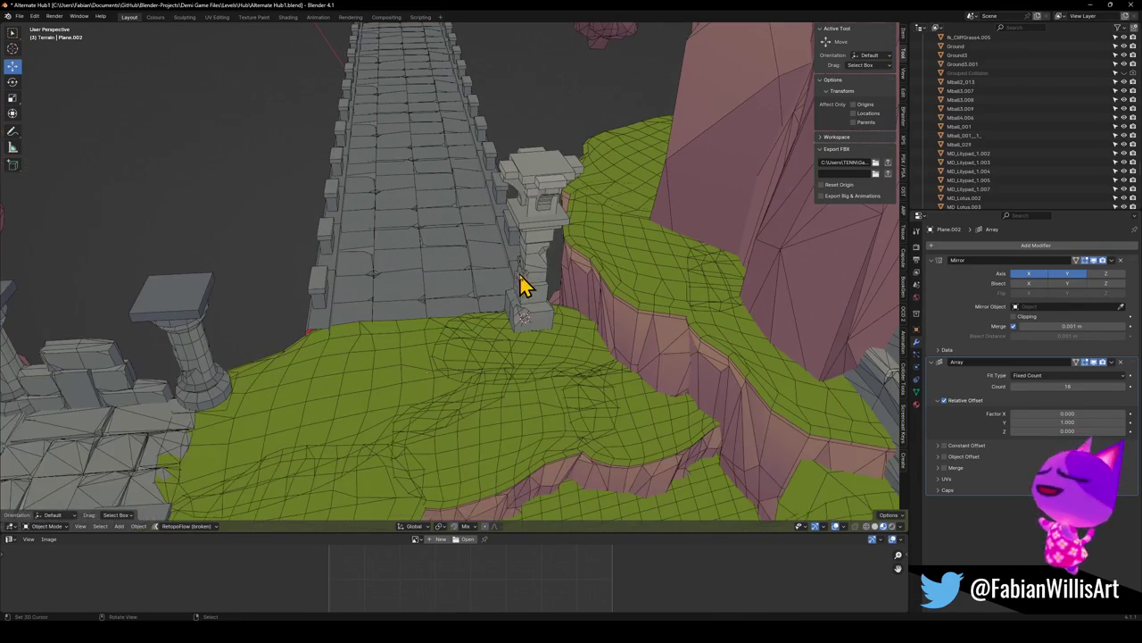
{"action": "left_click", "coordinate": [525, 286]}
{"action": "key", "text": "r"}
{"action": "key", "text": "z"}
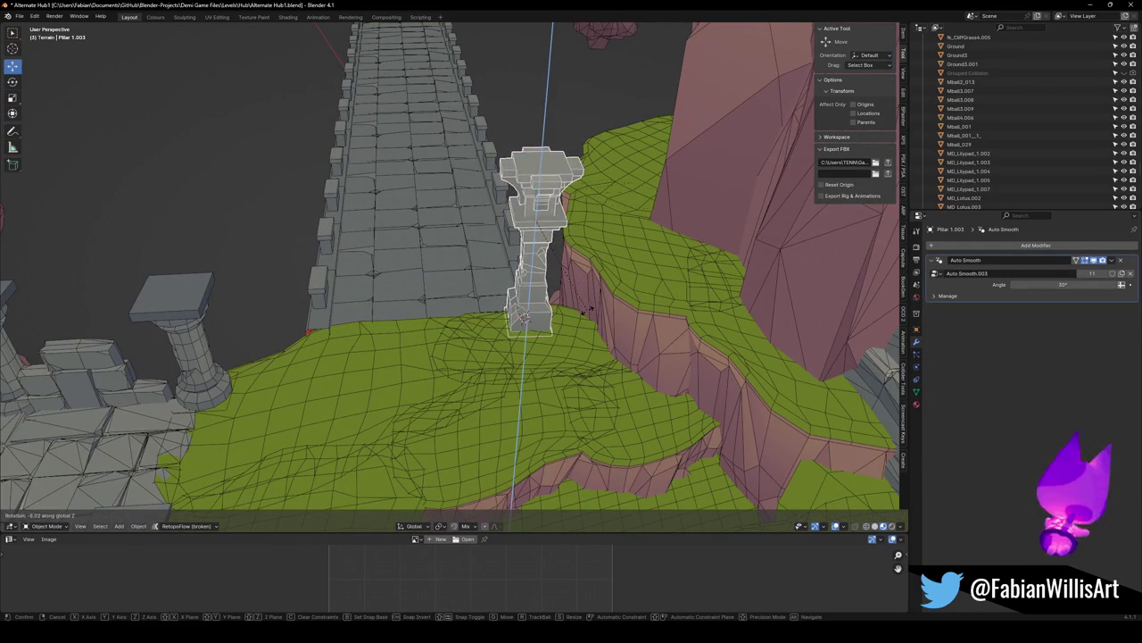
{"action": "left_click", "coordinate": [587, 309]}
{"action": "key", "text": "g"}
{"action": "key", "text": "shift+z"}
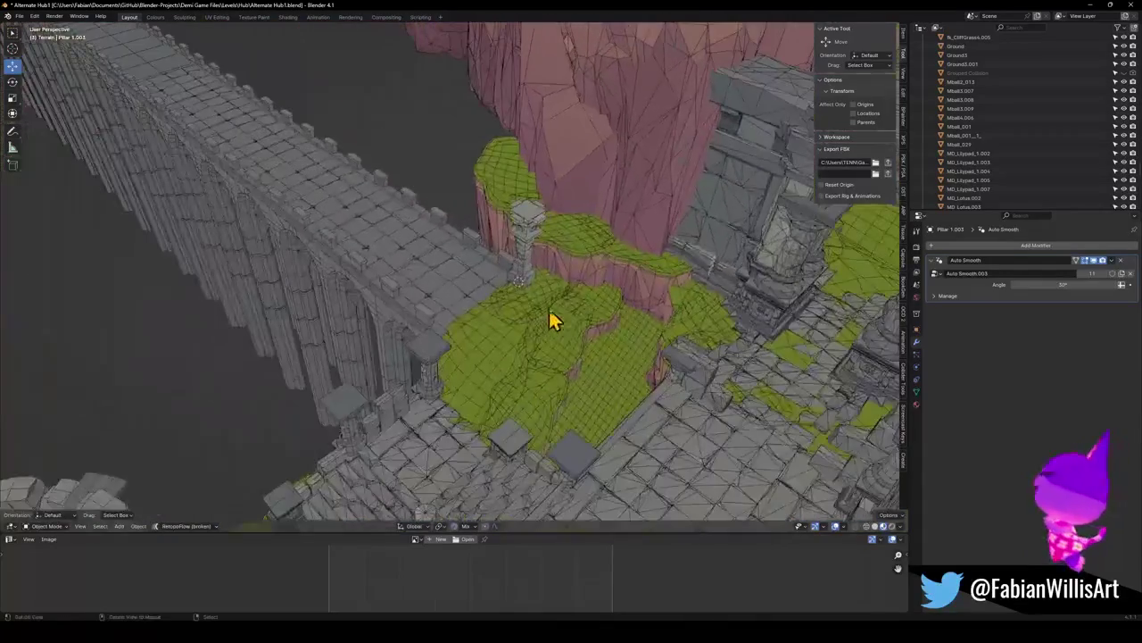
{"action": "key", "text": "shift+d"}
{"action": "key", "text": "shift+z"}
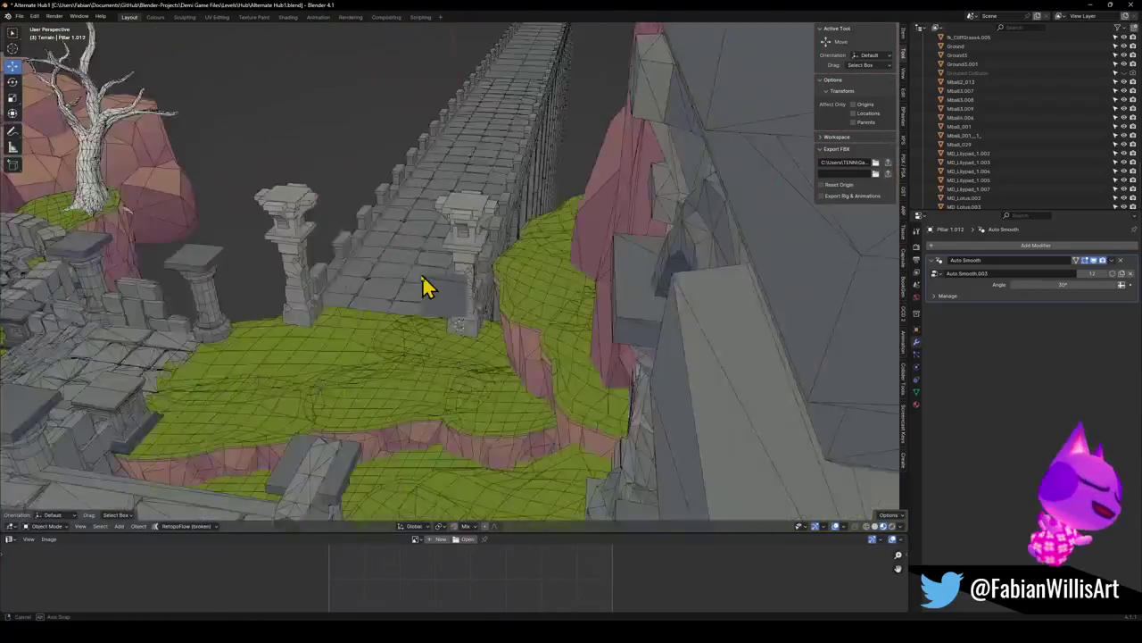
{"action": "mouse_move", "coordinate": [427, 286]}
{"action": "middle_mouse_down"}
{"action": "mouse_move", "coordinate": [472, 294]}
{"action": "mouse_move", "coordinate": [497, 272]}
{"action": "middle_mouse_up"}
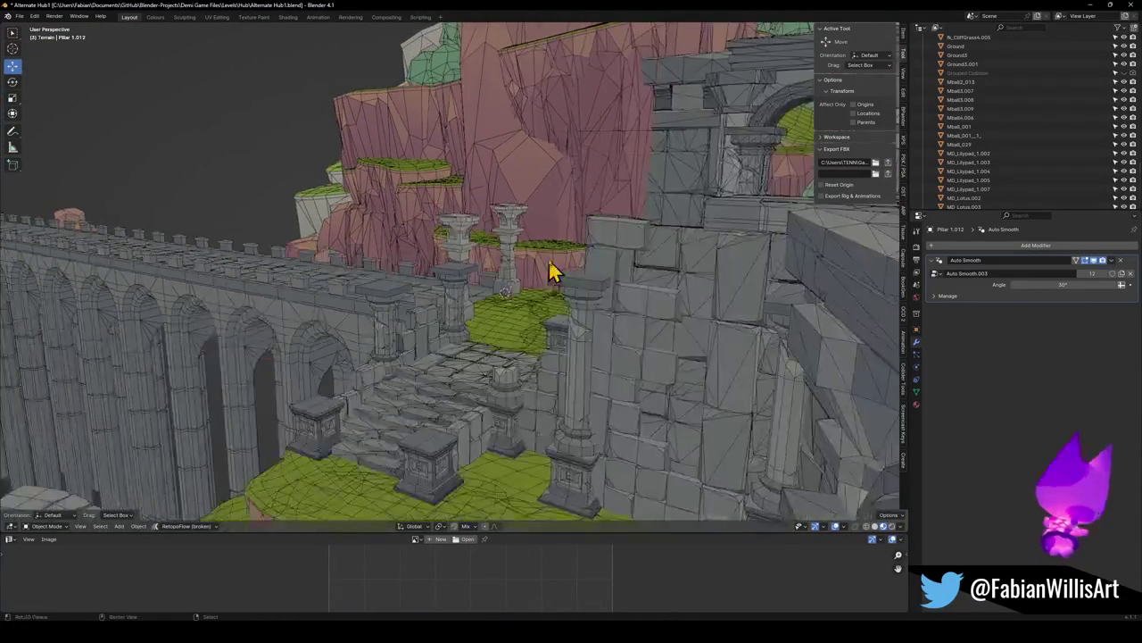
{"action": "mouse_move", "coordinate": [564, 297]}
{"action": "middle_mouse_down"}
{"action": "mouse_move", "coordinate": [571, 316]}
{"action": "mouse_move", "coordinate": [326, 285]}
{"action": "mouse_move", "coordinate": [420, 306]}
{"action": "mouse_move", "coordinate": [484, 304]}
{"action": "mouse_move", "coordinate": [439, 318]}
{"action": "middle_mouse_up"}
{"action": "middle_click_drag", "start_coordinate": [580, 293], "coordinate": [538, 265]}
{"action": "mouse_move", "coordinate": [628, 295]}
{"action": "middle_mouse_down"}
{"action": "mouse_move", "coordinate": [566, 288]}
{"action": "mouse_move", "coordinate": [604, 311]}
{"action": "mouse_move", "coordinate": [574, 311]}
{"action": "mouse_move", "coordinate": [549, 346]}
{"action": "mouse_move", "coordinate": [574, 318]}
{"action": "mouse_move", "coordinate": [286, 286]}
{"action": "mouse_move", "coordinate": [423, 327]}
{"action": "middle_mouse_up"}
Select the cliff piece DK_Terrain_01.012 and raise it along Z
{"action": "left_click", "coordinate": [438, 328]}
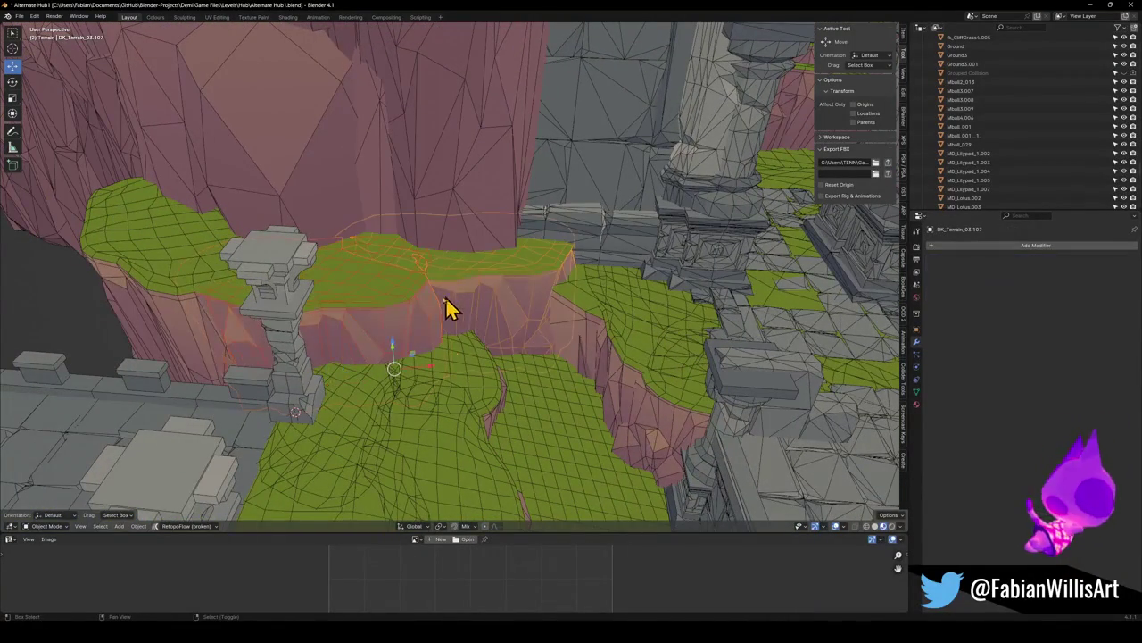
{"action": "left_click", "coordinate": [299, 323]}
{"action": "mouse_move", "coordinate": [281, 327]}
{"action": "middle_mouse_down"}
{"action": "mouse_move", "coordinate": [416, 326]}
{"action": "mouse_move", "coordinate": [374, 397]}
{"action": "mouse_move", "coordinate": [423, 369]}
{"action": "middle_mouse_up"}
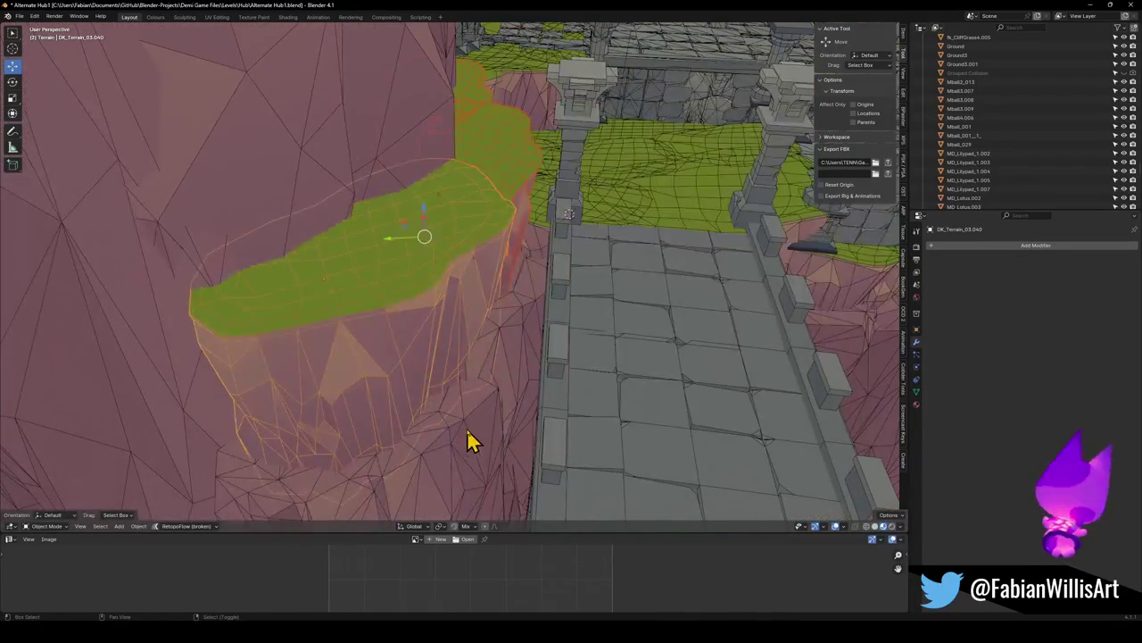
{"action": "left_click", "coordinate": [504, 371]}
{"action": "key", "text": "g"}
{"action": "key", "text": "z"}
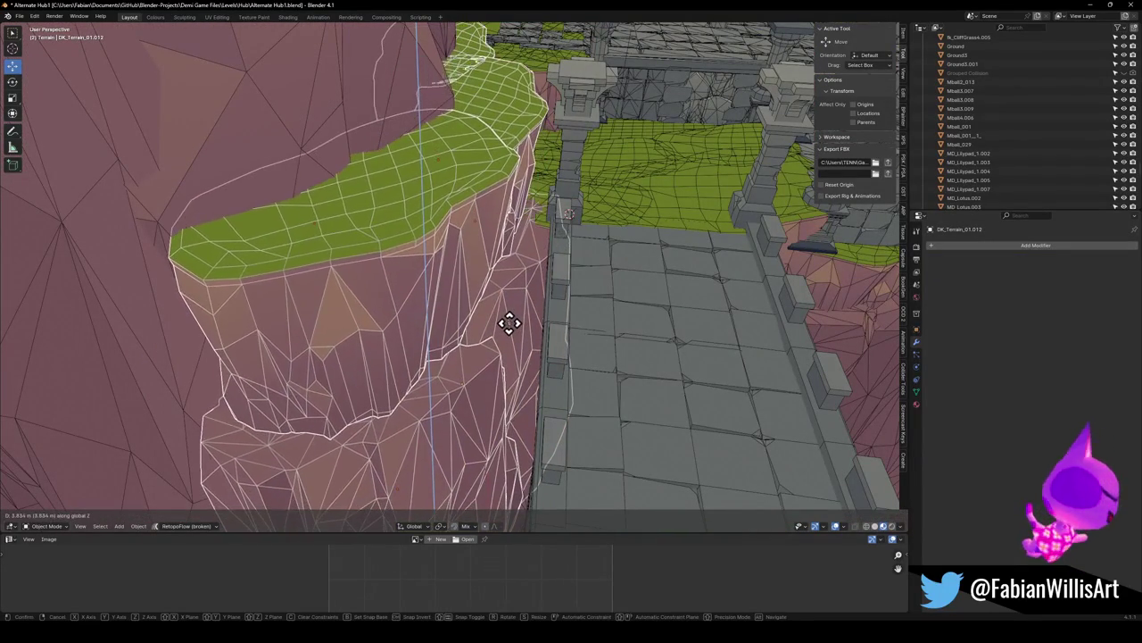
{"action": "left_click", "coordinate": [508, 331]}
Adjust the cliff piece's height and stretch it taller along Z
{"action": "mouse_move", "coordinate": [508, 331]}
{"action": "middle_mouse_down"}
{"action": "mouse_move", "coordinate": [520, 306]}
{"action": "mouse_move", "coordinate": [413, 349]}
{"action": "mouse_move", "coordinate": [341, 326]}
{"action": "mouse_move", "coordinate": [337, 314]}
{"action": "mouse_move", "coordinate": [500, 330]}
{"action": "middle_mouse_up"}
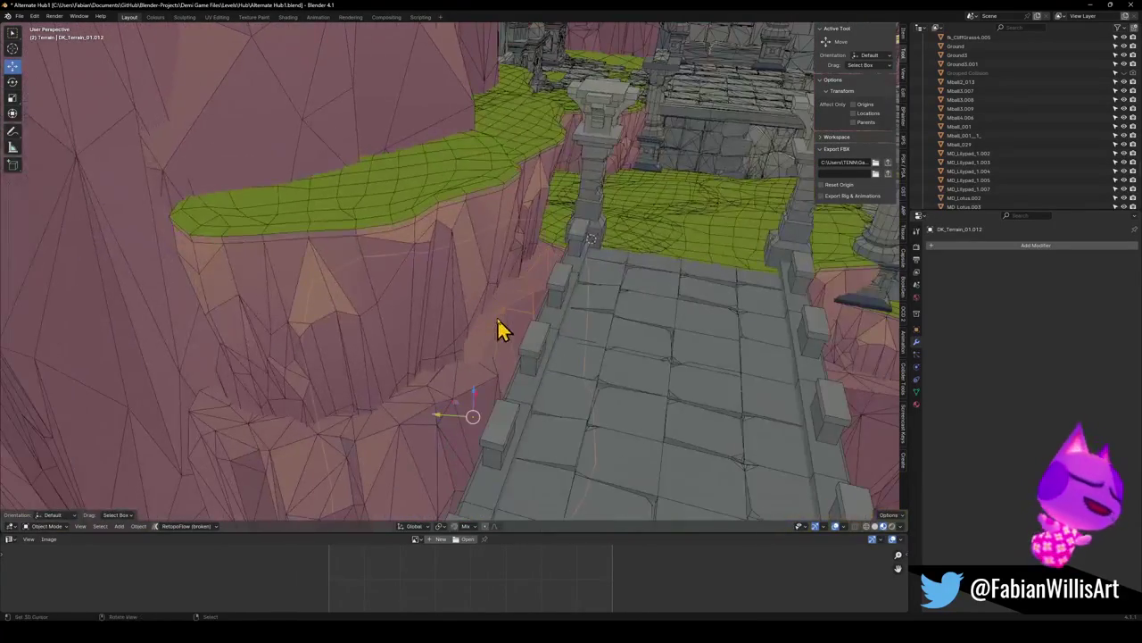
{"action": "key", "text": "g"}
{"action": "key", "text": "z"}
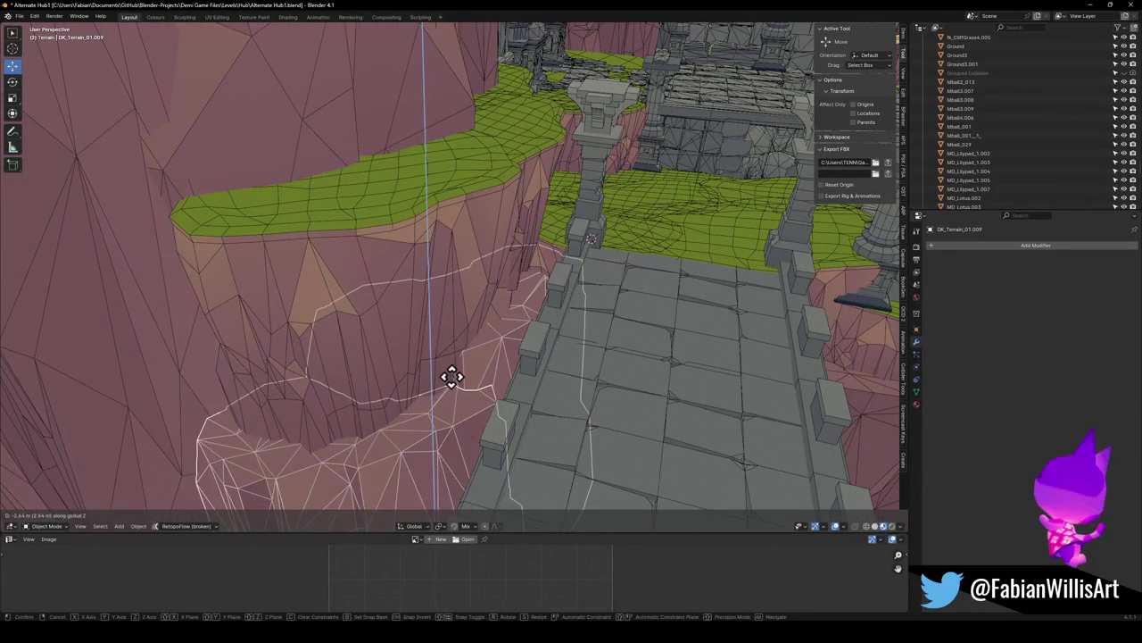
{"action": "left_click", "coordinate": [510, 324]}
{"action": "key", "text": "s"}
{"action": "key", "text": "z"}
{"action": "left_click", "coordinate": [523, 259]}
{"action": "key", "text": "g"}
{"action": "key", "text": "z"}
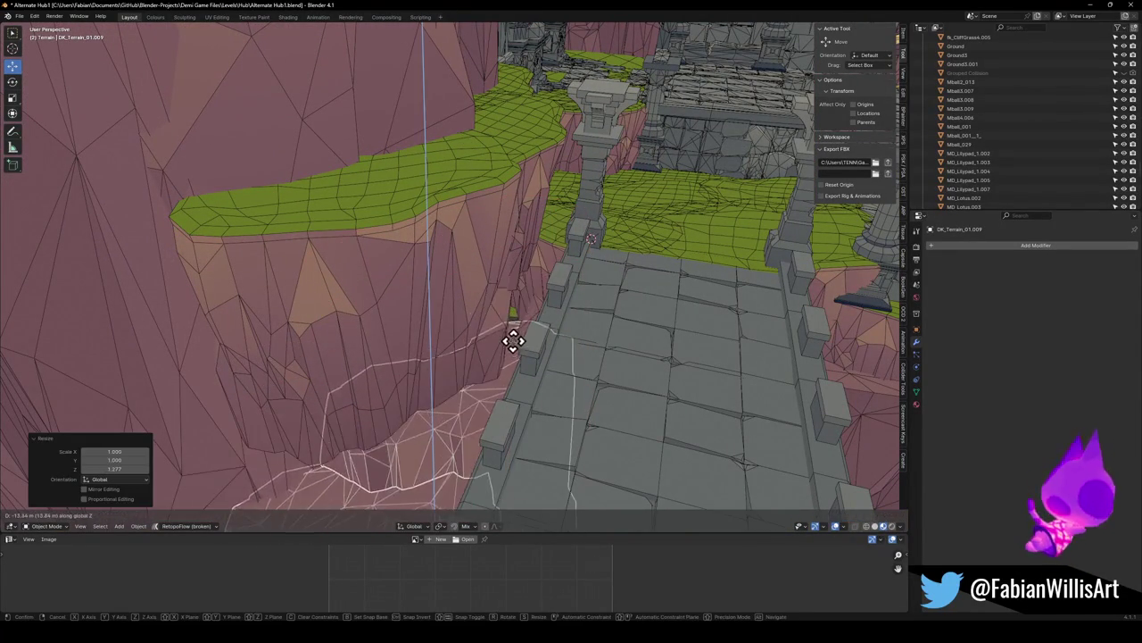
{"action": "left_click", "coordinate": [513, 340]}
Set the cliff wall DK_Terrain_03.107's origin to the 3D cursor and stretch it taller
{"action": "left_click", "coordinate": [516, 252]}
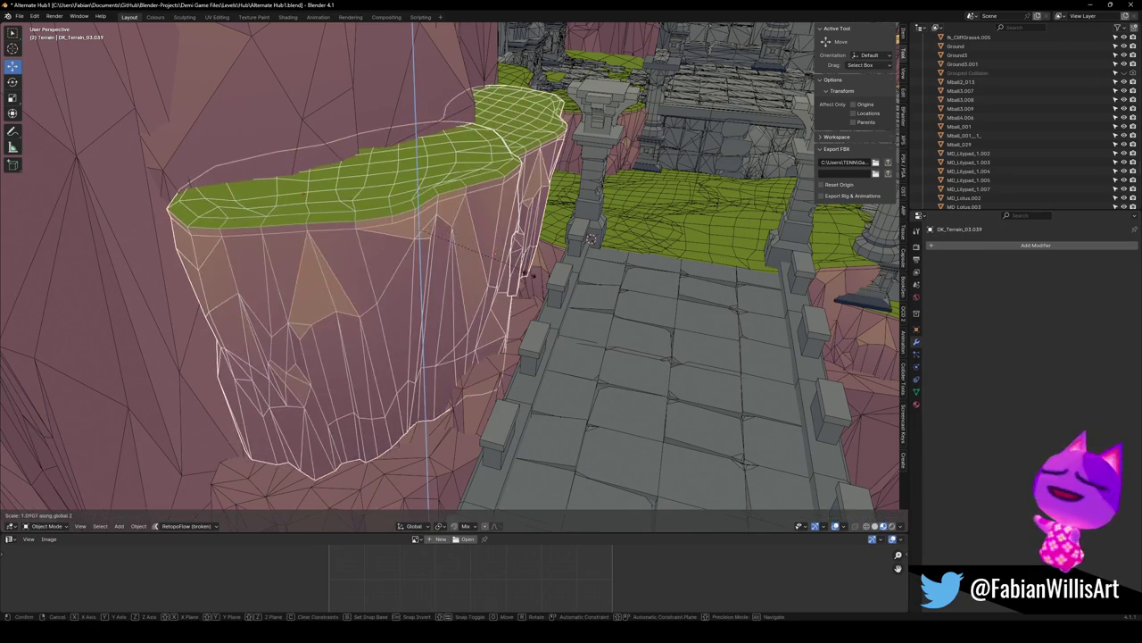
{"action": "middle_click_drag", "start_coordinate": [528, 256], "coordinate": [499, 266]}
{"action": "middle_click_drag", "start_coordinate": [600, 235], "coordinate": [454, 268]}
{"action": "left_click", "coordinate": [613, 268]}
{"action": "mouse_move", "coordinate": [612, 268]}
{"action": "middle_mouse_down"}
{"action": "mouse_move", "coordinate": [586, 256]}
{"action": "mouse_move", "coordinate": [585, 226]}
{"action": "mouse_move", "coordinate": [591, 258]}
{"action": "mouse_move", "coordinate": [528, 295]}
{"action": "mouse_move", "coordinate": [378, 331]}
{"action": "mouse_move", "coordinate": [492, 291]}
{"action": "mouse_move", "coordinate": [446, 298]}
{"action": "mouse_move", "coordinate": [491, 313]}
{"action": "middle_mouse_up"}
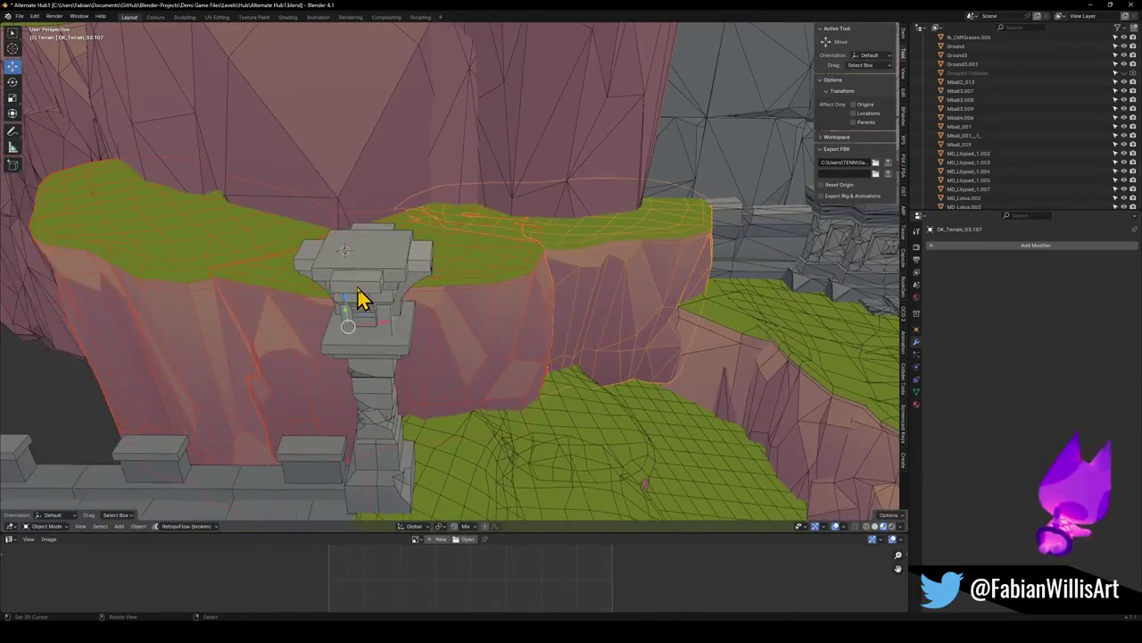
{"action": "key", "text": "shift+s"}
{"action": "left_click", "coordinate": [499, 299]}
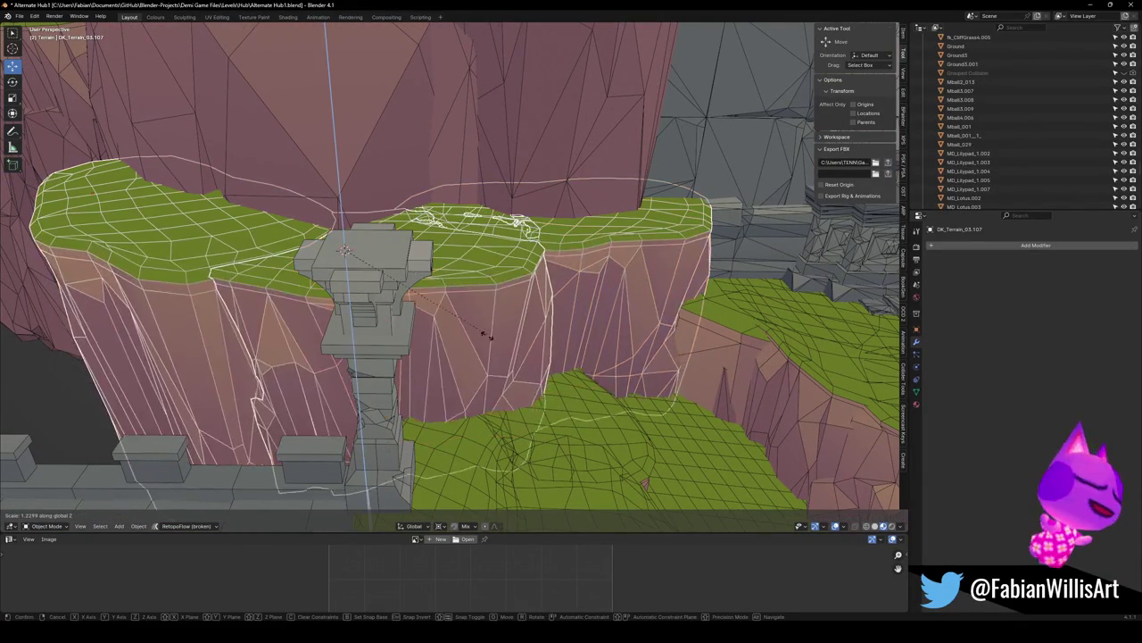
{"action": "left_click", "coordinate": [500, 365]}
{"action": "mouse_move", "coordinate": [500, 365]}
{"action": "middle_mouse_down"}
{"action": "mouse_move", "coordinate": [572, 322]}
{"action": "mouse_move", "coordinate": [527, 288]}
{"action": "middle_mouse_up"}
{"action": "scroll", "coordinate": [527, 294], "scroll_direction": "down", "scroll_amount": 3}
{"action": "scroll", "coordinate": [526, 295], "scroll_direction": "down", "scroll_amount": 1}
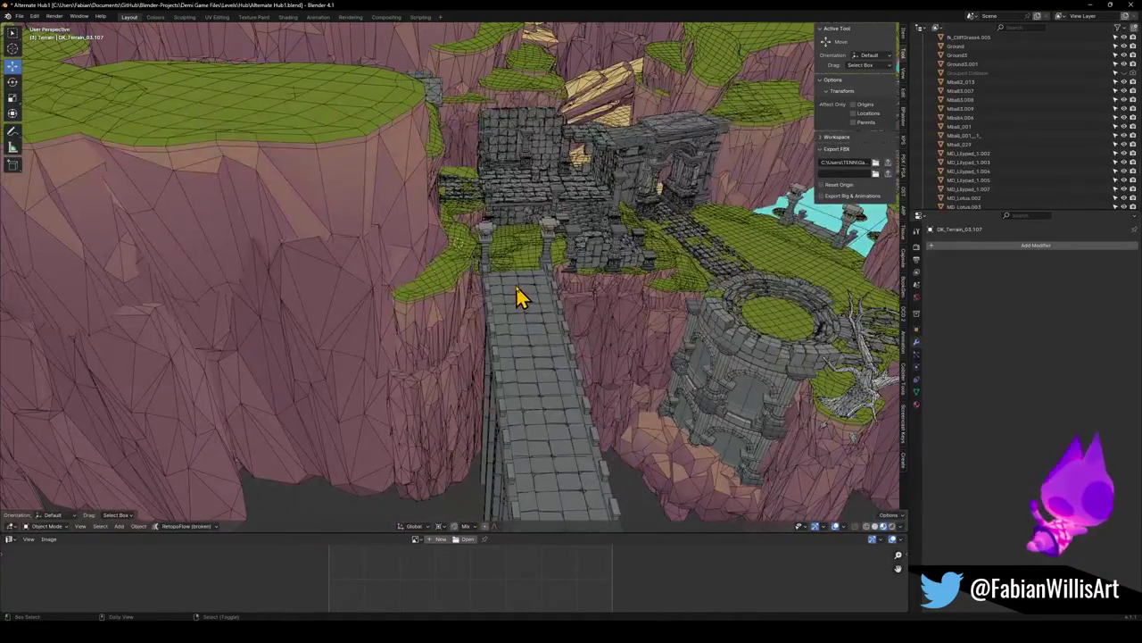
Save the level as Alternate Hub2.blend and lower the bridge's Array count by four spans
{"action": "key", "text": "ctrl+shift+s"}
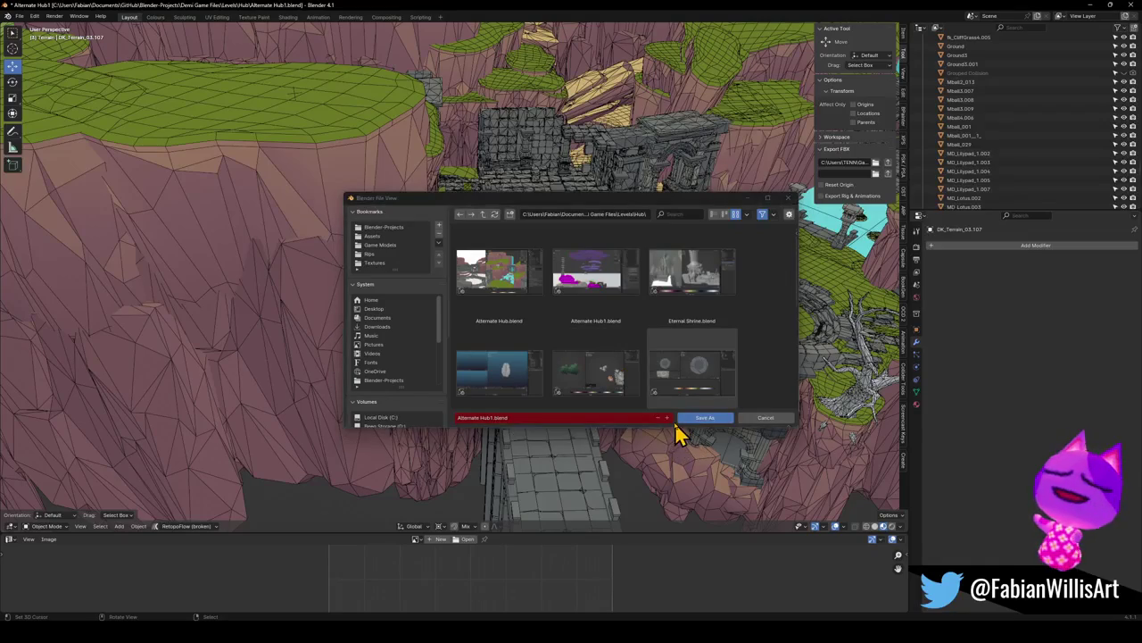
{"action": "left_click", "coordinate": [687, 419]}
{"action": "mouse_move", "coordinate": [518, 308]}
{"action": "middle_mouse_down"}
{"action": "mouse_move", "coordinate": [515, 273]}
{"action": "mouse_move", "coordinate": [490, 306]}
{"action": "mouse_move", "coordinate": [341, 298]}
{"action": "mouse_move", "coordinate": [438, 293]}
{"action": "mouse_move", "coordinate": [428, 306]}
{"action": "middle_mouse_up"}
{"action": "left_click", "coordinate": [354, 294]}
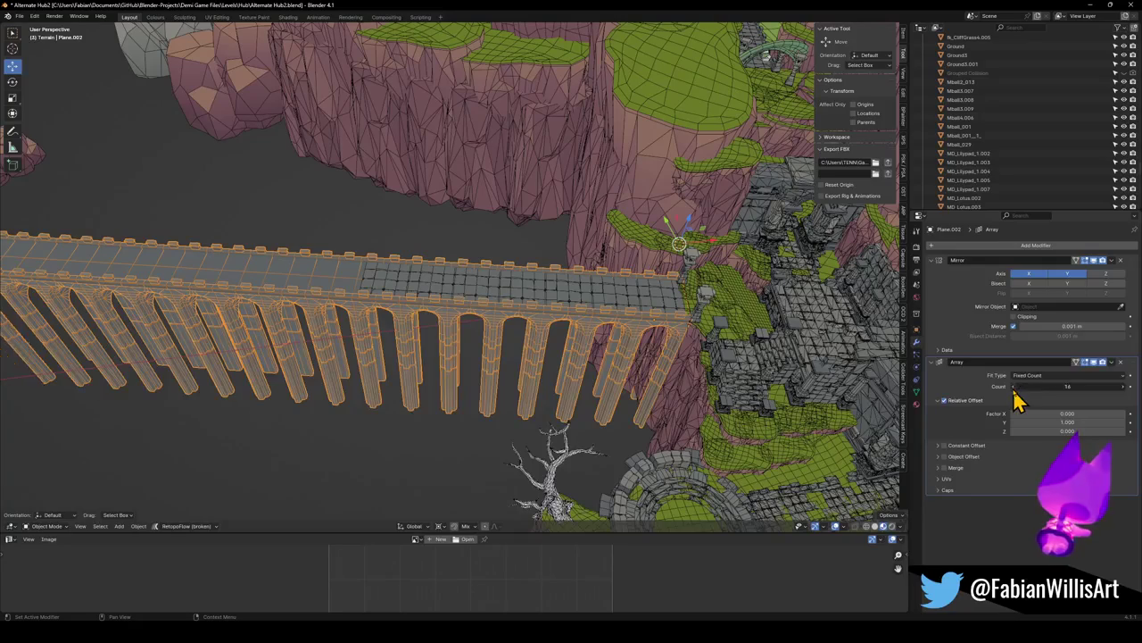
{"action": "left_click", "coordinate": [1014, 386]}
{"action": "left_click", "coordinate": [1014, 387]}
{"action": "left_click", "coordinate": [1014, 387]}
{"action": "left_click", "coordinate": [1014, 386]}
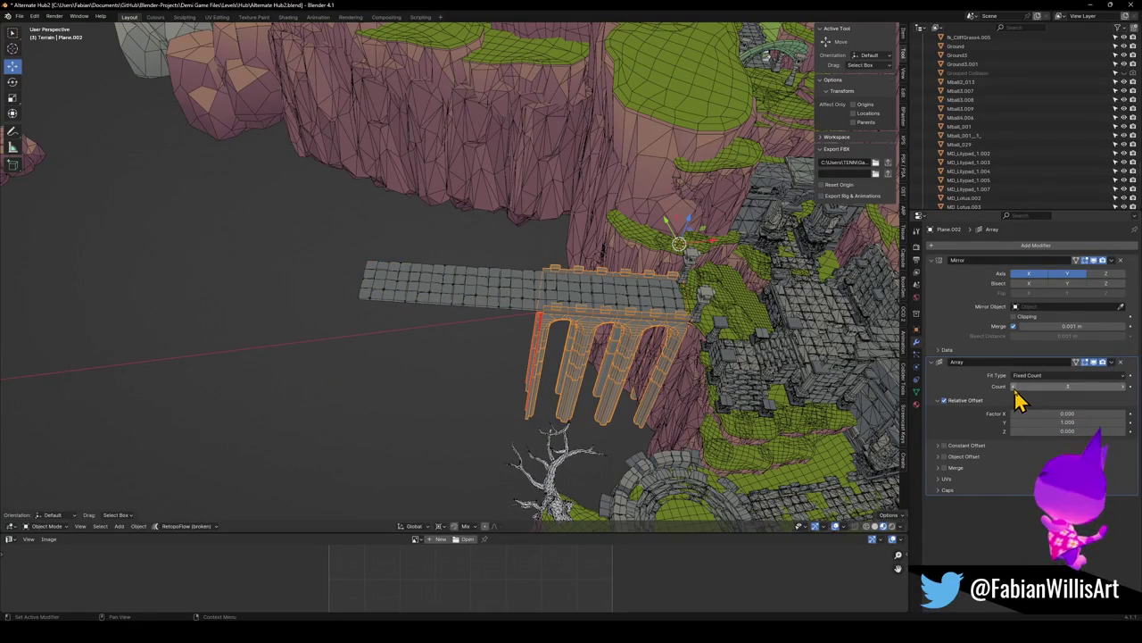
Set the walkway Plane.001's Array count to 3 and save the file
{"action": "mouse_move", "coordinate": [782, 337]}
{"action": "middle_mouse_down"}
{"action": "mouse_move", "coordinate": [650, 344]}
{"action": "mouse_move", "coordinate": [497, 230]}
{"action": "mouse_move", "coordinate": [446, 209]}
{"action": "mouse_move", "coordinate": [562, 192]}
{"action": "mouse_move", "coordinate": [499, 225]}
{"action": "mouse_move", "coordinate": [594, 169]}
{"action": "middle_mouse_up"}
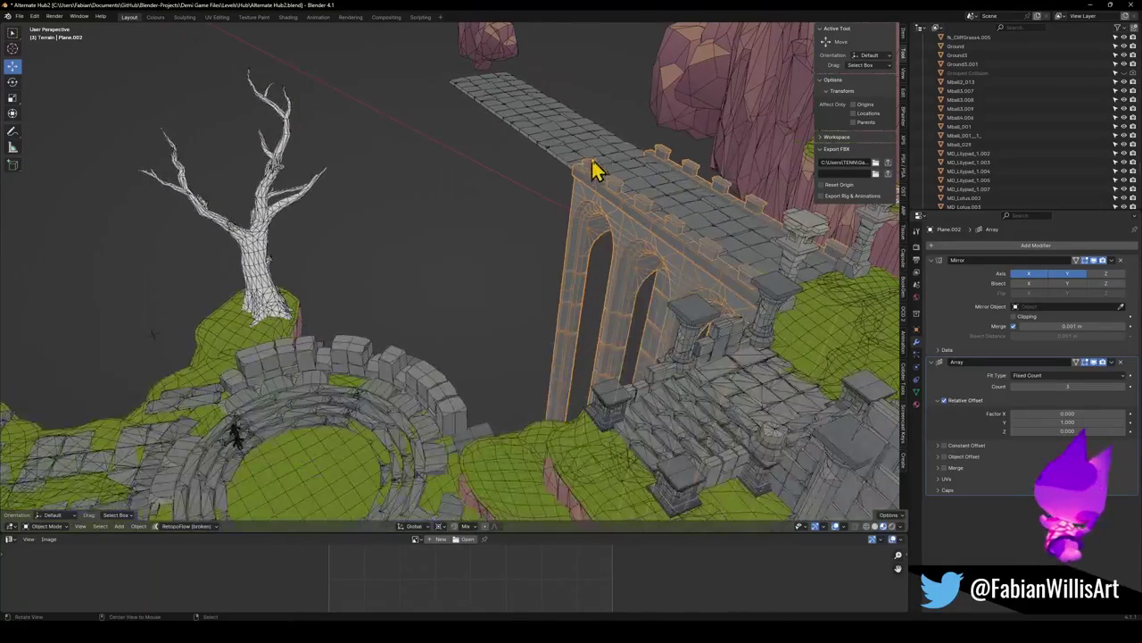
{"action": "left_click", "coordinate": [574, 152]}
{"action": "key", "text": "KP_Decimal"}
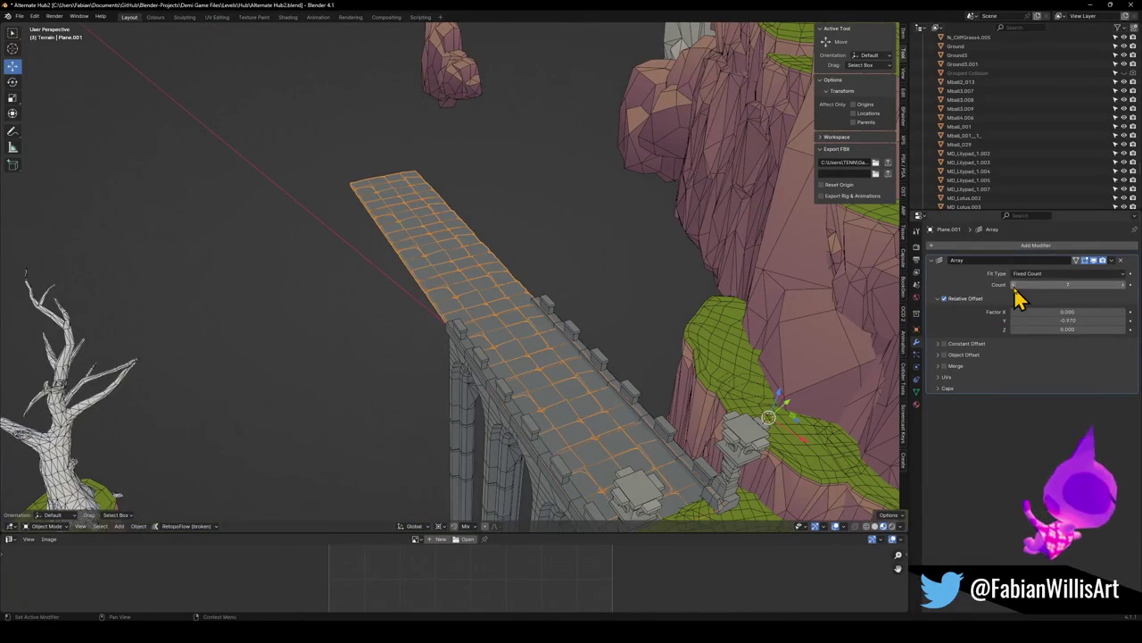
{"action": "left_click", "coordinate": [1014, 285]}
{"action": "left_click", "coordinate": [1014, 285]}
{"action": "left_click", "coordinate": [1014, 285]}
{"action": "mouse_move", "coordinate": [661, 417]}
{"action": "middle_mouse_down"}
{"action": "mouse_move", "coordinate": [451, 316]}
{"action": "mouse_move", "coordinate": [530, 332]}
{"action": "mouse_move", "coordinate": [492, 241]}
{"action": "mouse_move", "coordinate": [530, 262]}
{"action": "mouse_move", "coordinate": [581, 250]}
{"action": "mouse_move", "coordinate": [523, 255]}
{"action": "mouse_move", "coordinate": [536, 235]}
{"action": "mouse_move", "coordinate": [558, 263]}
{"action": "mouse_move", "coordinate": [532, 254]}
{"action": "mouse_move", "coordinate": [515, 276]}
{"action": "mouse_move", "coordinate": [543, 288]}
{"action": "mouse_move", "coordinate": [541, 324]}
{"action": "mouse_move", "coordinate": [523, 342]}
{"action": "mouse_move", "coordinate": [454, 311]}
{"action": "mouse_move", "coordinate": [470, 273]}
{"action": "mouse_move", "coordinate": [464, 344]}
{"action": "mouse_move", "coordinate": [454, 312]}
{"action": "middle_mouse_up"}
{"action": "key", "text": "ctrl+s"}
{"action": "key", "text": "ctrl+s"}
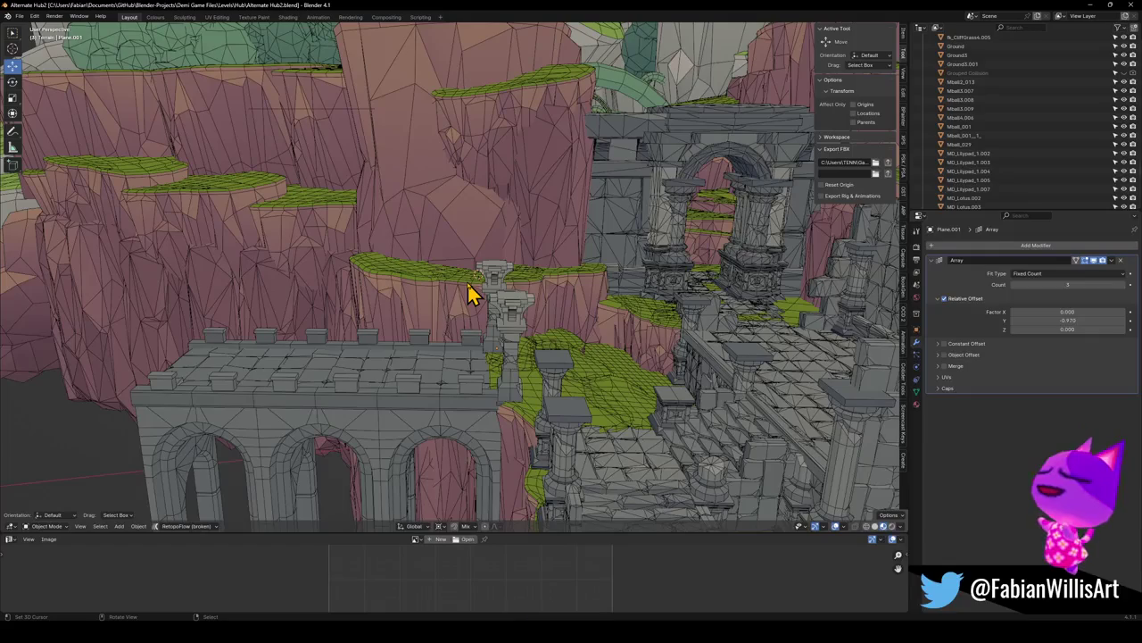
Find Demi in the Outliner, snap it to the 3D cursor and move it near the pillar
{"action": "mouse_move", "coordinate": [424, 288]}
{"action": "middle_mouse_down"}
{"action": "mouse_move", "coordinate": [479, 306]}
{"action": "mouse_move", "coordinate": [522, 293]}
{"action": "mouse_move", "coordinate": [419, 286]}
{"action": "middle_mouse_up"}
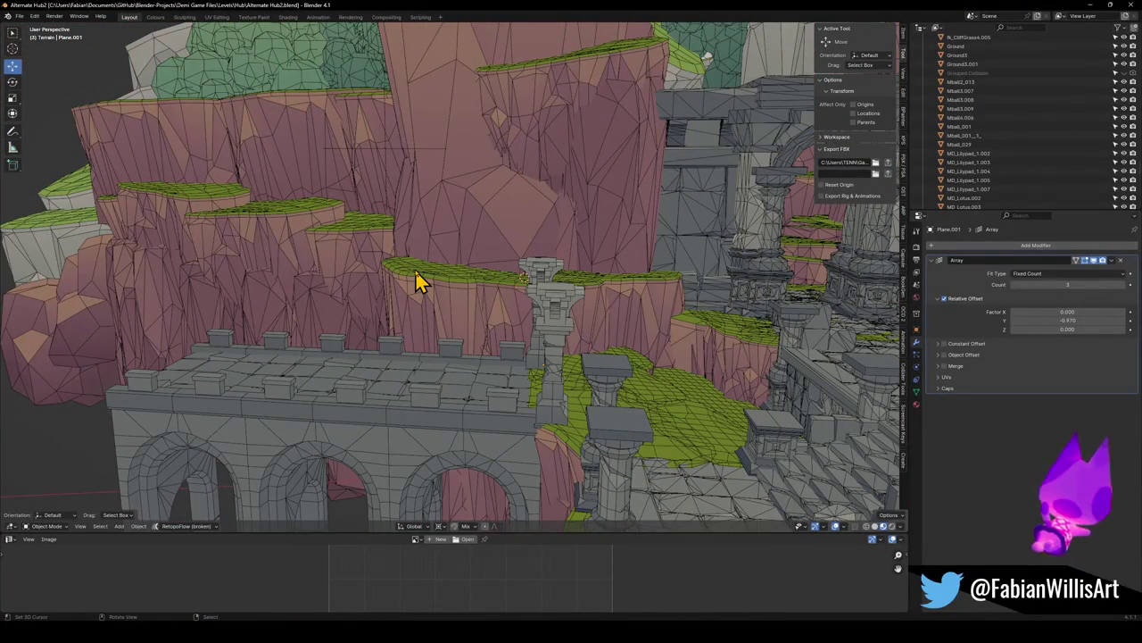
{"action": "scroll", "coordinate": [681, 304], "scroll_direction": "up", "scroll_amount": 5}
{"action": "middle_click_drag", "start_coordinate": [669, 301], "coordinate": [484, 348]}
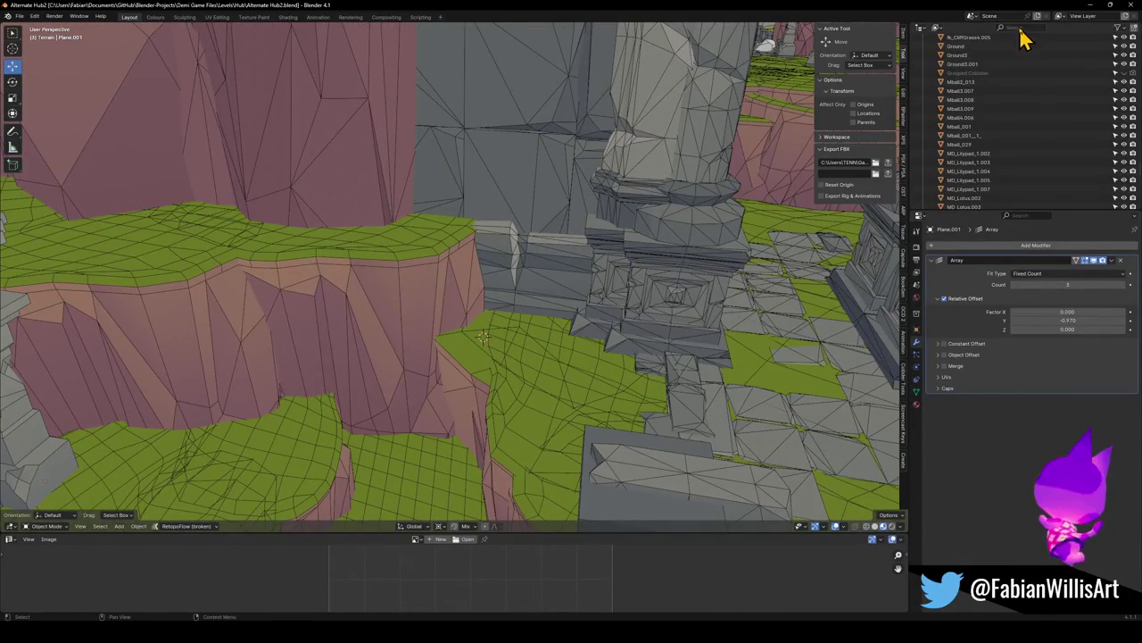
{"action": "type", "text": "dem"}
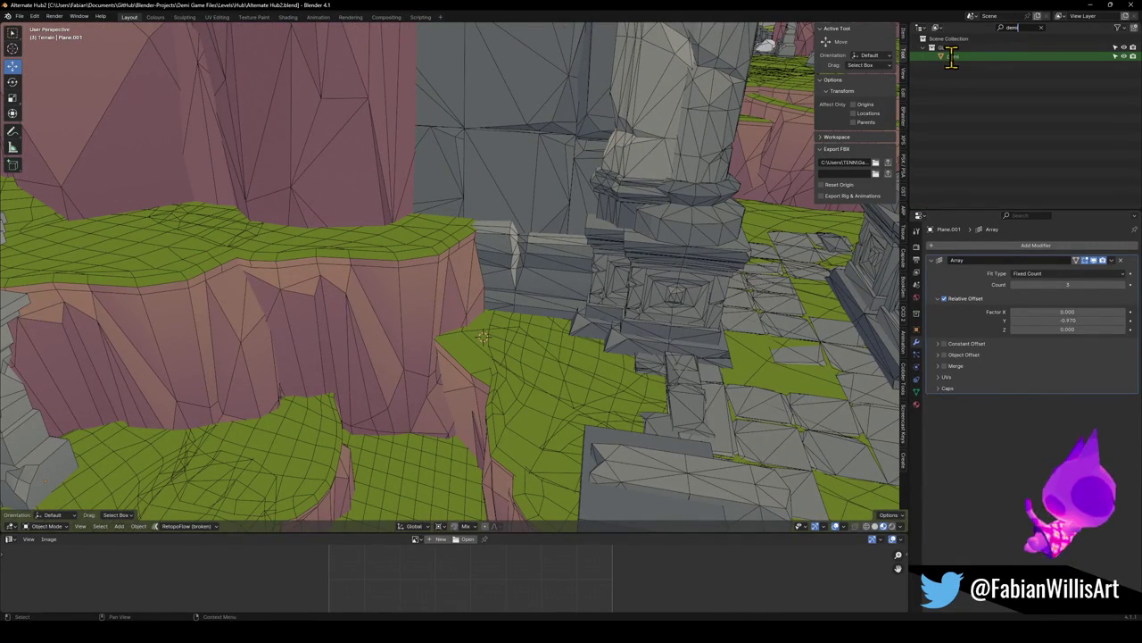
{"action": "left_click", "coordinate": [951, 57]}
{"action": "key", "text": "shift+s"}
{"action": "left_click", "coordinate": [536, 285]}
{"action": "key", "text": "KP_Decimal"}
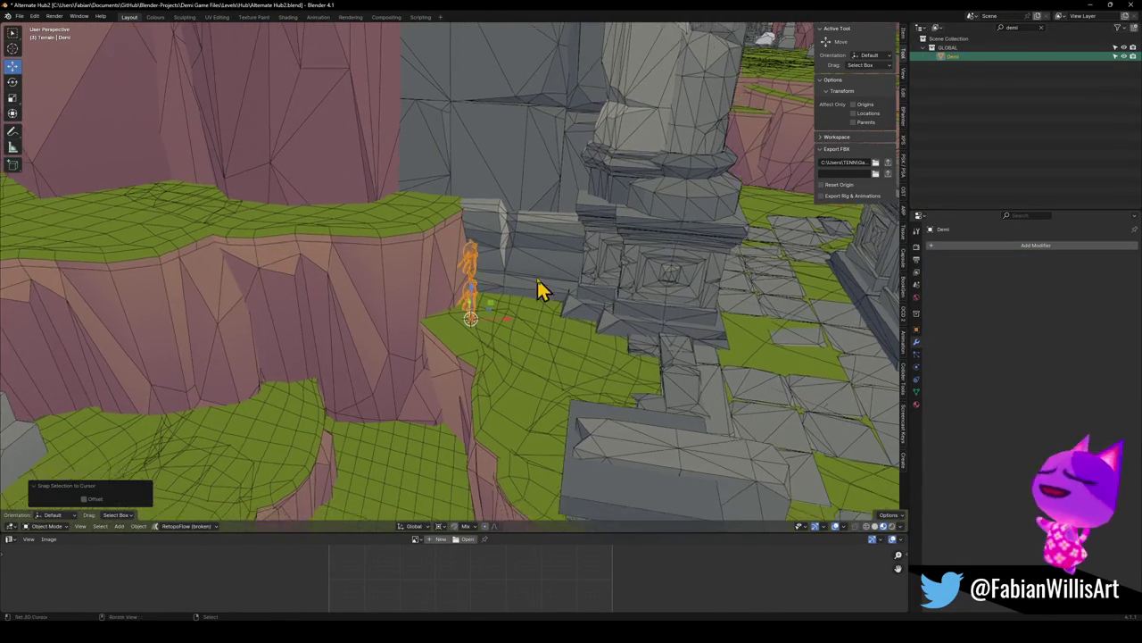
{"action": "key", "text": "g"}
{"action": "left_click", "coordinate": [492, 282]}
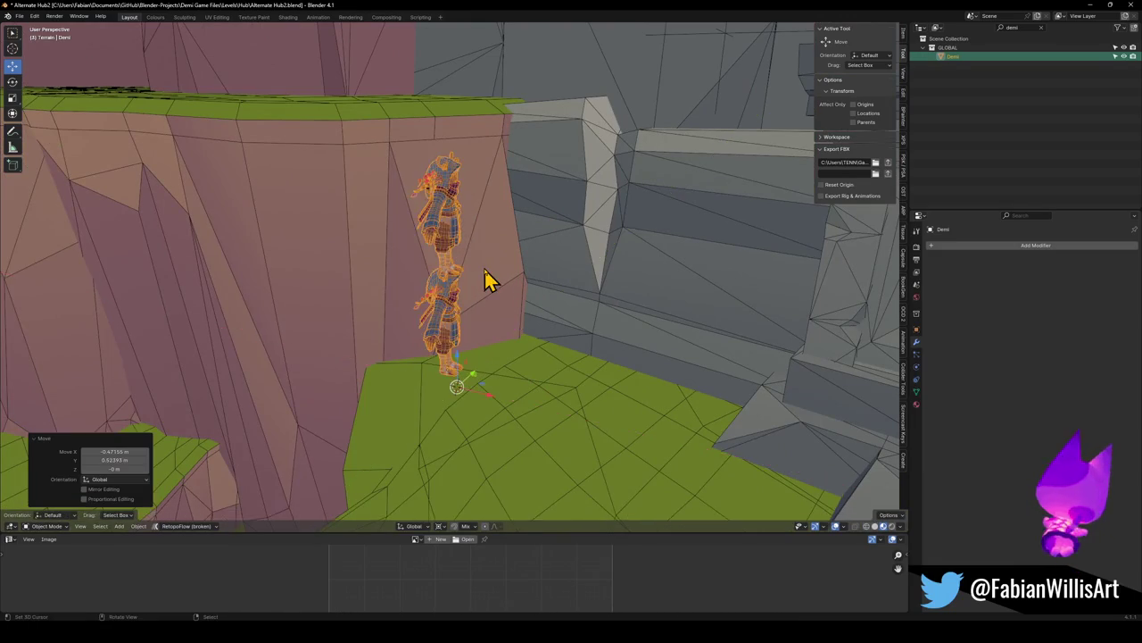
Rotate Demi about Z and save the file
{"action": "key", "text": "g"}
{"action": "middle_click_drag", "start_coordinate": [492, 280], "coordinate": [516, 264]}
{"action": "key", "text": "r"}
{"action": "key", "text": "z"}
{"action": "left_click", "coordinate": [439, 284]}
{"action": "mouse_move", "coordinate": [439, 284]}
{"action": "middle_mouse_down"}
{"action": "mouse_move", "coordinate": [475, 286]}
{"action": "mouse_move", "coordinate": [464, 259]}
{"action": "mouse_move", "coordinate": [385, 283]}
{"action": "mouse_move", "coordinate": [577, 288]}
{"action": "mouse_move", "coordinate": [584, 265]}
{"action": "mouse_move", "coordinate": [645, 280]}
{"action": "mouse_move", "coordinate": [684, 259]}
{"action": "mouse_move", "coordinate": [632, 314]}
{"action": "mouse_move", "coordinate": [586, 256]}
{"action": "mouse_move", "coordinate": [559, 285]}
{"action": "mouse_move", "coordinate": [504, 286]}
{"action": "mouse_move", "coordinate": [566, 298]}
{"action": "mouse_move", "coordinate": [541, 321]}
{"action": "mouse_move", "coordinate": [500, 328]}
{"action": "mouse_move", "coordinate": [459, 316]}
{"action": "mouse_move", "coordinate": [454, 276]}
{"action": "mouse_move", "coordinate": [413, 354]}
{"action": "middle_mouse_up"}
{"action": "key", "text": "ctrl+s"}
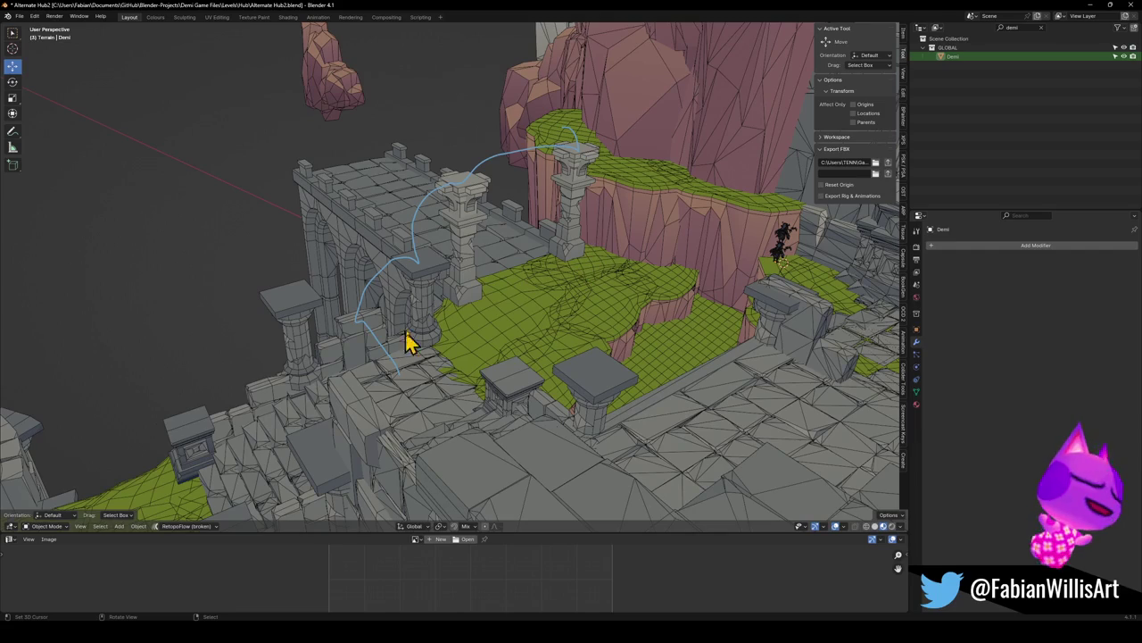
Snap Demi to a marked spot on the bridge, slide it along Y and rotate it about Z
{"action": "mouse_move", "coordinate": [467, 228]}
{"action": "middle_mouse_down"}
{"action": "mouse_move", "coordinate": [587, 255]}
{"action": "mouse_move", "coordinate": [650, 288]}
{"action": "mouse_move", "coordinate": [563, 276]}
{"action": "mouse_move", "coordinate": [743, 375]}
{"action": "middle_mouse_up"}
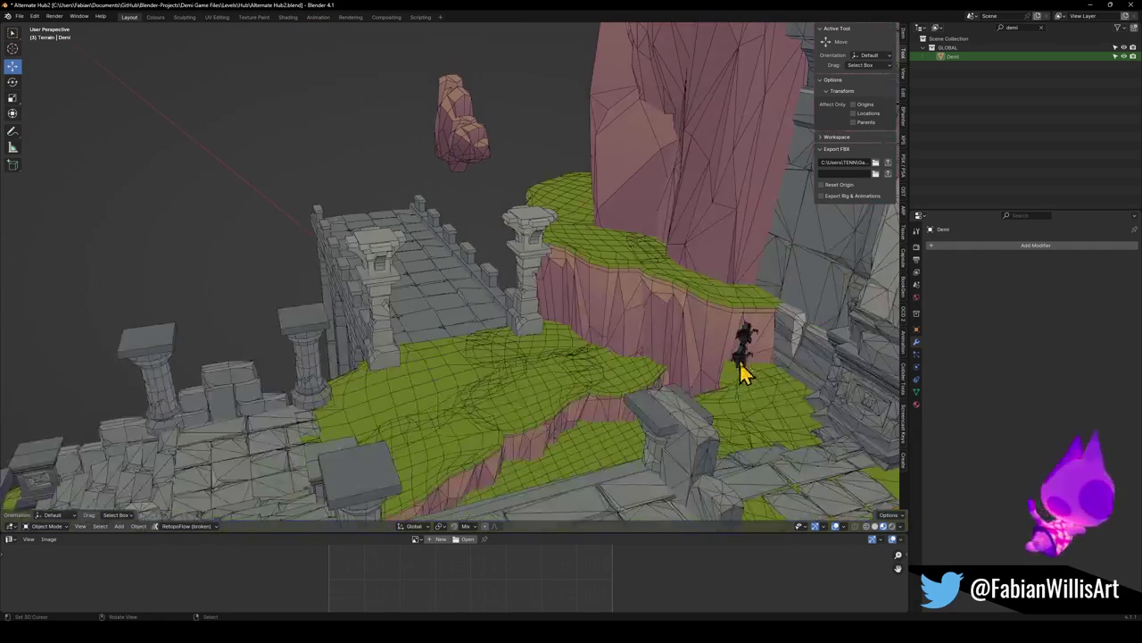
{"action": "left_click", "coordinate": [379, 248]}
{"action": "key", "text": "shift+s"}
{"action": "mouse_move", "coordinate": [387, 247]}
{"action": "middle_mouse_down"}
{"action": "mouse_move", "coordinate": [492, 247]}
{"action": "mouse_move", "coordinate": [490, 288]}
{"action": "middle_mouse_up"}
{"action": "scroll", "coordinate": [492, 247], "scroll_direction": "up", "scroll_amount": 4}
{"action": "key", "text": "g"}
{"action": "key", "text": "y"}
{"action": "left_click", "coordinate": [540, 292]}
{"action": "key", "text": "r"}
{"action": "key", "text": "z"}
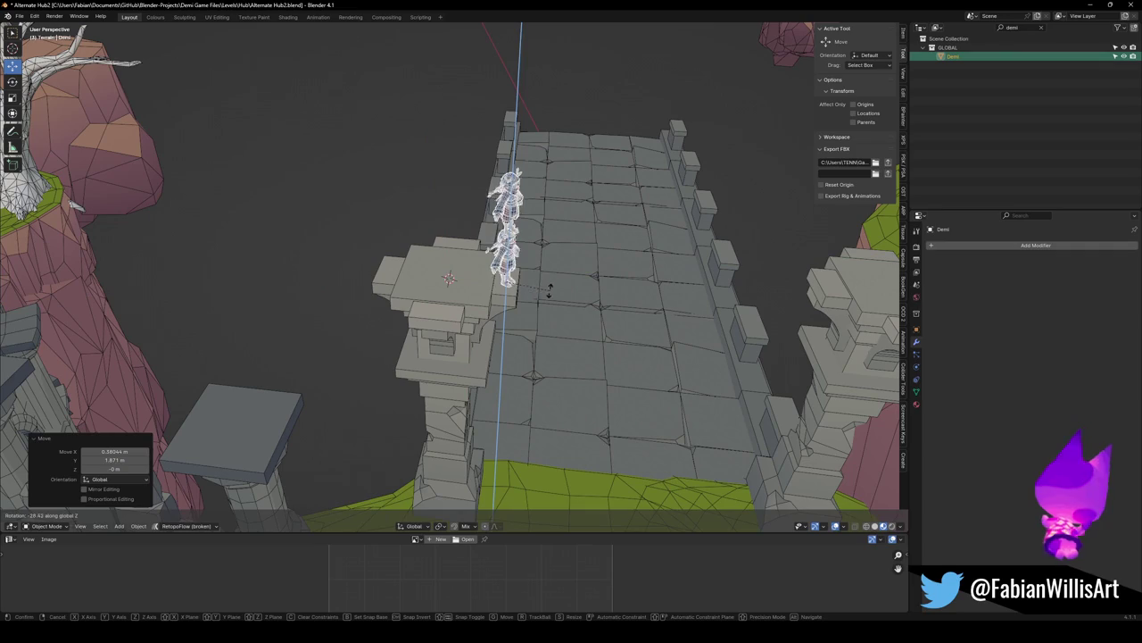
{"action": "left_click", "coordinate": [575, 282]}
Snap Demi to a new spot, turn it 17.6° about Z and place it beside the pillar
{"action": "mouse_move", "coordinate": [582, 285]}
{"action": "middle_mouse_down"}
{"action": "mouse_move", "coordinate": [676, 255]}
{"action": "mouse_move", "coordinate": [586, 289]}
{"action": "mouse_move", "coordinate": [525, 282]}
{"action": "mouse_move", "coordinate": [492, 316]}
{"action": "mouse_move", "coordinate": [553, 349]}
{"action": "middle_mouse_up"}
{"action": "key", "text": "shift+s"}
{"action": "left_click", "coordinate": [553, 311]}
{"action": "key", "text": "r"}
{"action": "key", "text": "z"}
{"action": "left_click", "coordinate": [504, 305]}
{"action": "mouse_move", "coordinate": [505, 305]}
{"action": "middle_mouse_down"}
{"action": "mouse_move", "coordinate": [518, 327]}
{"action": "mouse_move", "coordinate": [554, 324]}
{"action": "mouse_move", "coordinate": [516, 337]}
{"action": "mouse_move", "coordinate": [527, 301]}
{"action": "mouse_move", "coordinate": [536, 319]}
{"action": "mouse_move", "coordinate": [479, 293]}
{"action": "mouse_move", "coordinate": [454, 319]}
{"action": "mouse_move", "coordinate": [497, 337]}
{"action": "mouse_move", "coordinate": [528, 298]}
{"action": "mouse_move", "coordinate": [587, 294]}
{"action": "mouse_move", "coordinate": [547, 338]}
{"action": "mouse_move", "coordinate": [556, 301]}
{"action": "mouse_move", "coordinate": [492, 285]}
{"action": "mouse_move", "coordinate": [514, 294]}
{"action": "middle_mouse_up"}
{"action": "key", "text": "g"}
{"action": "key", "text": "shift+z"}
{"action": "left_click", "coordinate": [447, 342]}
{"action": "left_click", "coordinate": [544, 346]}
Raise the pillar's top cap about 0.98 m straight up in Edit Mode
{"action": "key", "text": "Tab"}
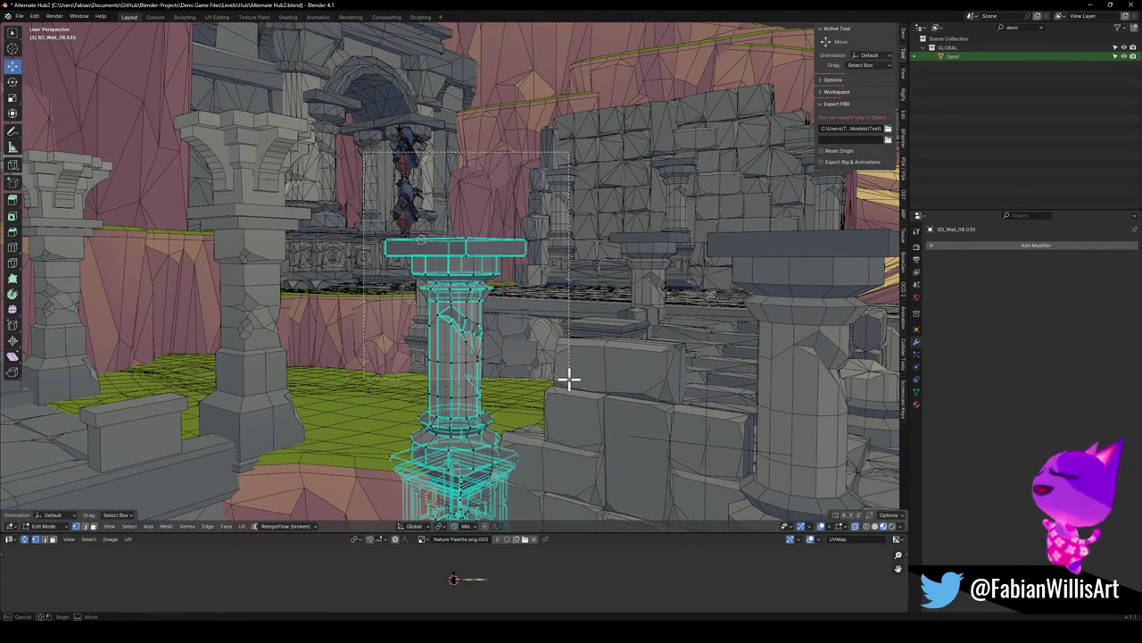
{"action": "key", "text": "g"}
{"action": "key", "text": "z"}
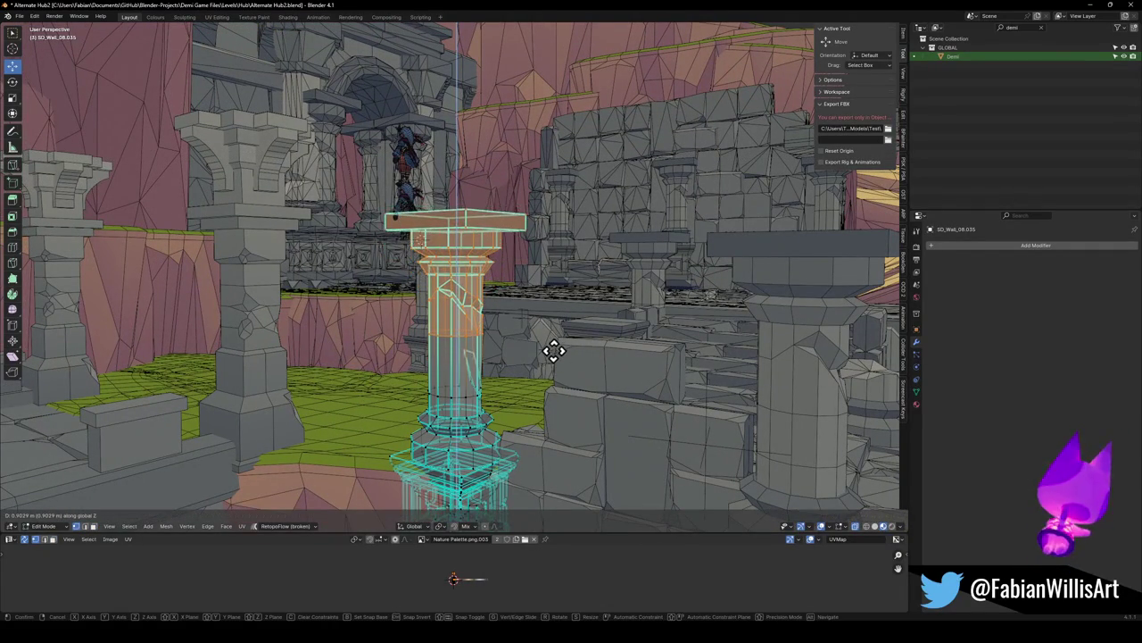
{"action": "left_click", "coordinate": [553, 349]}
{"action": "mouse_move", "coordinate": [554, 349]}
{"action": "middle_mouse_down"}
{"action": "mouse_move", "coordinate": [446, 281]}
{"action": "mouse_move", "coordinate": [455, 191]}
{"action": "mouse_move", "coordinate": [446, 212]}
{"action": "mouse_move", "coordinate": [492, 209]}
{"action": "mouse_move", "coordinate": [444, 190]}
{"action": "mouse_move", "coordinate": [464, 184]}
{"action": "mouse_move", "coordinate": [543, 266]}
{"action": "mouse_move", "coordinate": [591, 255]}
{"action": "mouse_move", "coordinate": [526, 284]}
{"action": "mouse_move", "coordinate": [459, 229]}
{"action": "mouse_move", "coordinate": [480, 253]}
{"action": "mouse_move", "coordinate": [601, 258]}
{"action": "mouse_move", "coordinate": [538, 283]}
{"action": "mouse_move", "coordinate": [508, 270]}
{"action": "mouse_move", "coordinate": [431, 277]}
{"action": "middle_mouse_up"}
{"action": "key", "text": "Tab"}
Snap Demi onto the raised pillar top, then switch to the Forest Overworld Collision Pass file
{"action": "left_click", "coordinate": [424, 176]}
{"action": "key", "text": "shift+s"}
{"action": "key", "text": "alt+a"}
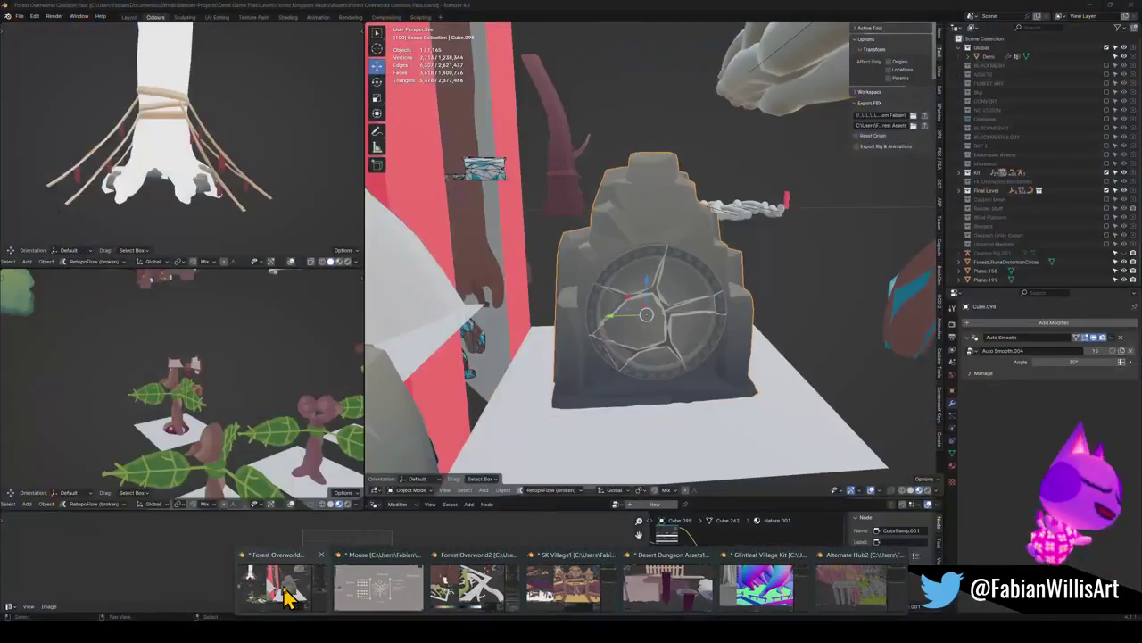
{"action": "left_click", "coordinate": [290, 596]}
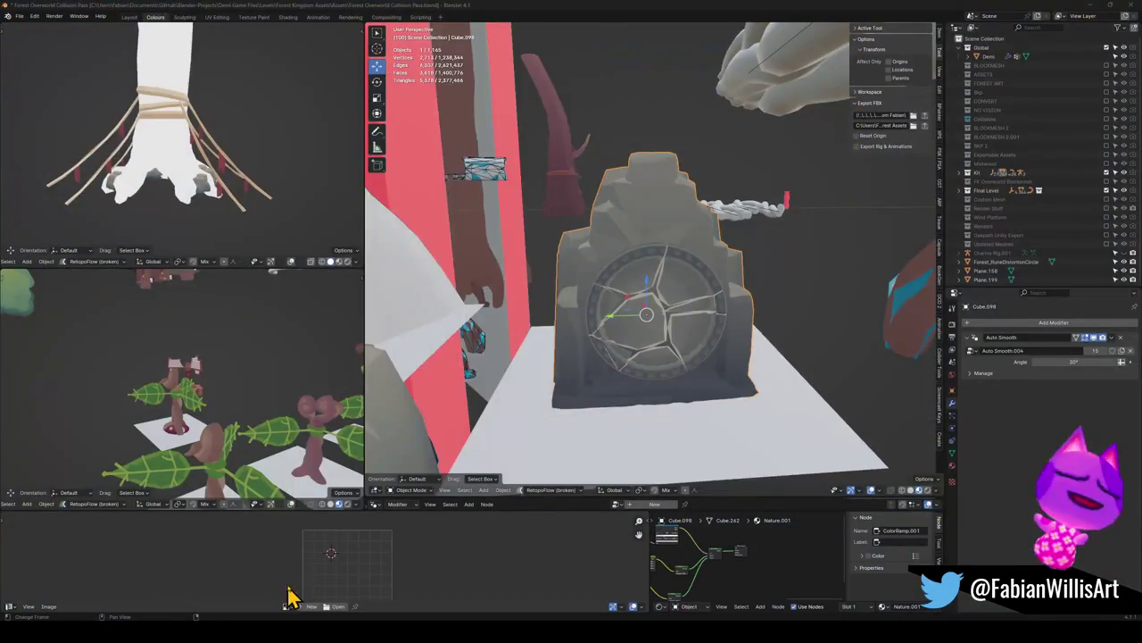
Exclude the Final Level collection and one other collection from the scene
{"action": "mouse_move", "coordinate": [668, 349]}
{"action": "middle_mouse_down"}
{"action": "mouse_move", "coordinate": [652, 324]}
{"action": "mouse_move", "coordinate": [671, 377]}
{"action": "middle_mouse_up"}
{"action": "scroll", "coordinate": [526, 214], "scroll_direction": "down", "scroll_amount": 4}
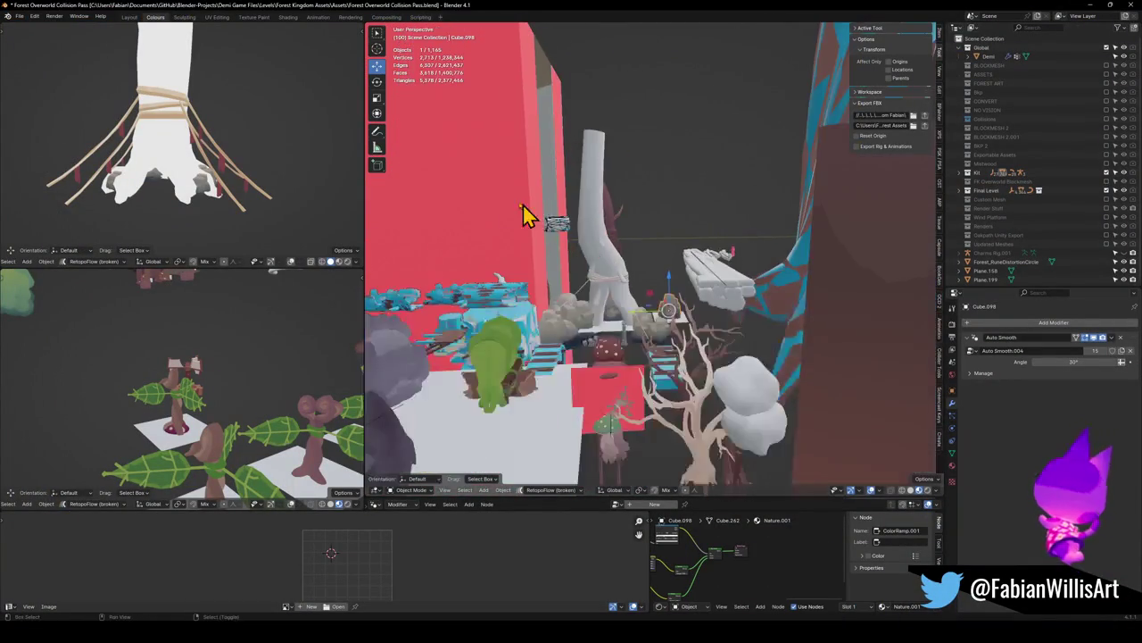
{"action": "middle_click_drag", "start_coordinate": [526, 215], "coordinate": [639, 406]}
{"action": "mouse_move", "coordinate": [498, 205]}
{"action": "middle_mouse_down"}
{"action": "mouse_move", "coordinate": [617, 281]}
{"action": "mouse_move", "coordinate": [904, 205]}
{"action": "middle_mouse_up"}
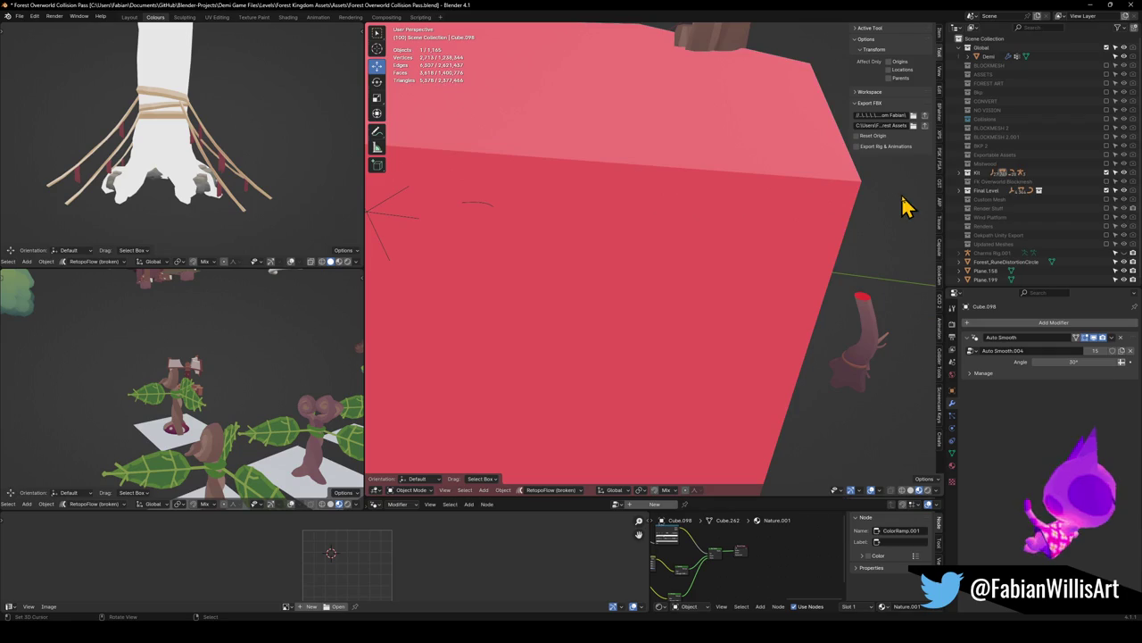
{"action": "left_click", "coordinate": [1106, 190]}
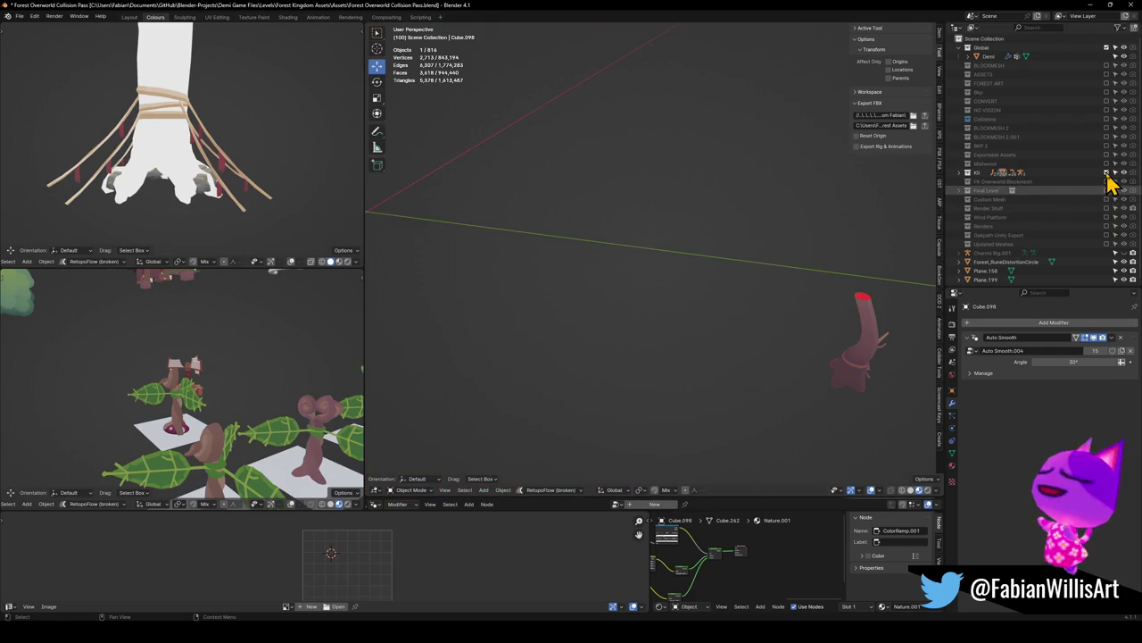
{"action": "left_click", "coordinate": [1107, 173]}
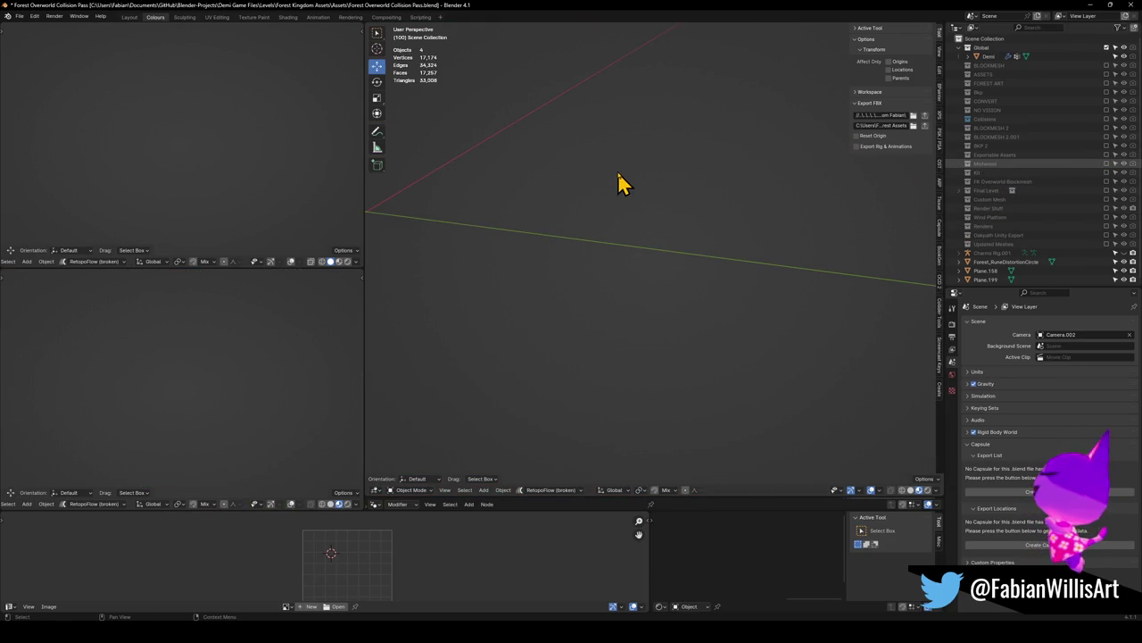
Zoom in on the tower, select its fog cap and orbit to the tower's side
{"action": "middle_click_drag", "start_coordinate": [580, 162], "coordinate": [624, 290]}
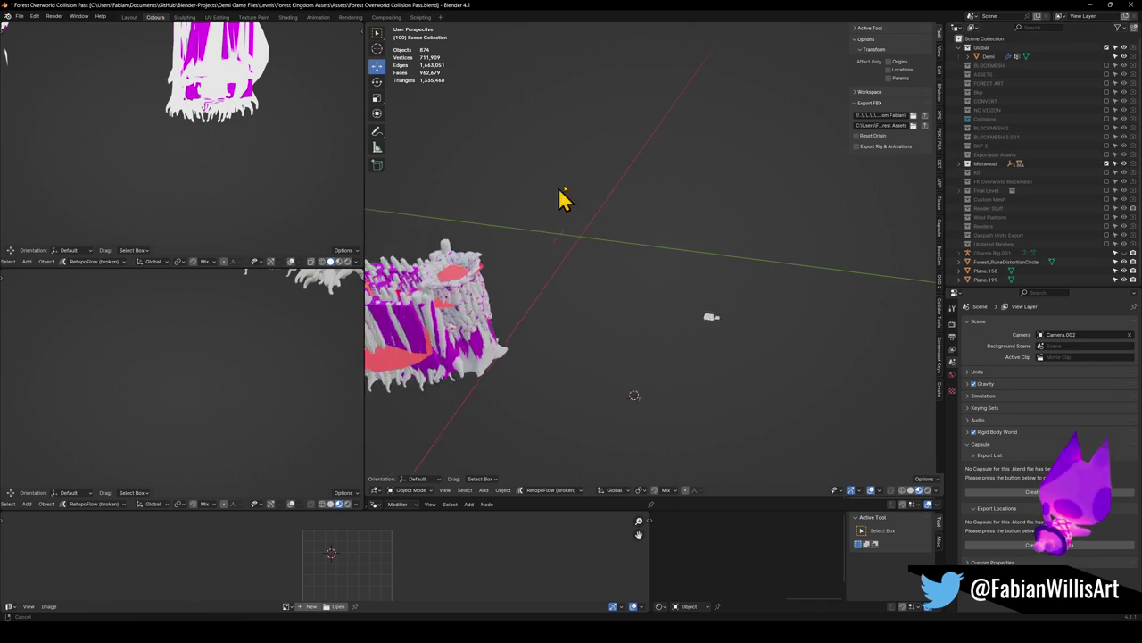
{"action": "scroll", "coordinate": [623, 308], "scroll_direction": "up", "scroll_amount": 2}
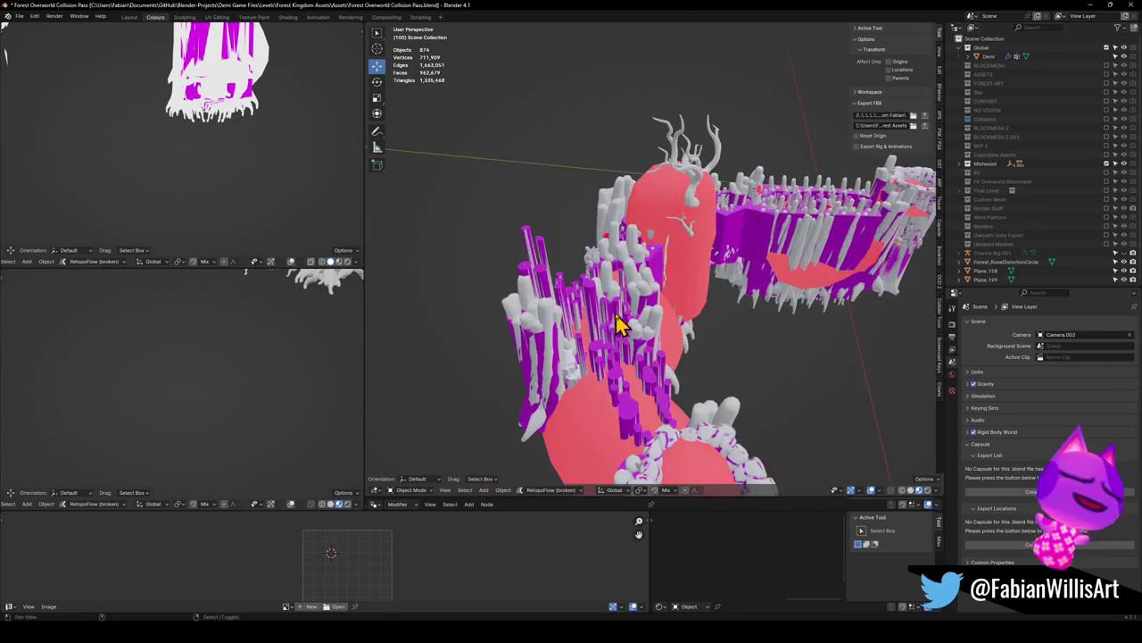
{"action": "scroll", "coordinate": [658, 249], "scroll_direction": "up", "scroll_amount": 2}
{"action": "scroll", "coordinate": [687, 268], "scroll_direction": "up", "scroll_amount": 2}
{"action": "left_click", "coordinate": [678, 277]}
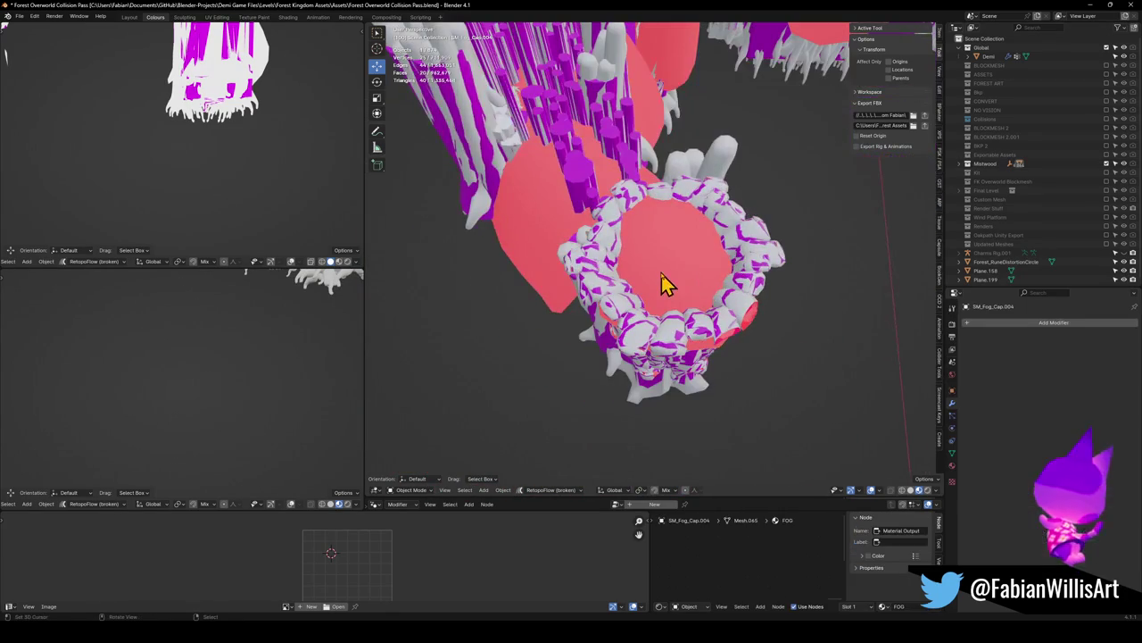
{"action": "scroll", "coordinate": [684, 286], "scroll_direction": "up", "scroll_amount": 3}
{"action": "scroll", "coordinate": [656, 321], "scroll_direction": "up", "scroll_amount": 3}
{"action": "mouse_move", "coordinate": [647, 342]}
{"action": "middle_mouse_down"}
{"action": "mouse_move", "coordinate": [657, 352]}
{"action": "mouse_move", "coordinate": [688, 306]}
{"action": "mouse_move", "coordinate": [678, 191]}
{"action": "mouse_move", "coordinate": [647, 365]}
{"action": "mouse_move", "coordinate": [658, 242]}
{"action": "mouse_move", "coordinate": [627, 396]}
{"action": "mouse_move", "coordinate": [658, 375]}
{"action": "mouse_move", "coordinate": [671, 342]}
{"action": "middle_mouse_up"}
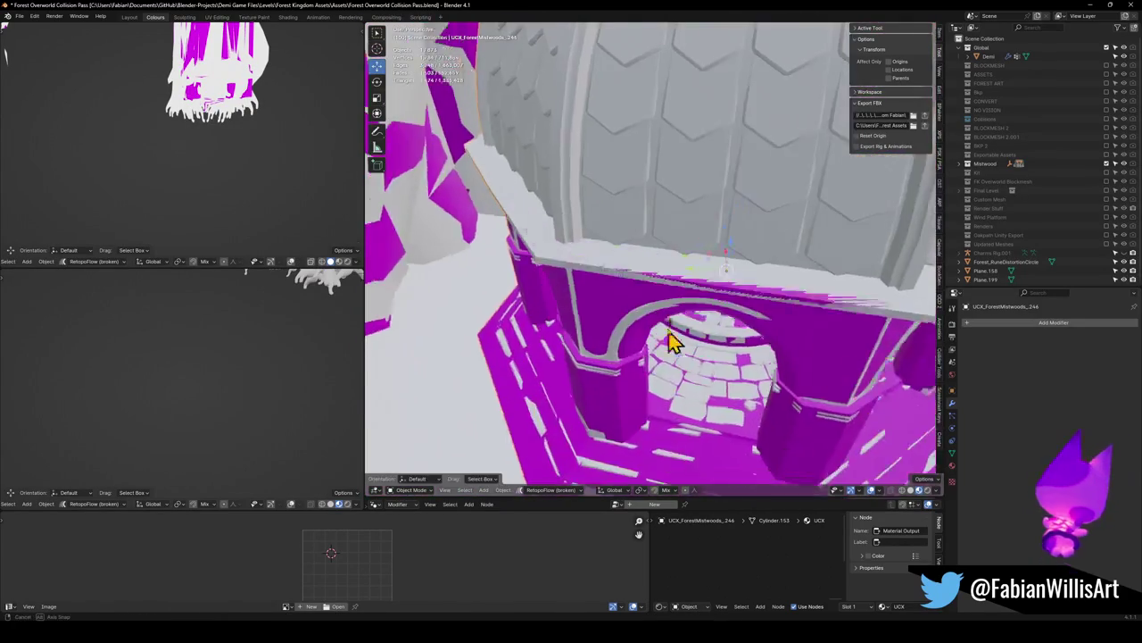
{"action": "scroll", "coordinate": [674, 335], "scroll_direction": "down", "scroll_amount": 3}
{"action": "scroll", "coordinate": [665, 332], "scroll_direction": "up", "scroll_amount": 4}
Briefly hide the temple entrance mesh, then reveal it again
{"action": "key", "text": "h"}
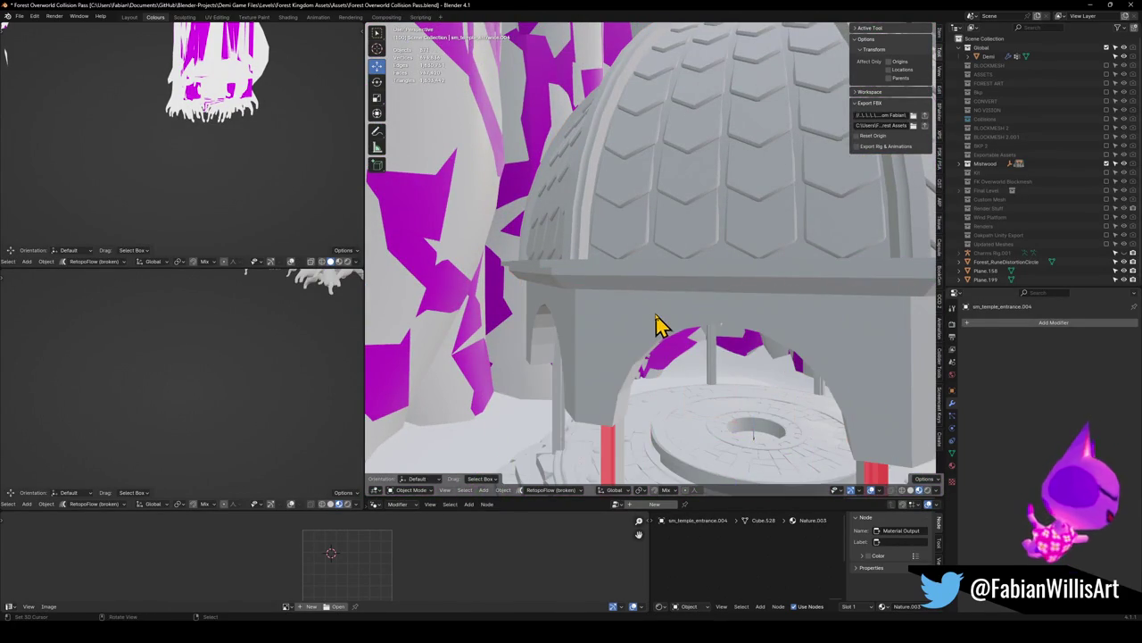
{"action": "scroll", "coordinate": [684, 215], "scroll_direction": "down", "scroll_amount": 3}
{"action": "scroll", "coordinate": [683, 235], "scroll_direction": "up", "scroll_amount": 2}
{"action": "scroll", "coordinate": [676, 247], "scroll_direction": "up", "scroll_amount": 1}
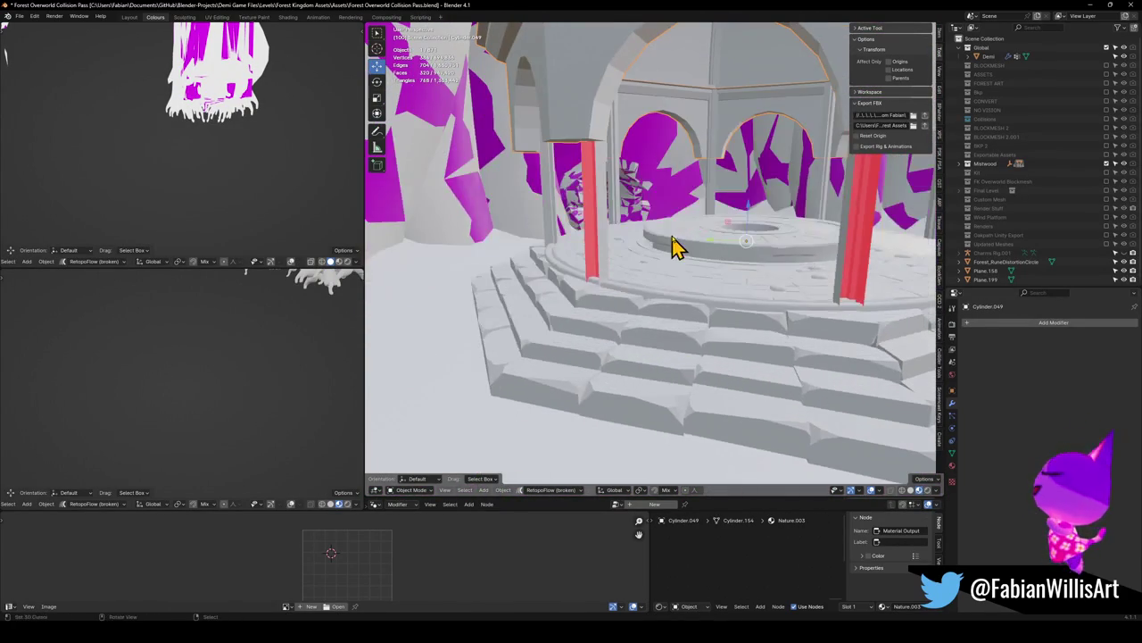
{"action": "key", "text": "alt+h"}
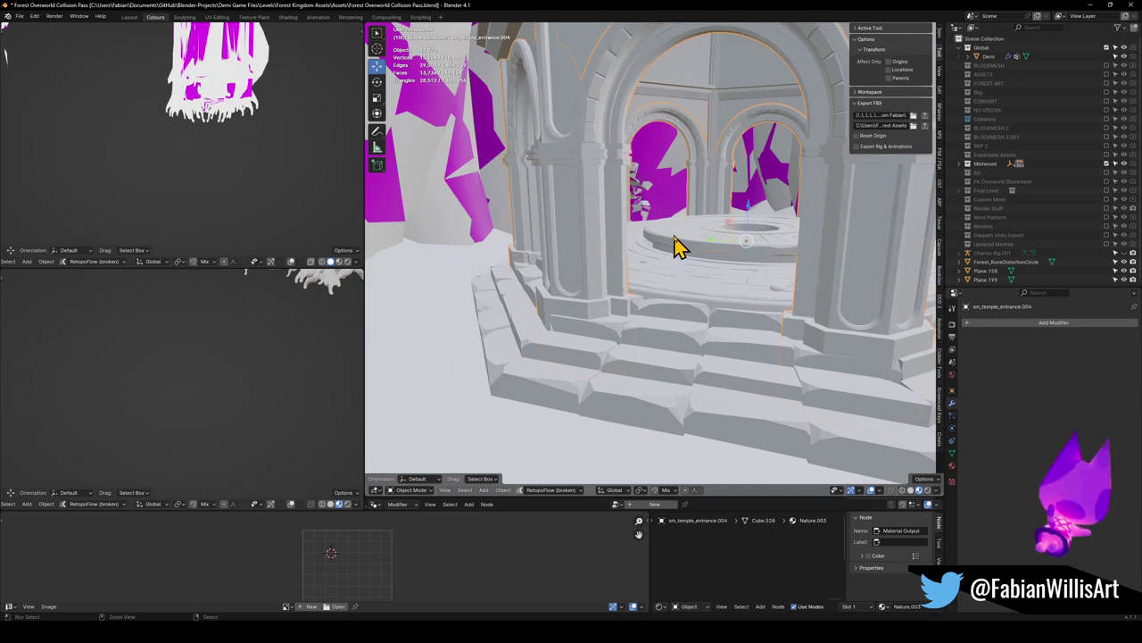
Open sm_temple_entrance.004 in Edit Mode and clear its mesh selection
{"action": "mouse_move", "coordinate": [593, 253]}
{"action": "middle_mouse_down"}
{"action": "mouse_move", "coordinate": [612, 347]}
{"action": "mouse_move", "coordinate": [604, 357]}
{"action": "mouse_move", "coordinate": [581, 347]}
{"action": "mouse_move", "coordinate": [640, 279]}
{"action": "middle_mouse_up"}
{"action": "key", "text": "Tab"}
{"action": "mouse_move", "coordinate": [623, 212]}
{"action": "middle_mouse_down"}
{"action": "mouse_move", "coordinate": [607, 224]}
{"action": "mouse_move", "coordinate": [646, 220]}
{"action": "mouse_move", "coordinate": [607, 234]}
{"action": "mouse_move", "coordinate": [597, 207]}
{"action": "mouse_move", "coordinate": [606, 265]}
{"action": "mouse_move", "coordinate": [663, 293]}
{"action": "mouse_move", "coordinate": [691, 291]}
{"action": "mouse_move", "coordinate": [642, 286]}
{"action": "mouse_move", "coordinate": [658, 286]}
{"action": "mouse_move", "coordinate": [651, 339]}
{"action": "mouse_move", "coordinate": [643, 334]}
{"action": "mouse_move", "coordinate": [669, 331]}
{"action": "mouse_move", "coordinate": [566, 339]}
{"action": "mouse_move", "coordinate": [707, 334]}
{"action": "mouse_move", "coordinate": [663, 284]}
{"action": "middle_mouse_up"}
{"action": "key", "text": "alt+a"}
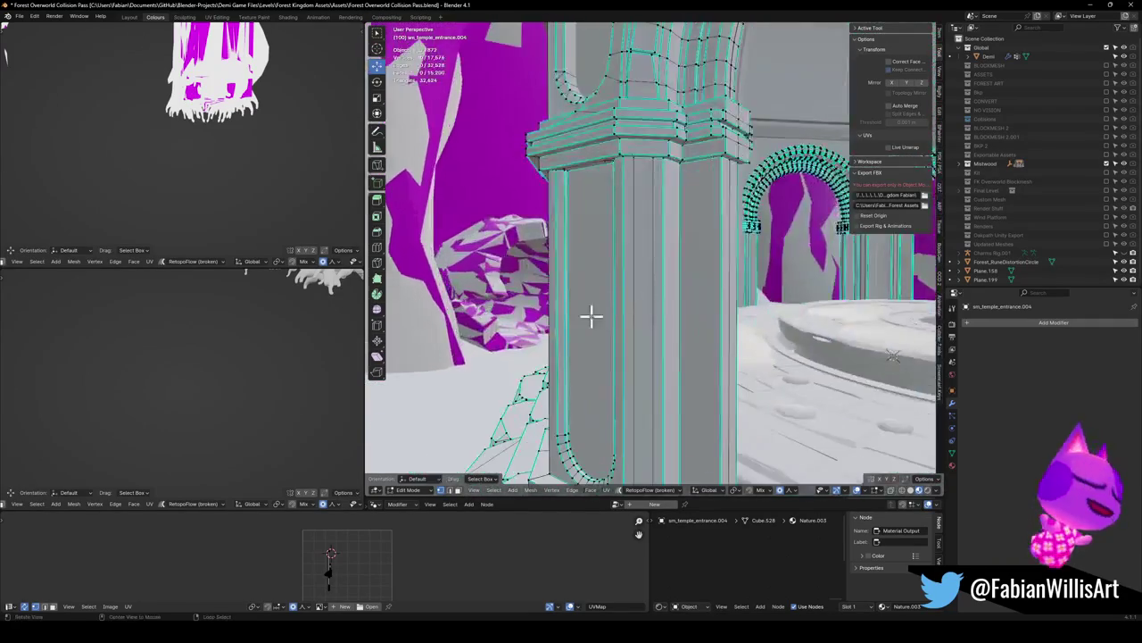
Return sm_temple_entrance.004 to Object Mode, switch to Solid shading, and zoom toward the dome
{"action": "mouse_move", "coordinate": [670, 306]}
{"action": "middle_mouse_down"}
{"action": "mouse_move", "coordinate": [671, 265]}
{"action": "mouse_move", "coordinate": [643, 298]}
{"action": "mouse_move", "coordinate": [625, 298]}
{"action": "mouse_move", "coordinate": [637, 296]}
{"action": "mouse_move", "coordinate": [496, 273]}
{"action": "mouse_move", "coordinate": [679, 303]}
{"action": "middle_mouse_up"}
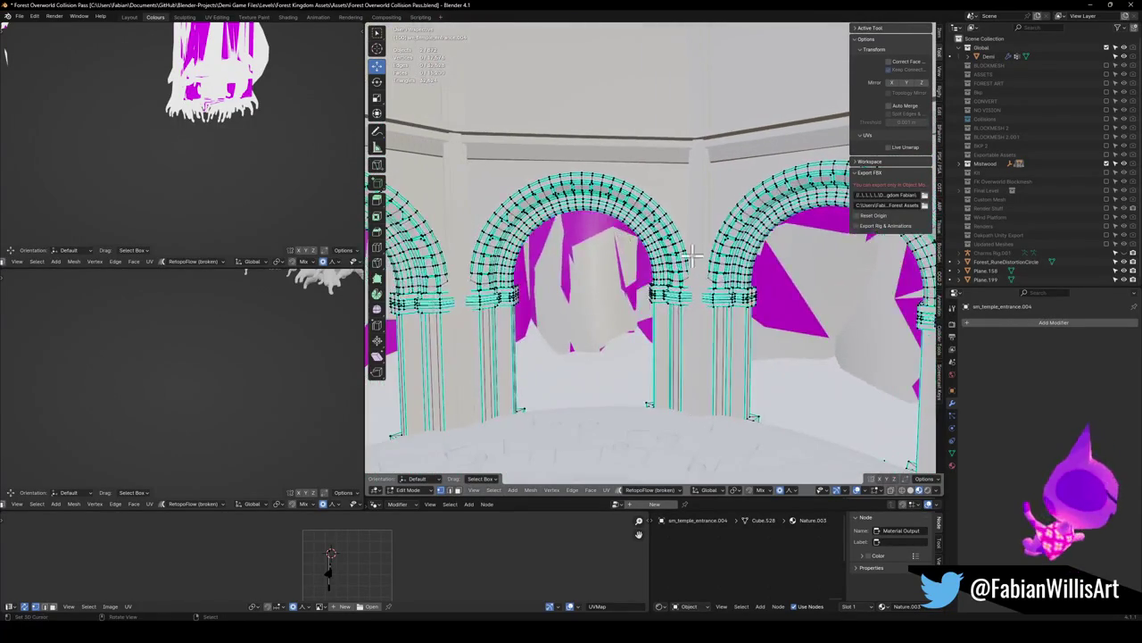
{"action": "key", "text": "Tab"}
{"action": "left_click", "coordinate": [709, 303]}
{"action": "mouse_move", "coordinate": [684, 306]}
{"action": "middle_mouse_down"}
{"action": "mouse_move", "coordinate": [696, 298]}
{"action": "mouse_move", "coordinate": [675, 276]}
{"action": "mouse_move", "coordinate": [670, 308]}
{"action": "mouse_move", "coordinate": [591, 255]}
{"action": "mouse_move", "coordinate": [649, 272]}
{"action": "mouse_move", "coordinate": [684, 349]}
{"action": "mouse_move", "coordinate": [628, 248]}
{"action": "mouse_move", "coordinate": [705, 262]}
{"action": "mouse_move", "coordinate": [755, 327]}
{"action": "mouse_move", "coordinate": [705, 192]}
{"action": "mouse_move", "coordinate": [635, 345]}
{"action": "mouse_move", "coordinate": [658, 286]}
{"action": "mouse_move", "coordinate": [689, 299]}
{"action": "middle_mouse_up"}
{"action": "scroll", "coordinate": [670, 308], "scroll_direction": "up", "scroll_amount": 2}
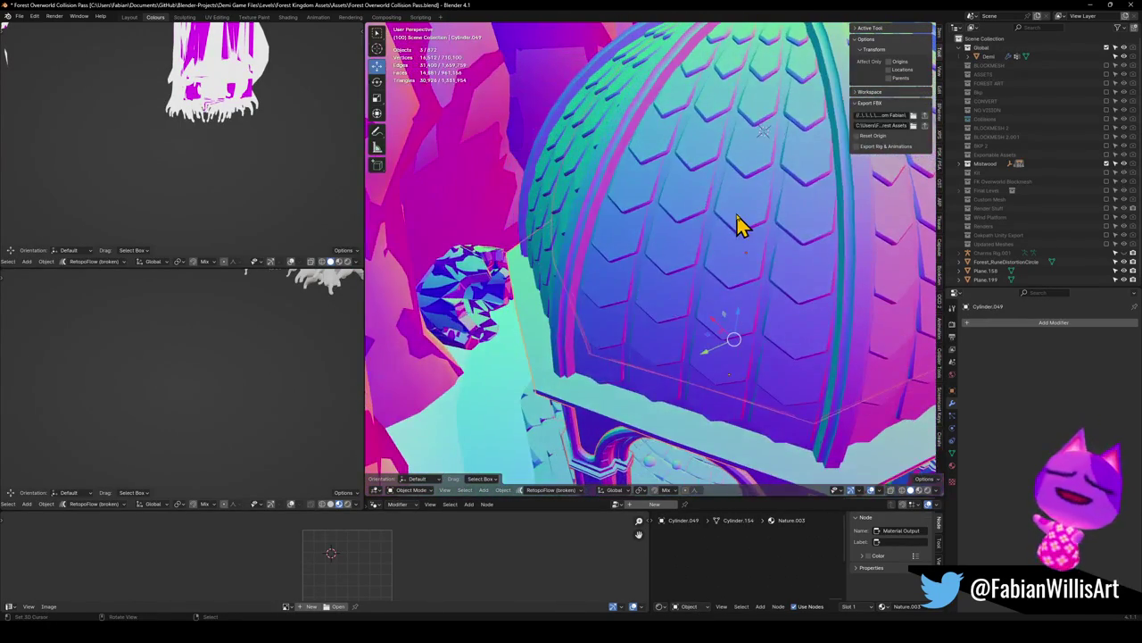
Enter Edit Mode on the tiled dome and cancel a trial move and rotation
{"action": "left_click", "coordinate": [736, 223]}
{"action": "key", "text": "Tab"}
{"action": "scroll", "coordinate": [735, 232], "scroll_direction": "down", "scroll_amount": 3}
{"action": "scroll", "coordinate": [705, 236], "scroll_direction": "up", "scroll_amount": 5}
{"action": "mouse_move", "coordinate": [696, 237]}
{"action": "middle_mouse_down"}
{"action": "mouse_move", "coordinate": [689, 224]}
{"action": "mouse_move", "coordinate": [727, 263]}
{"action": "mouse_move", "coordinate": [714, 282]}
{"action": "mouse_move", "coordinate": [711, 243]}
{"action": "middle_mouse_up"}
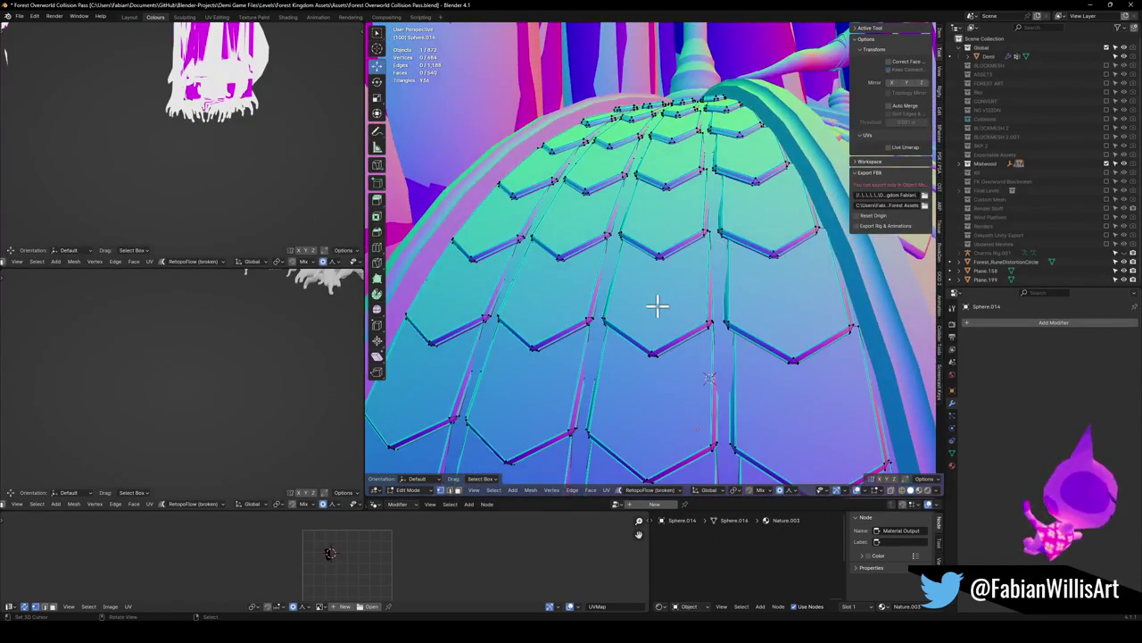
{"action": "mouse_move", "coordinate": [656, 307]}
{"action": "middle_mouse_down"}
{"action": "mouse_move", "coordinate": [657, 295]}
{"action": "mouse_move", "coordinate": [622, 296]}
{"action": "mouse_move", "coordinate": [625, 321]}
{"action": "mouse_move", "coordinate": [591, 285]}
{"action": "mouse_move", "coordinate": [663, 301]}
{"action": "mouse_move", "coordinate": [748, 295]}
{"action": "mouse_move", "coordinate": [696, 334]}
{"action": "mouse_move", "coordinate": [658, 288]}
{"action": "mouse_move", "coordinate": [671, 342]}
{"action": "mouse_move", "coordinate": [637, 329]}
{"action": "mouse_move", "coordinate": [670, 339]}
{"action": "mouse_move", "coordinate": [676, 278]}
{"action": "mouse_move", "coordinate": [700, 249]}
{"action": "mouse_move", "coordinate": [643, 278]}
{"action": "mouse_move", "coordinate": [630, 298]}
{"action": "mouse_move", "coordinate": [675, 326]}
{"action": "mouse_move", "coordinate": [637, 239]}
{"action": "mouse_move", "coordinate": [567, 346]}
{"action": "middle_mouse_up"}
{"action": "key", "text": "g"}
{"action": "key", "text": "r"}
{"action": "right_click", "coordinate": [600, 290]}
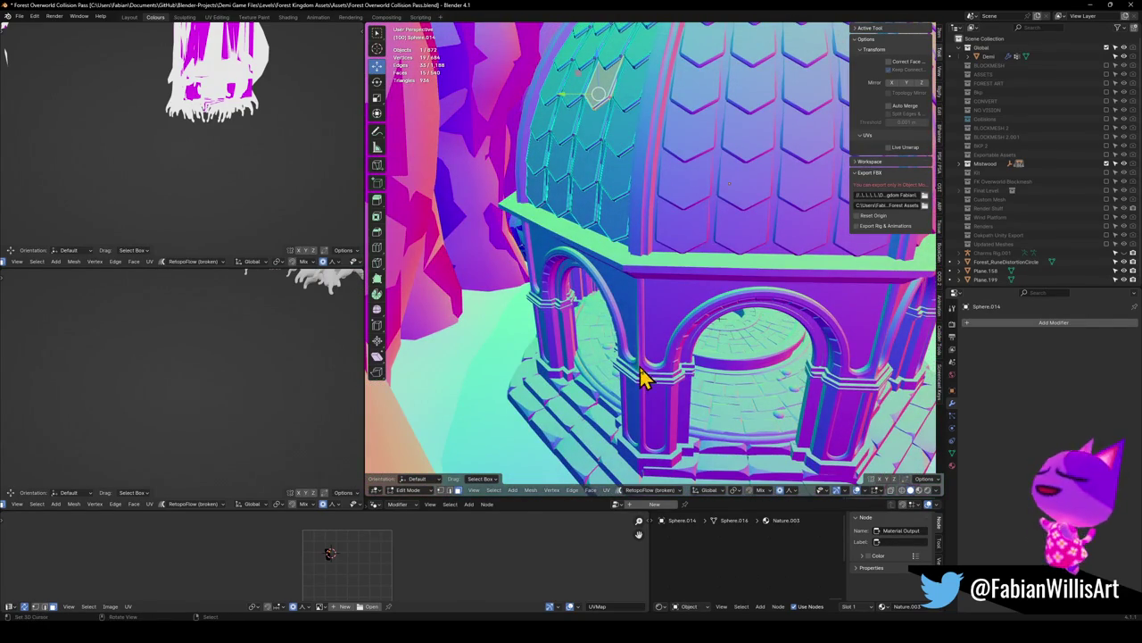
Back in Object Mode, select the entrance and dome section, then unhide everything
{"action": "key", "text": "Tab"}
{"action": "left_click", "coordinate": [642, 411]}
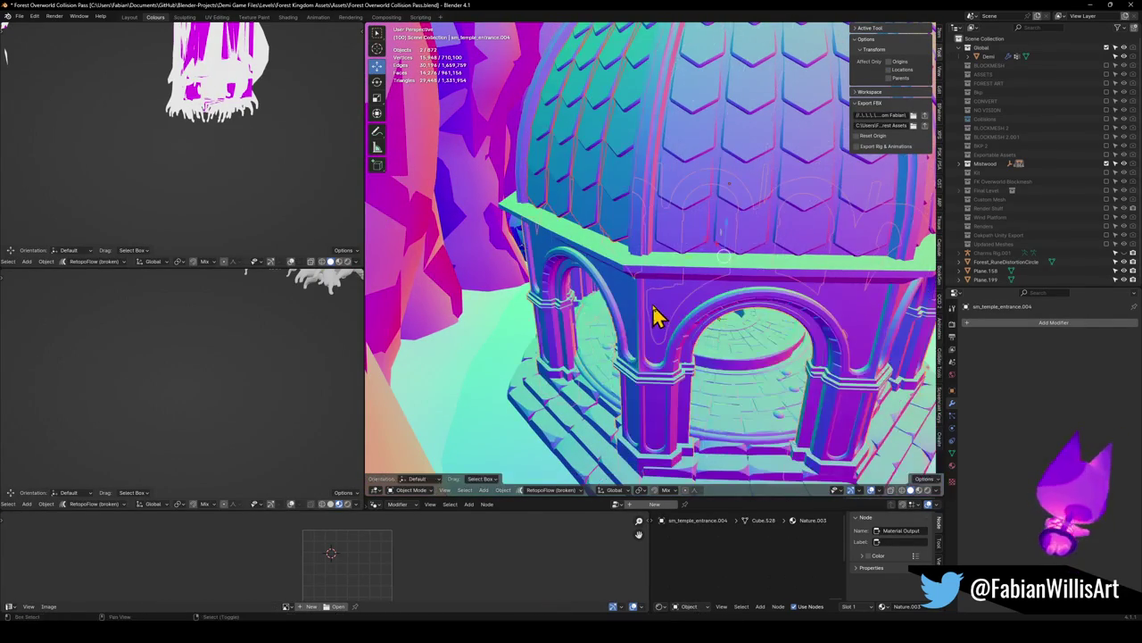
{"action": "right_click", "coordinate": [773, 366]}
{"action": "left_click", "coordinate": [700, 236]}
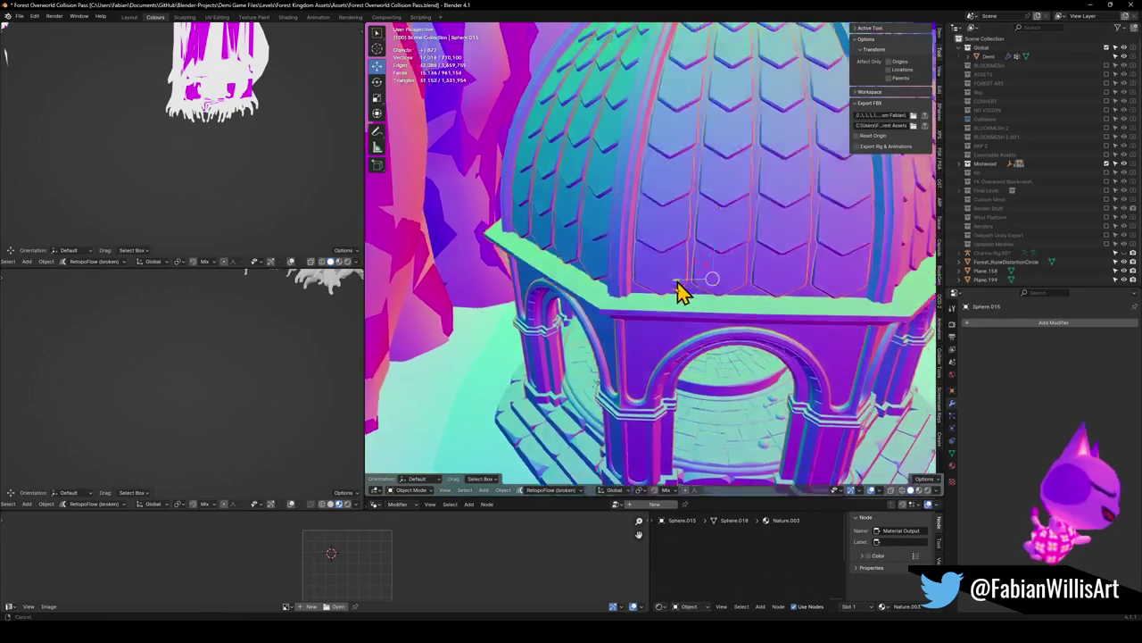
{"action": "middle_click_drag", "start_coordinate": [681, 288], "coordinate": [589, 250]}
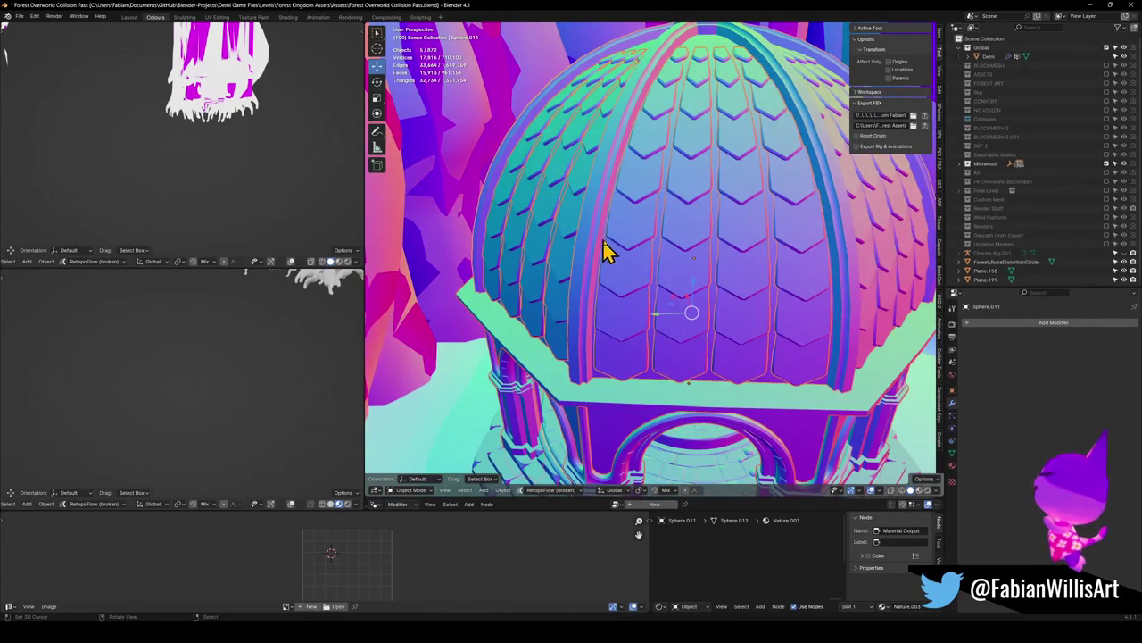
{"action": "key", "text": "alt+h"}
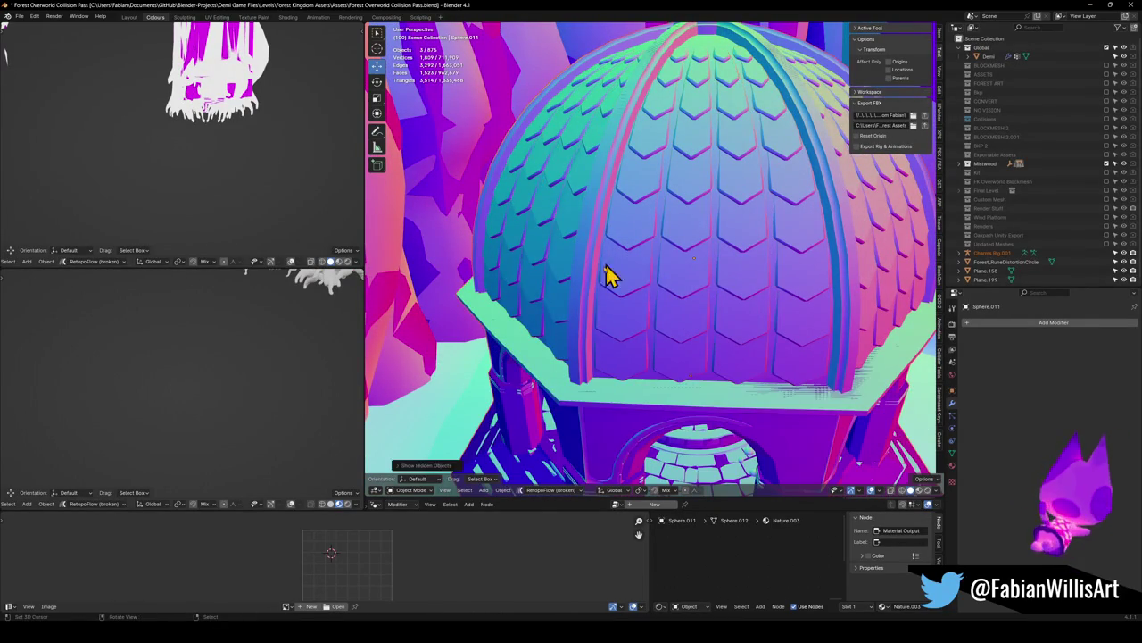
Hide the collision shell, two dome tile sections and the left tiled arc
{"action": "left_click", "coordinate": [584, 327]}
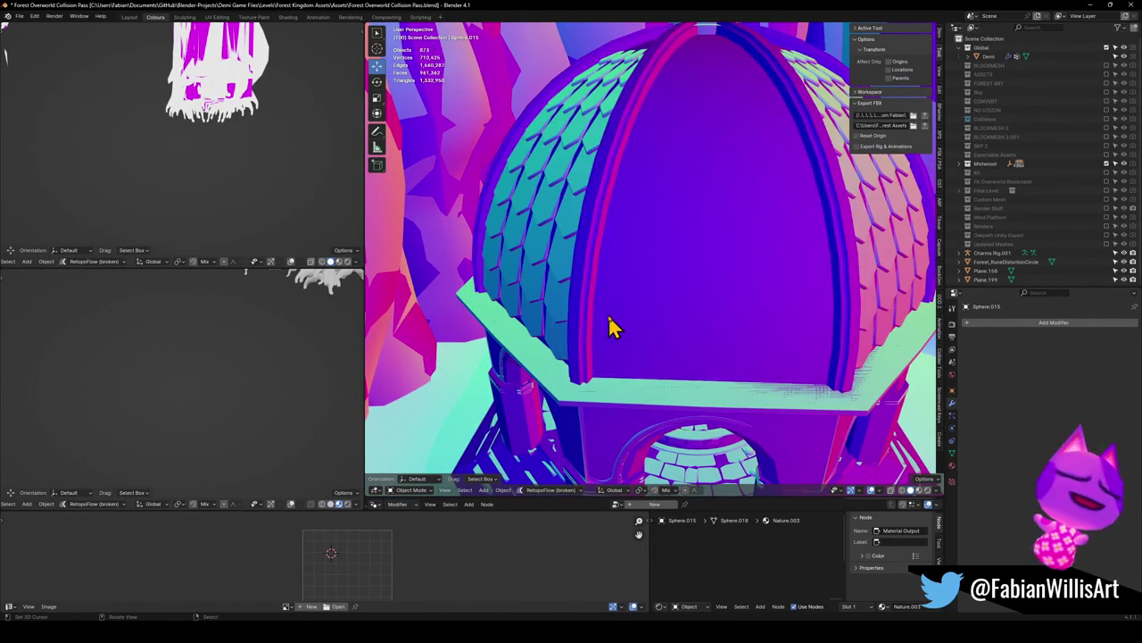
{"action": "key", "text": "h"}
{"action": "left_click", "coordinate": [548, 349]}
{"action": "key", "text": "h"}
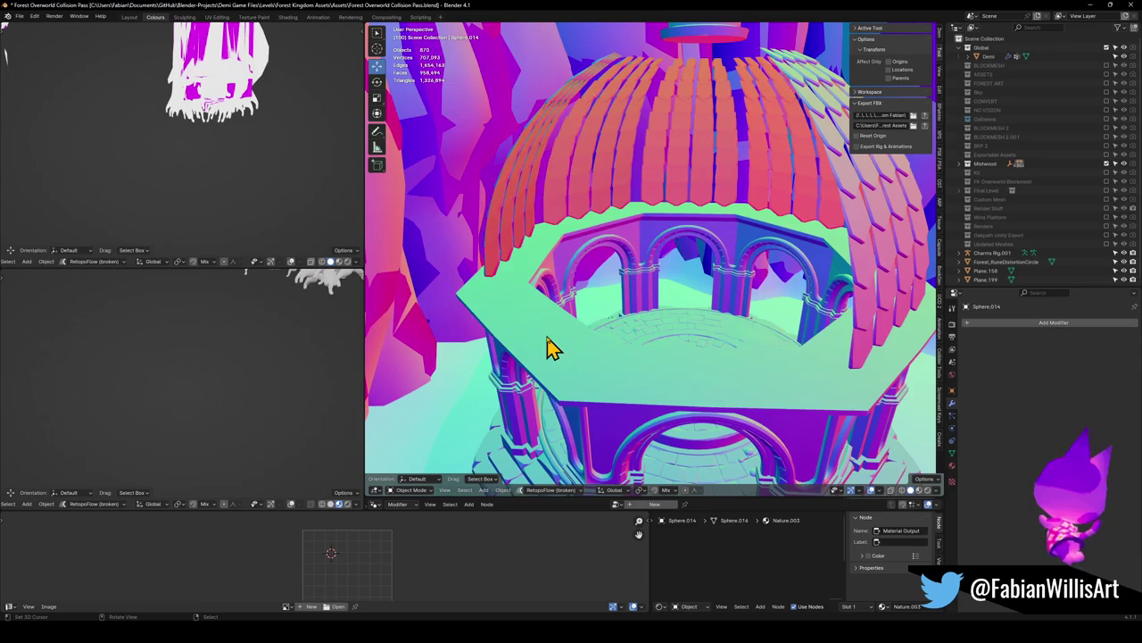
{"action": "left_click", "coordinate": [566, 230]}
{"action": "key", "text": "h"}
{"action": "key", "text": "h"}
{"action": "left_click", "coordinate": [572, 238]}
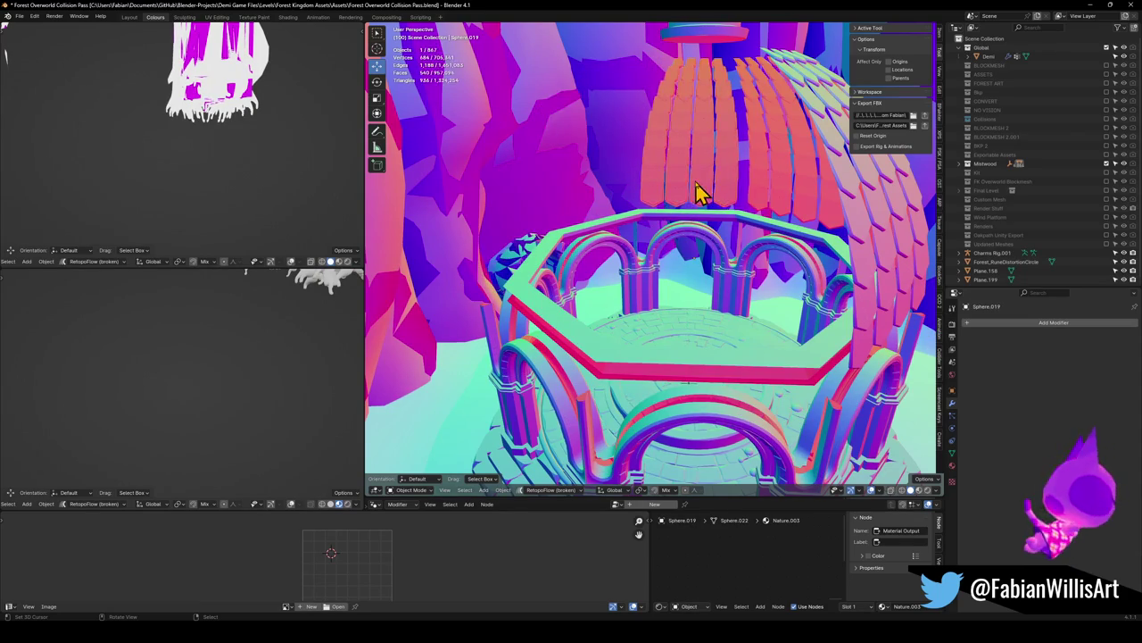
Hide the centre and right tile sections, octagonal ring, right arch and circular tile platform
{"action": "key", "text": "h"}
{"action": "left_click", "coordinate": [783, 187]}
{"action": "key", "text": "h"}
{"action": "left_click", "coordinate": [867, 211]}
{"action": "key", "text": "h"}
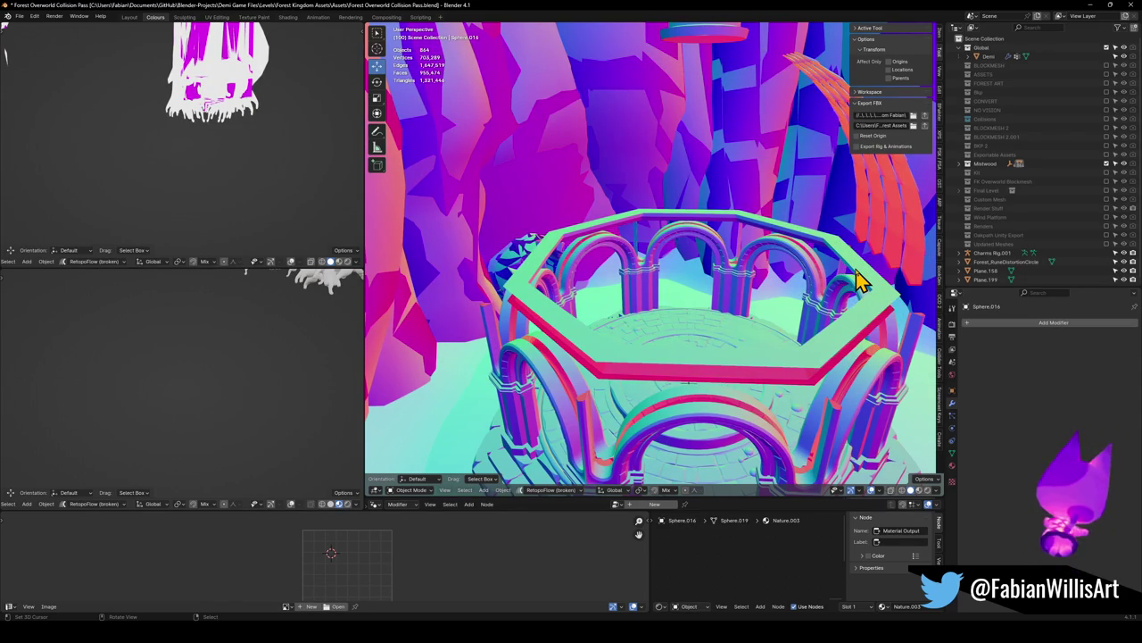
{"action": "key", "text": "h"}
{"action": "left_click", "coordinate": [848, 392]}
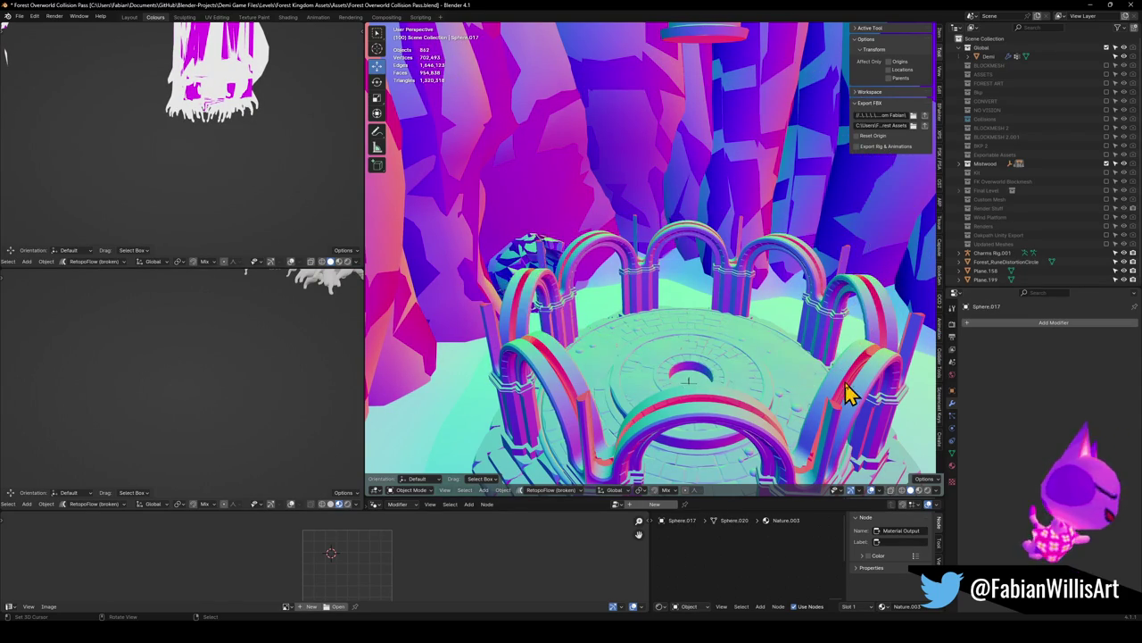
Hide the ring of arches to view the tiled floor, then reveal all temple pieces
{"action": "key", "text": "h"}
{"action": "key", "text": "h"}
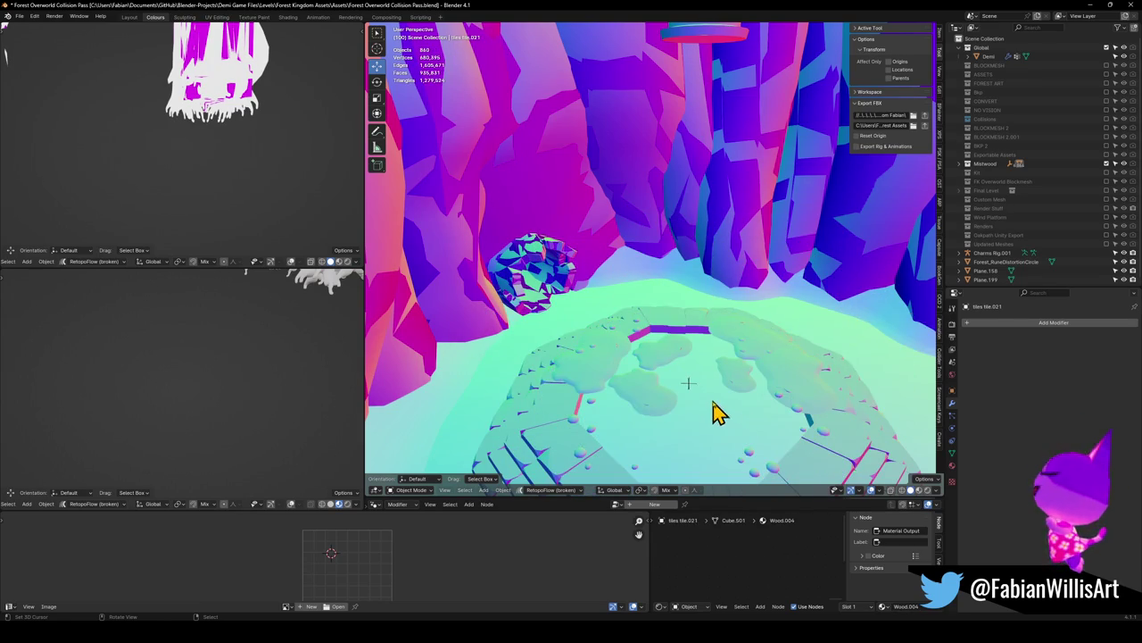
{"action": "mouse_move", "coordinate": [584, 395]}
{"action": "middle_mouse_down"}
{"action": "mouse_move", "coordinate": [624, 334]}
{"action": "mouse_move", "coordinate": [678, 355]}
{"action": "mouse_move", "coordinate": [643, 331]}
{"action": "mouse_move", "coordinate": [683, 316]}
{"action": "mouse_move", "coordinate": [616, 325]}
{"action": "mouse_move", "coordinate": [592, 301]}
{"action": "mouse_move", "coordinate": [604, 324]}
{"action": "mouse_move", "coordinate": [641, 338]}
{"action": "middle_mouse_up"}
{"action": "key", "text": "h"}
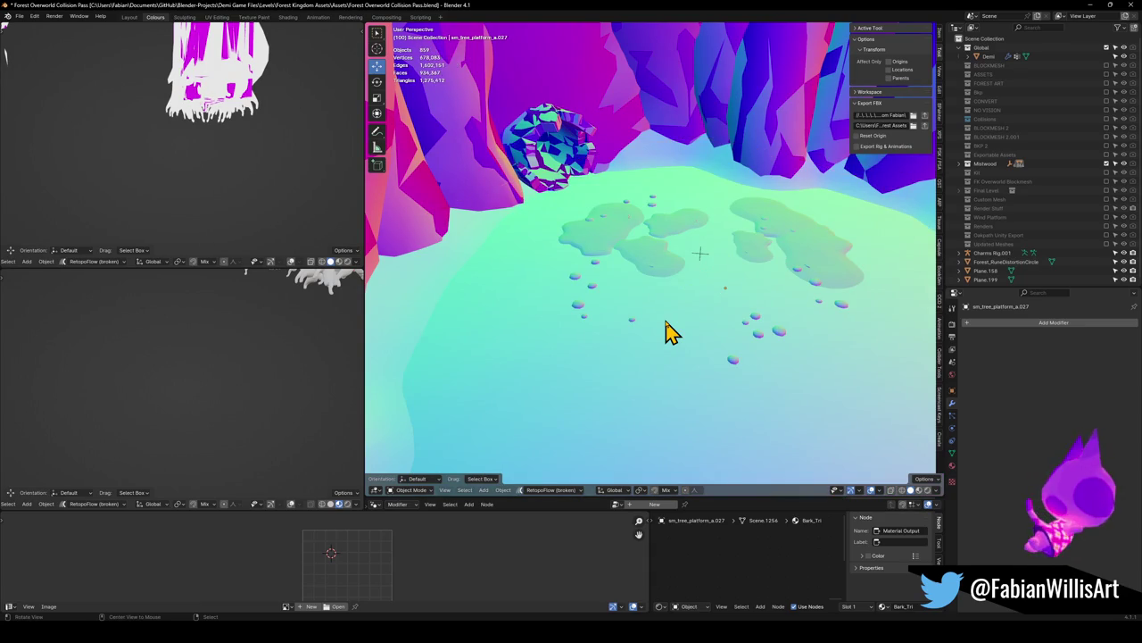
{"action": "key", "text": "alt+h"}
Select the temple's UCX collision mesh and frame it in view
{"action": "mouse_move", "coordinate": [681, 283]}
{"action": "middle_mouse_down"}
{"action": "mouse_move", "coordinate": [689, 273]}
{"action": "mouse_move", "coordinate": [702, 286]}
{"action": "mouse_move", "coordinate": [684, 304]}
{"action": "mouse_move", "coordinate": [703, 279]}
{"action": "mouse_move", "coordinate": [688, 305]}
{"action": "middle_mouse_up"}
{"action": "left_click", "coordinate": [665, 326]}
{"action": "key", "text": "KP_Decimal"}
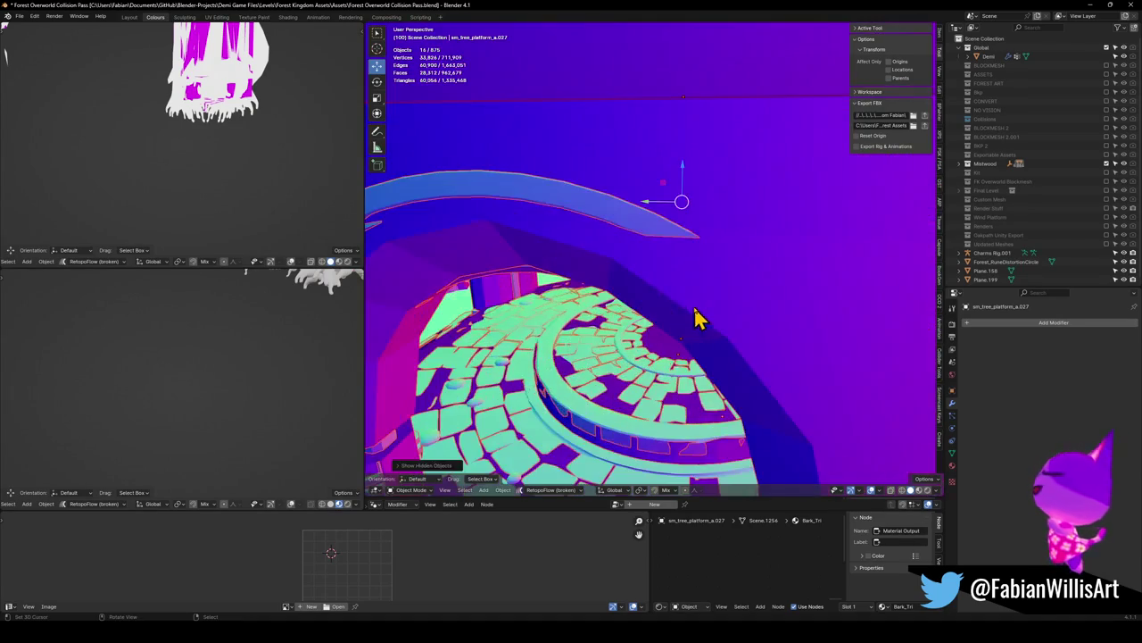
Snap the 3D cursor to the platform centre and set all 16 temple pieces' origins there
{"action": "key", "text": "shift+s"}
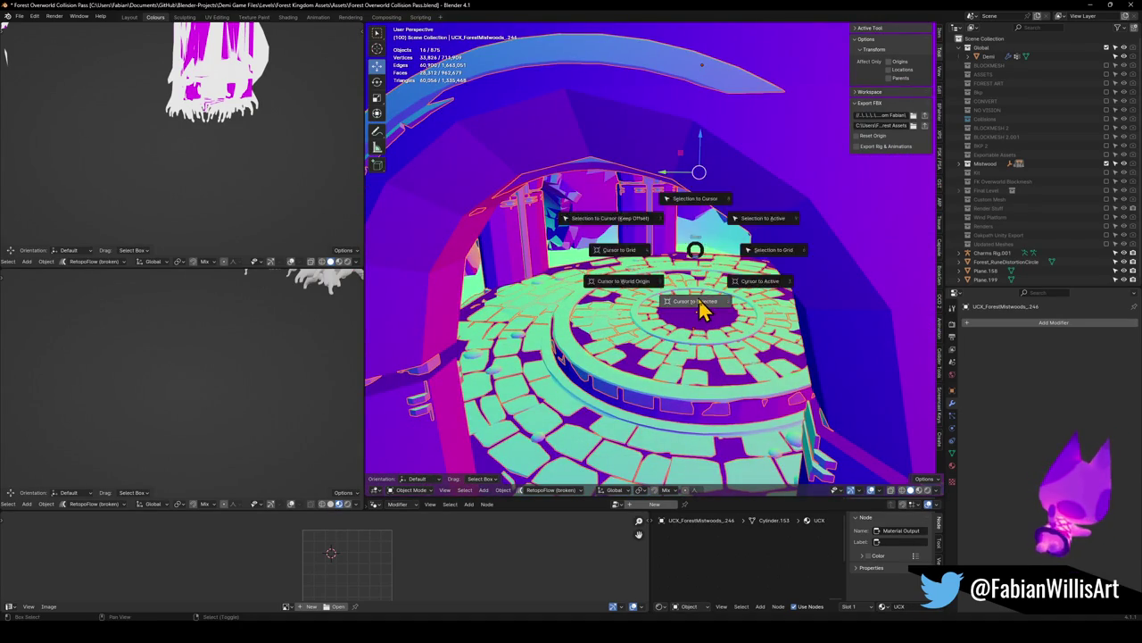
{"action": "left_click", "coordinate": [696, 313]}
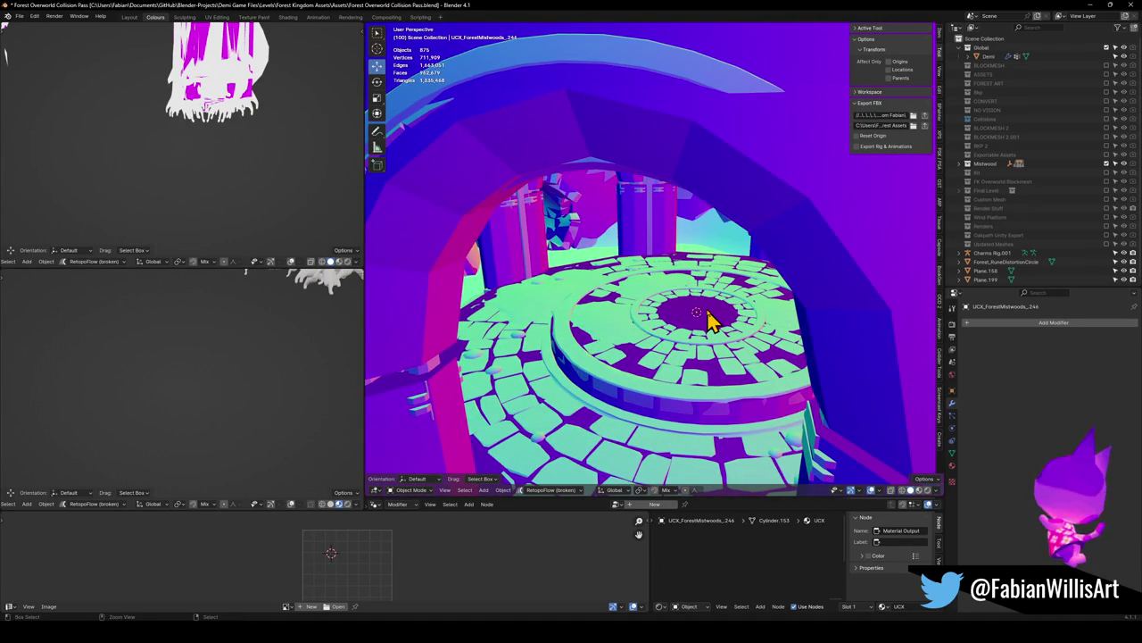
{"action": "key", "text": "ctrl+z"}
{"action": "key", "text": "q"}
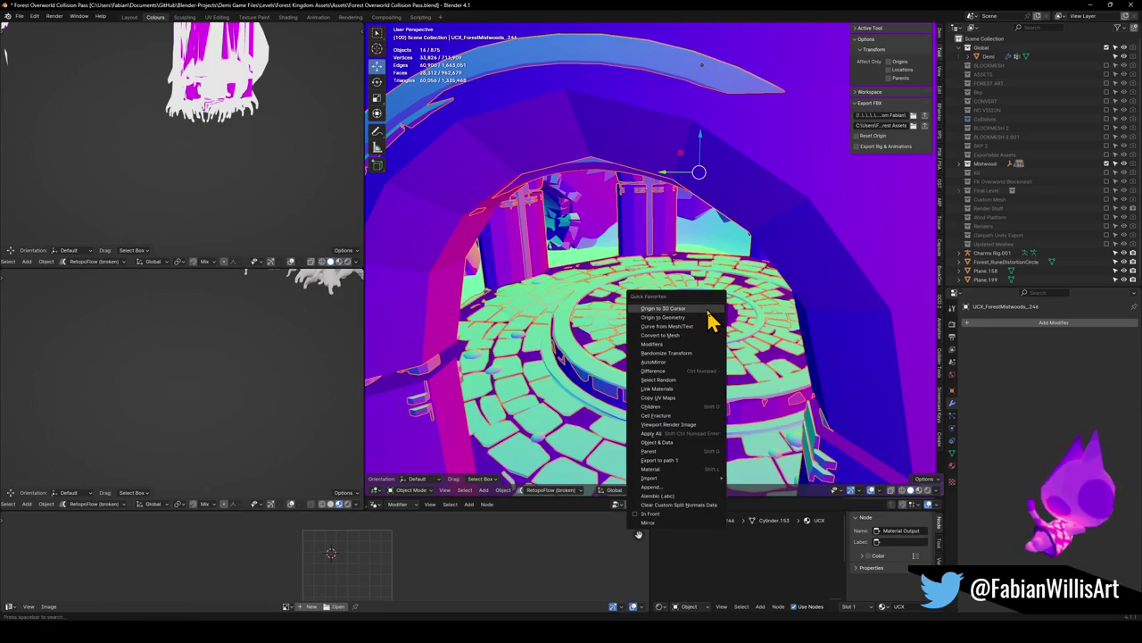
{"action": "left_click", "coordinate": [708, 308]}
{"action": "key", "text": "KP_Decimal"}
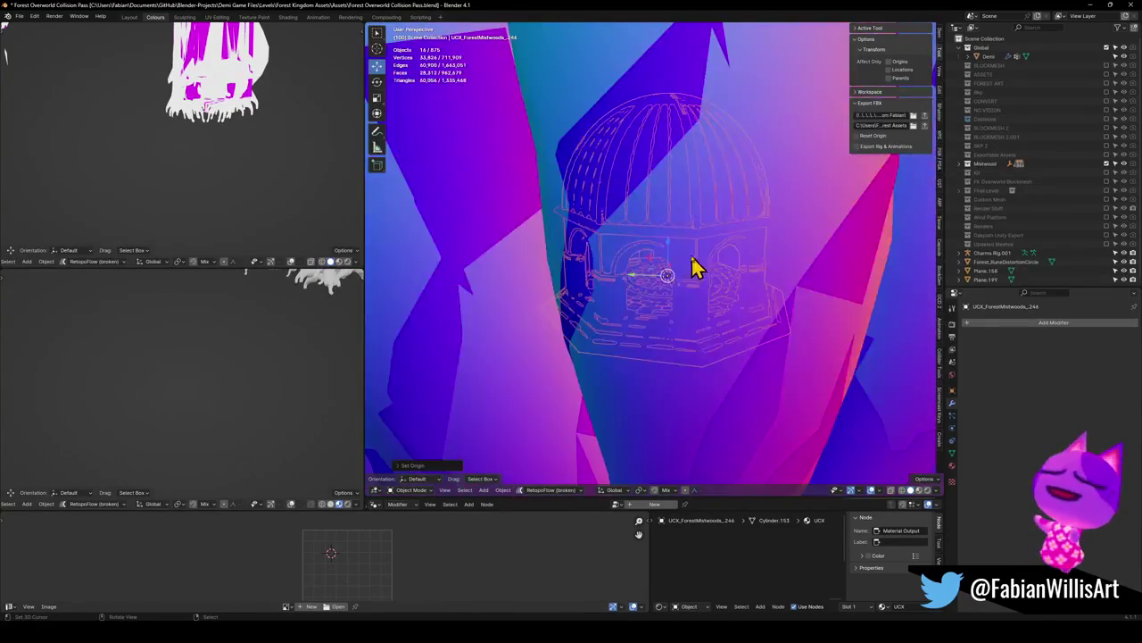
Copy the 16 temple objects and switch to the Alternate Hub2 level
{"action": "key", "text": "q"}
{"action": "left_click", "coordinate": [689, 286]}
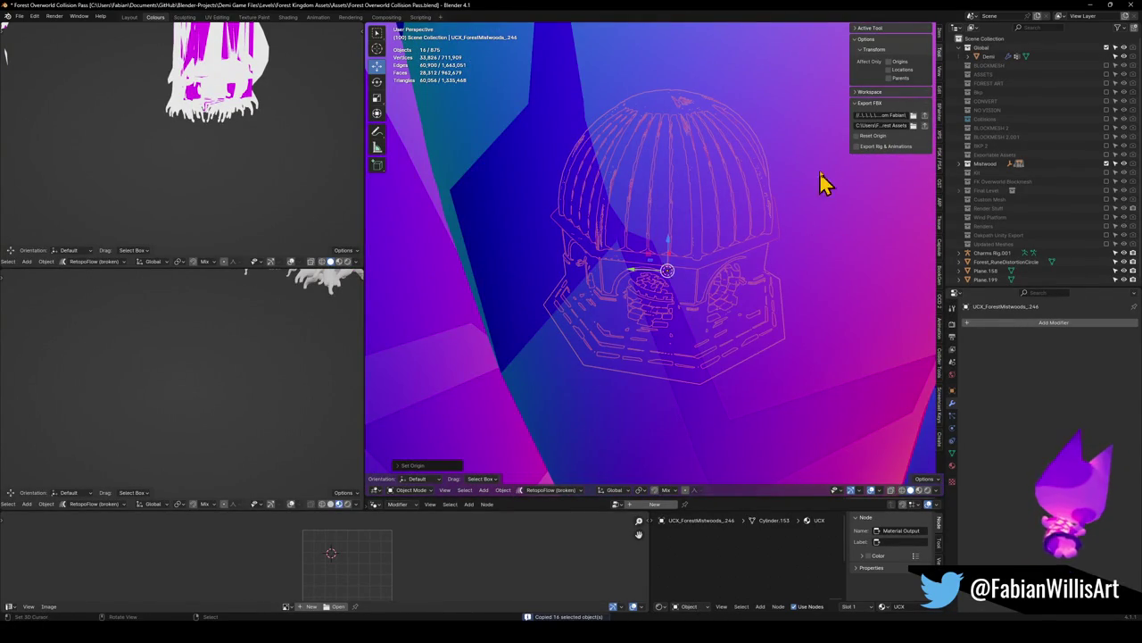
{"action": "left_click", "coordinate": [1090, 4]}
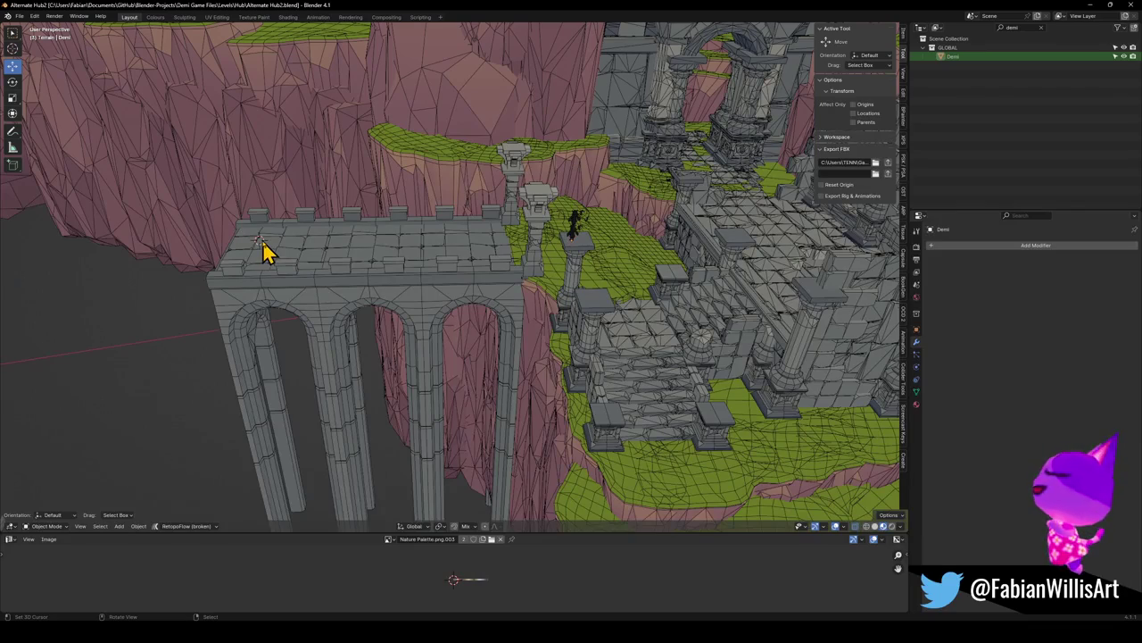
Navigate from the bridge to the pasted dome, framing dome and bridge together
{"action": "key", "text": "b"}
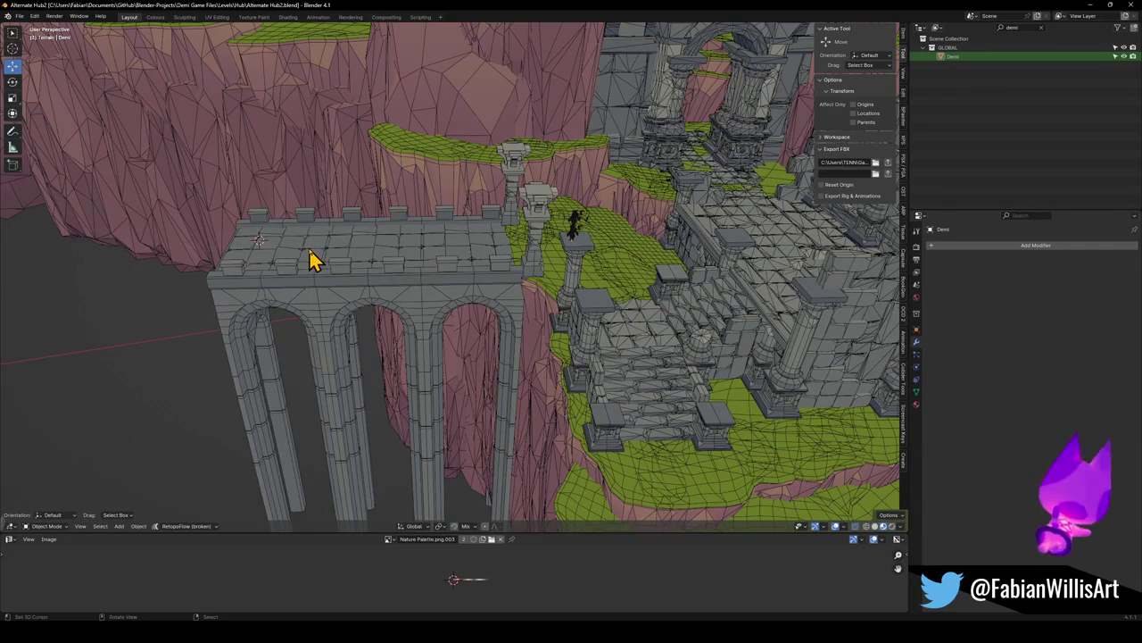
{"action": "middle_click_drag", "start_coordinate": [352, 293], "coordinate": [453, 349]}
{"action": "key", "text": "shift+s"}
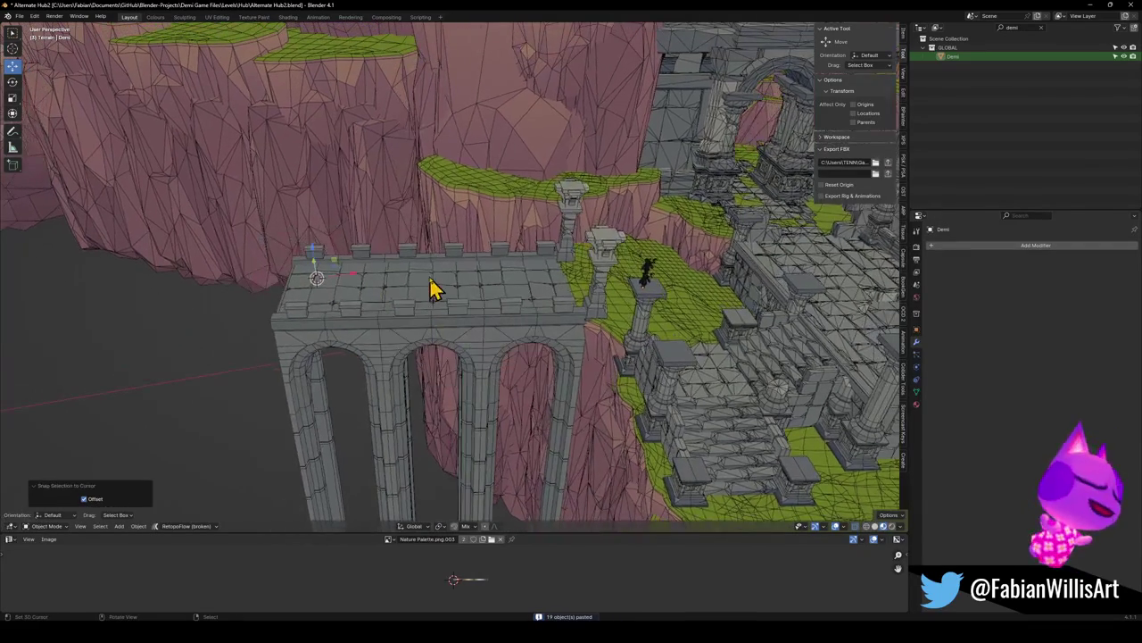
{"action": "scroll", "coordinate": [428, 293], "scroll_direction": "down", "scroll_amount": 2}
{"action": "scroll", "coordinate": [473, 280], "scroll_direction": "down", "scroll_amount": 2}
{"action": "scroll", "coordinate": [469, 280], "scroll_direction": "down", "scroll_amount": 5}
{"action": "middle_click_drag", "start_coordinate": [497, 298], "coordinate": [464, 280]}
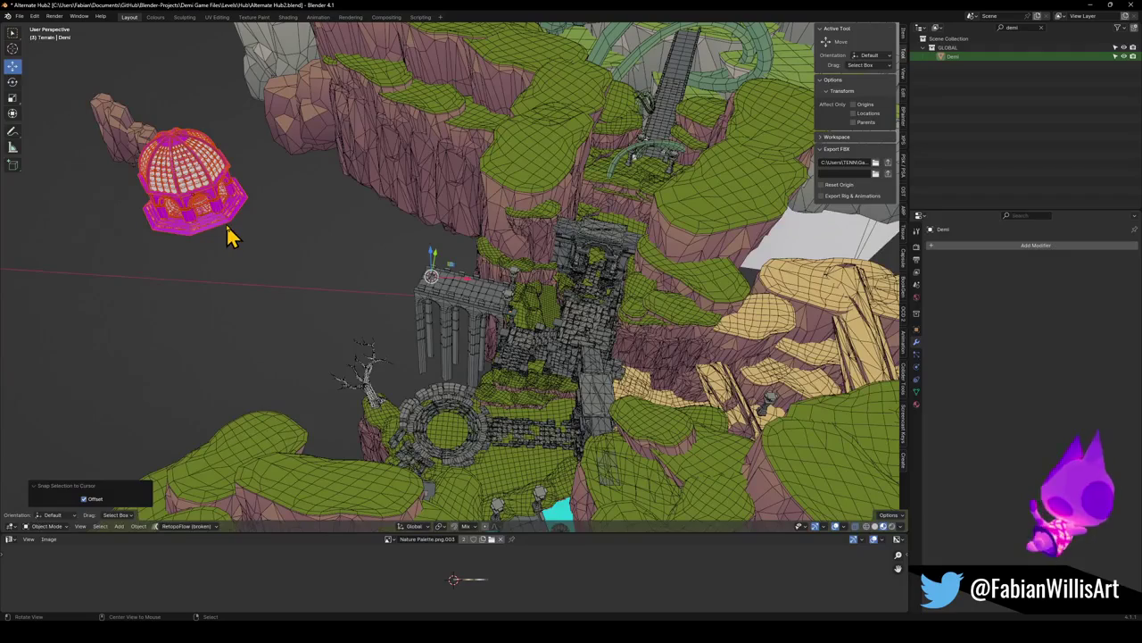
{"action": "mouse_move", "coordinate": [221, 226]}
{"action": "middle_mouse_down", "text": "shift"}
{"action": "mouse_move", "coordinate": [452, 276]}
{"action": "mouse_move", "coordinate": [465, 255]}
{"action": "mouse_move", "coordinate": [497, 259]}
{"action": "mouse_move", "coordinate": [479, 280]}
{"action": "mouse_move", "coordinate": [543, 286]}
{"action": "middle_mouse_up", "text": "shift"}
{"action": "scroll", "coordinate": [449, 267], "scroll_direction": "up", "scroll_amount": 2}
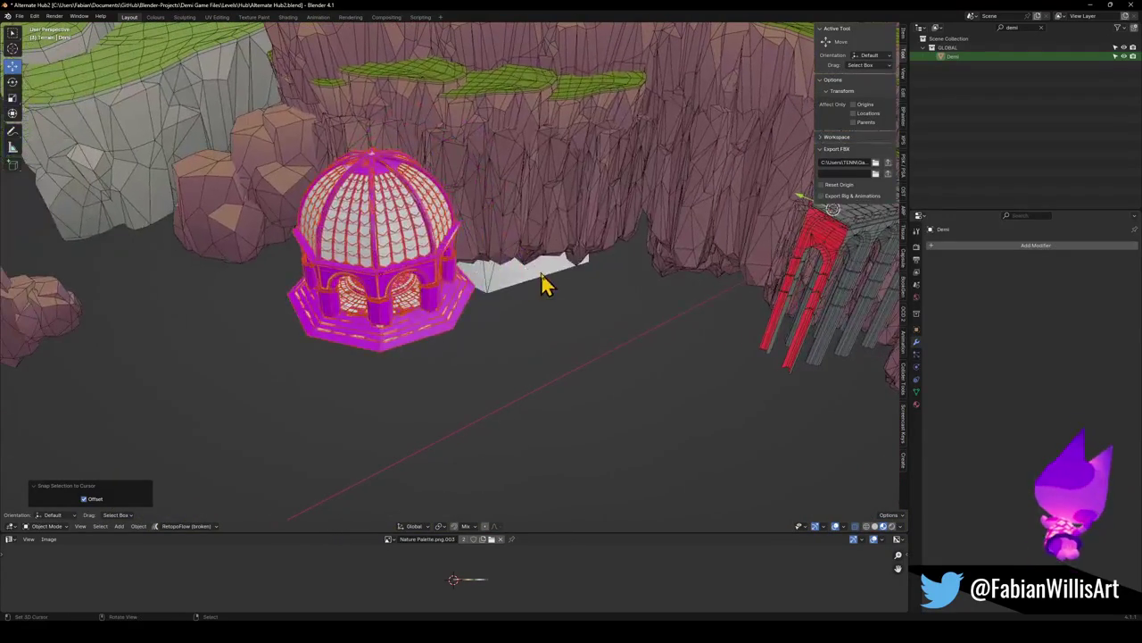
{"action": "mouse_move", "coordinate": [641, 261]}
{"action": "middle_mouse_down", "text": "shift"}
{"action": "mouse_move", "coordinate": [556, 306]}
{"action": "mouse_move", "coordinate": [422, 344]}
{"action": "middle_mouse_up", "text": "shift"}
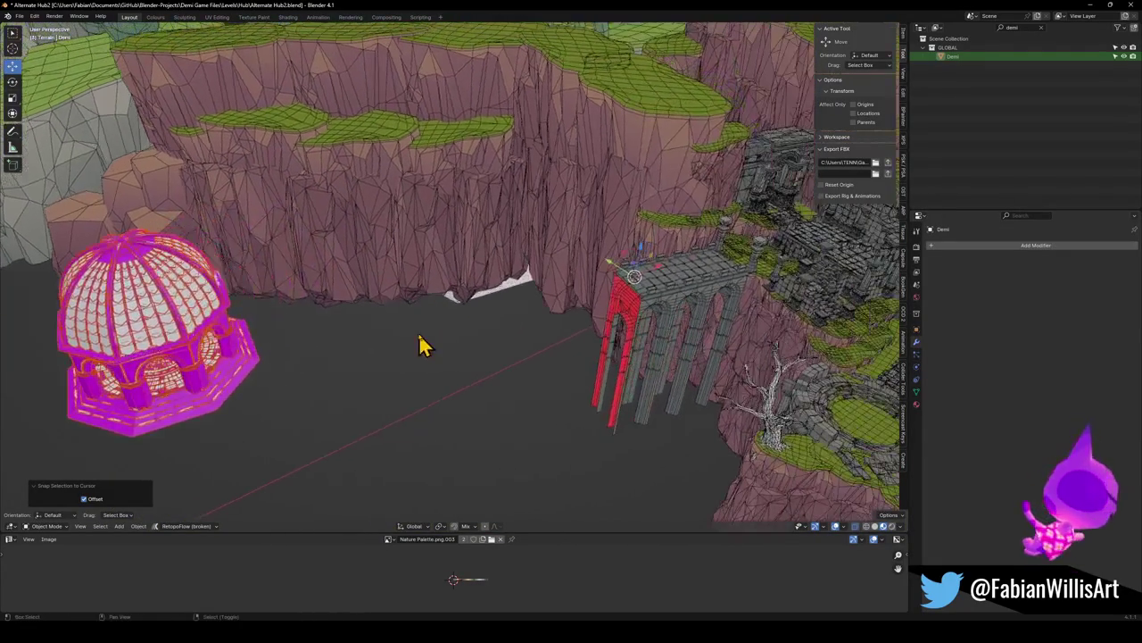
Select the whole pasted dome and snap it to the 3D cursor near the bridge
{"action": "left_click", "coordinate": [229, 382]}
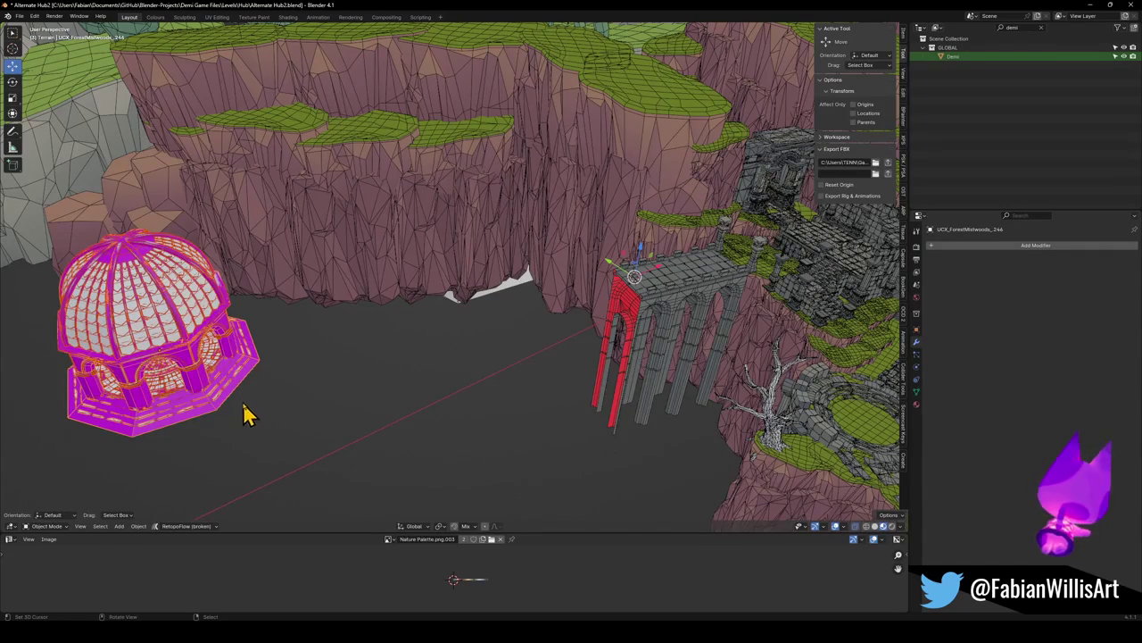
{"action": "mouse_move", "coordinate": [400, 304]}
{"action": "middle_mouse_down"}
{"action": "mouse_move", "coordinate": [312, 313]}
{"action": "mouse_move", "coordinate": [156, 390]}
{"action": "mouse_move", "coordinate": [387, 377]}
{"action": "mouse_move", "coordinate": [352, 375]}
{"action": "middle_mouse_up"}
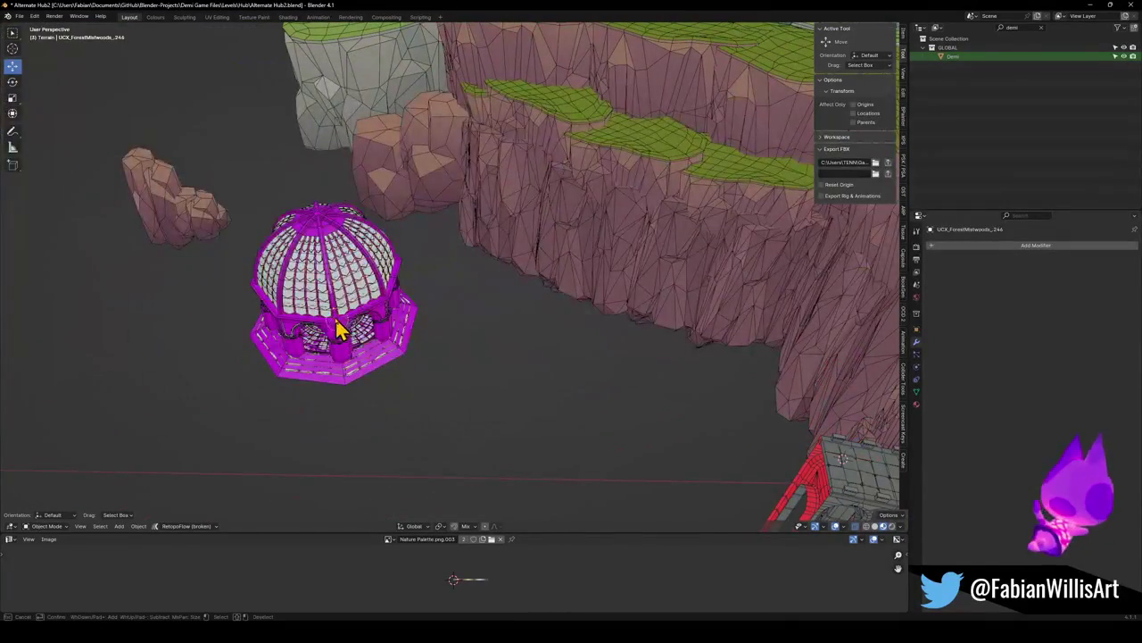
{"action": "left_click", "coordinate": [339, 330]}
{"action": "middle_click_drag", "start_coordinate": [523, 366], "coordinate": [377, 339], "text": "shift"}
{"action": "key", "text": "shift+s"}
{"action": "mouse_move", "coordinate": [705, 443]}
{"action": "middle_mouse_down"}
{"action": "mouse_move", "coordinate": [607, 365]}
{"action": "mouse_move", "coordinate": [536, 357]}
{"action": "middle_mouse_up"}
{"action": "scroll", "coordinate": [535, 357], "scroll_direction": "down", "scroll_amount": 2}
Move the dome up and to the left of its pasted spot
{"action": "key", "text": "g"}
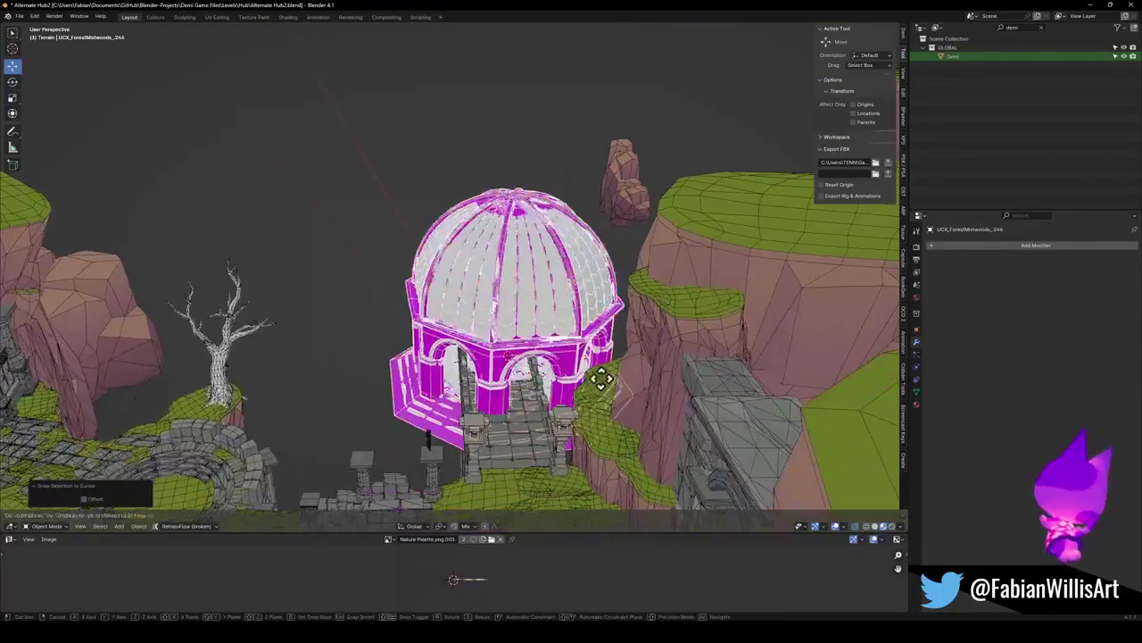
{"action": "left_click", "coordinate": [573, 302]}
{"action": "mouse_move", "coordinate": [573, 302]}
{"action": "middle_mouse_down"}
{"action": "mouse_move", "coordinate": [528, 314]}
{"action": "mouse_move", "coordinate": [598, 333]}
{"action": "middle_mouse_up"}
{"action": "scroll", "coordinate": [527, 314], "scroll_direction": "up", "scroll_amount": 5}
{"action": "scroll", "coordinate": [530, 334], "scroll_direction": "down", "scroll_amount": 5}
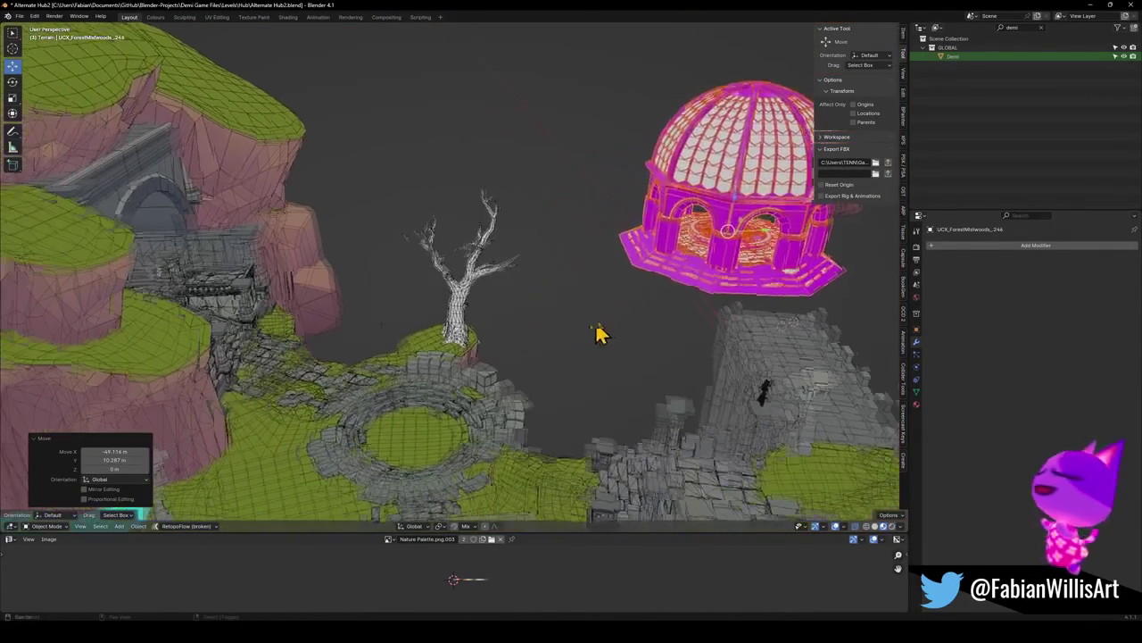
Walk through the level to check the dome against the tree, stone wall and bridge
{"action": "key", "text": "shift+grave"}
{"action": "key", "text": "w"}
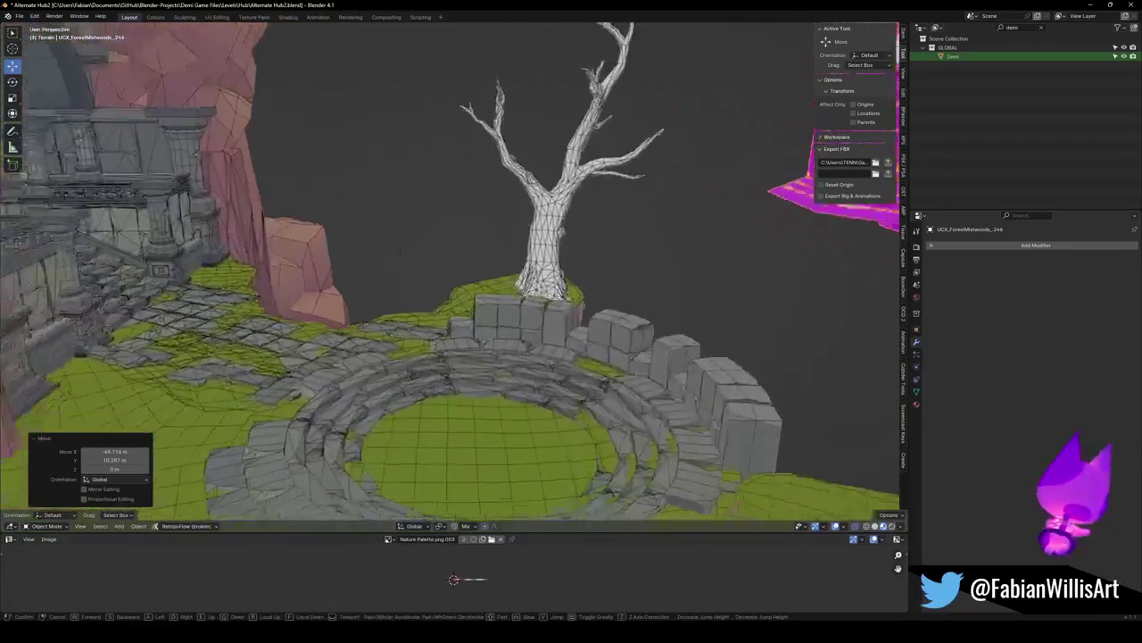
{"action": "key", "text": "w"}
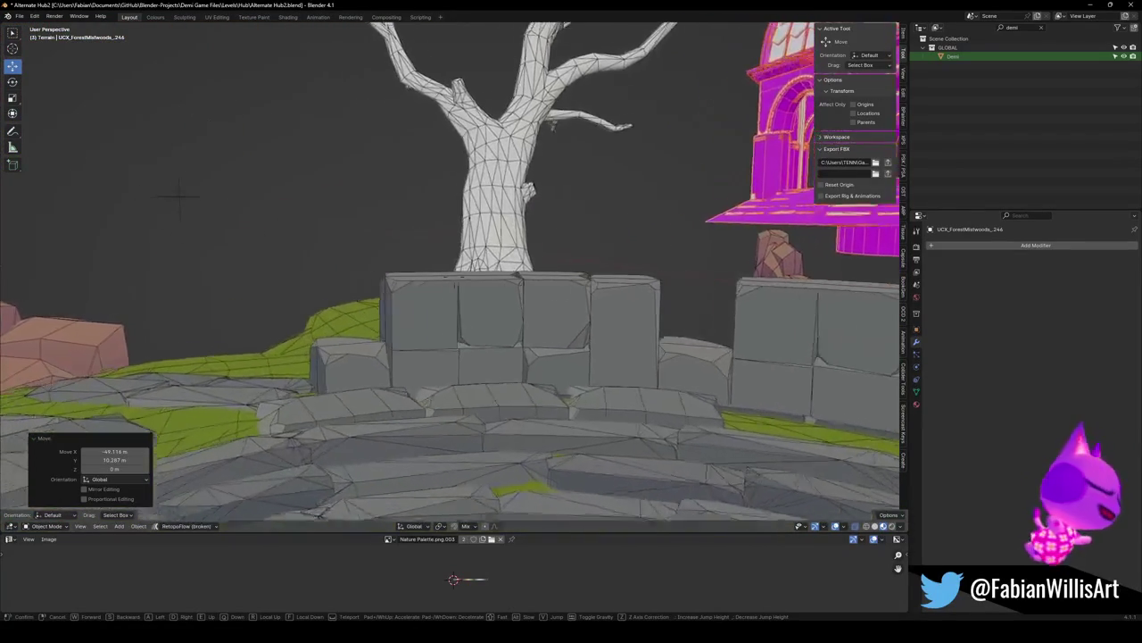
{"action": "key", "text": "w"}
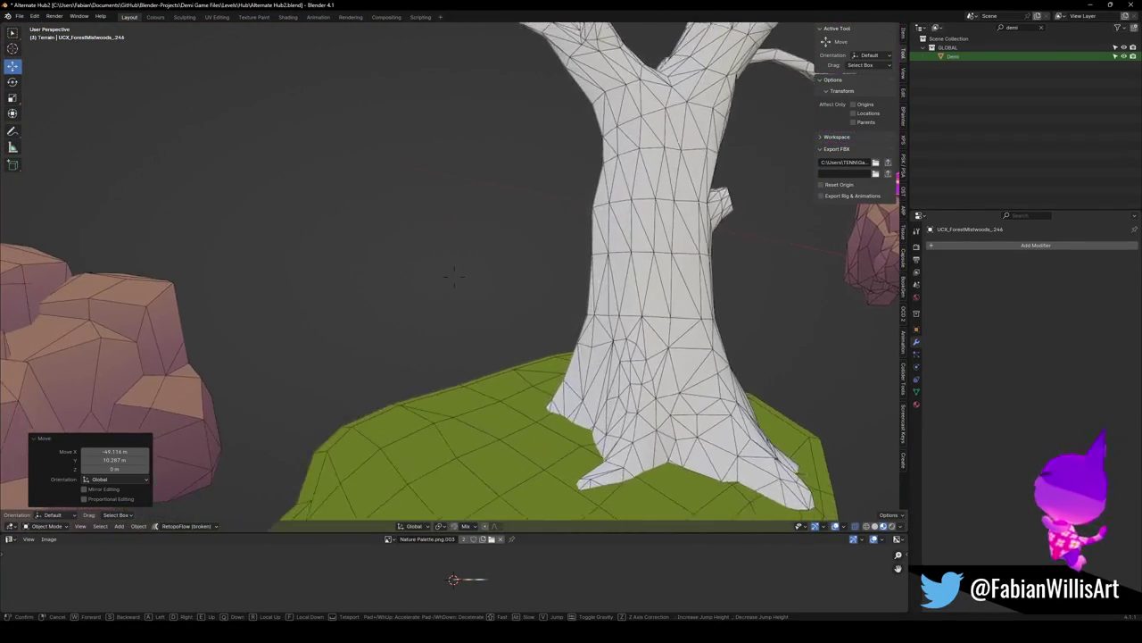
{"action": "key", "text": "s"}
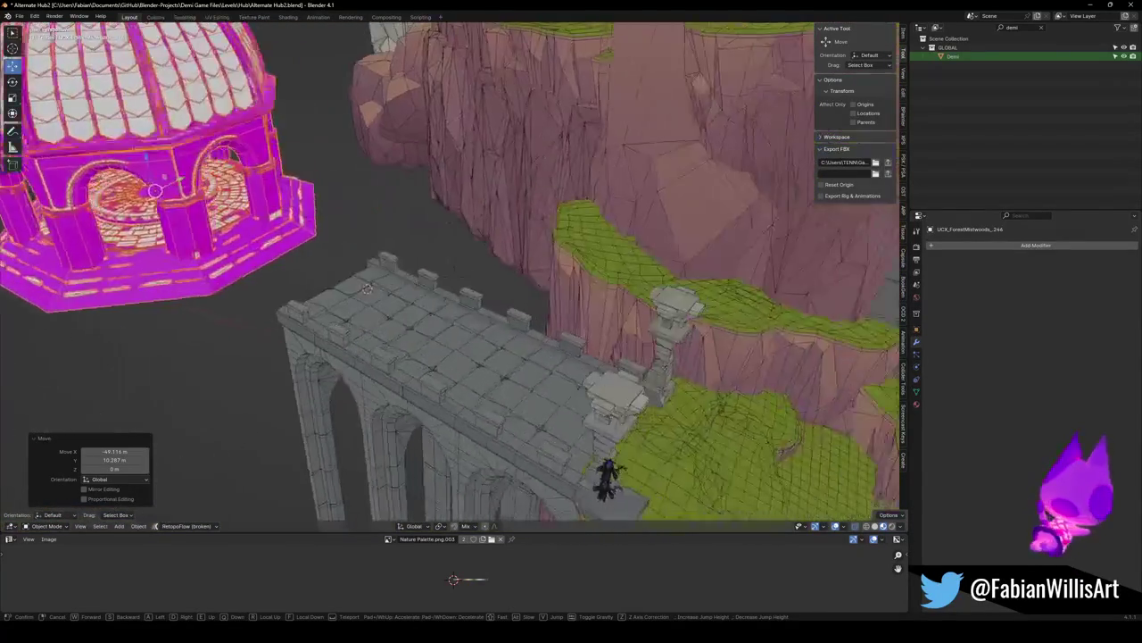
{"action": "key", "text": "s"}
{"action": "key", "text": "w"}
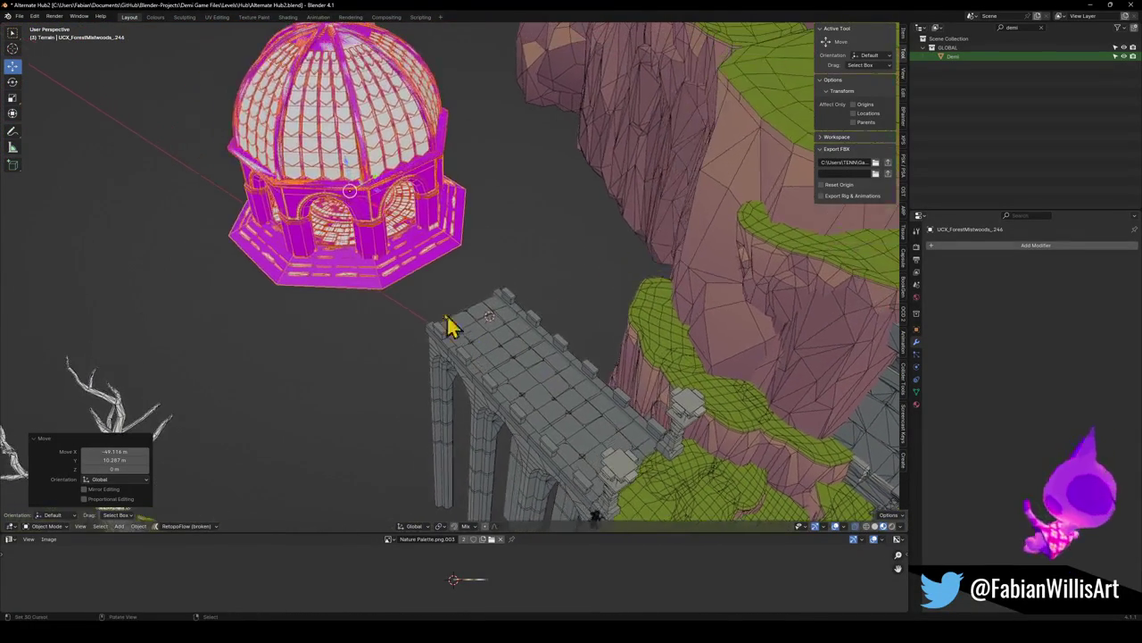
Slide the dome horizontally beside the bridge and rotate it slightly, about -3° around Z
{"action": "key", "text": "g"}
{"action": "key", "text": "shift+z"}
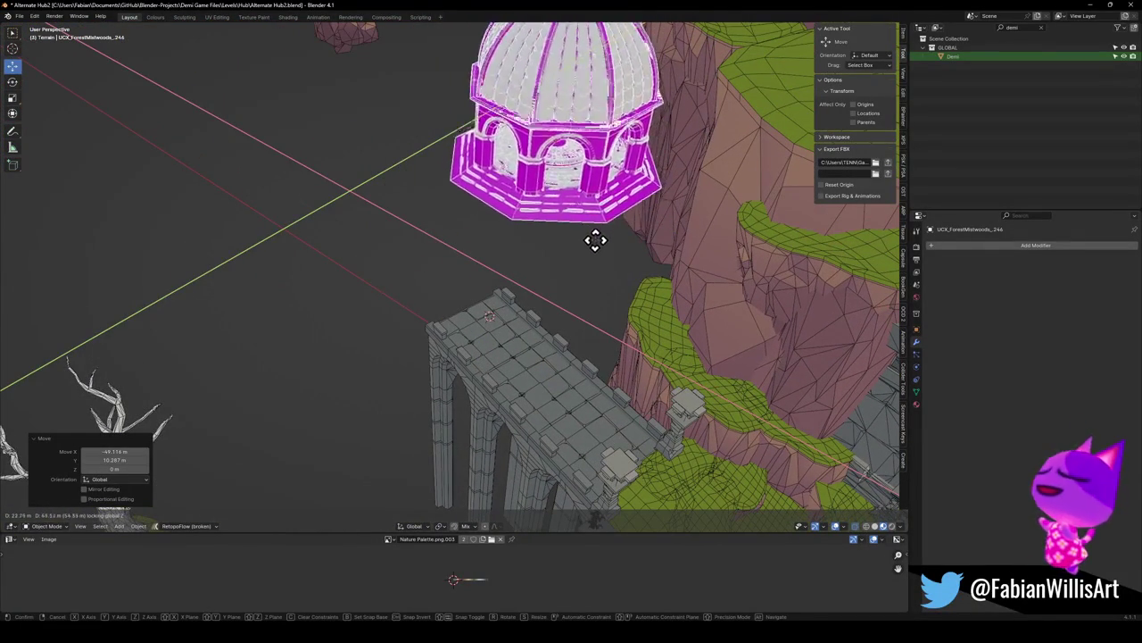
{"action": "left_click", "coordinate": [593, 248]}
{"action": "key", "text": "r"}
{"action": "key", "text": "x"}
{"action": "left_click", "coordinate": [636, 265]}
{"action": "mouse_move", "coordinate": [636, 265]}
{"action": "middle_mouse_down"}
{"action": "mouse_move", "coordinate": [657, 263]}
{"action": "mouse_move", "coordinate": [467, 295]}
{"action": "mouse_move", "coordinate": [533, 278]}
{"action": "mouse_move", "coordinate": [582, 298]}
{"action": "mouse_move", "coordinate": [484, 324]}
{"action": "mouse_move", "coordinate": [425, 324]}
{"action": "middle_mouse_up"}
{"action": "key", "text": "r"}
{"action": "key", "text": "z"}
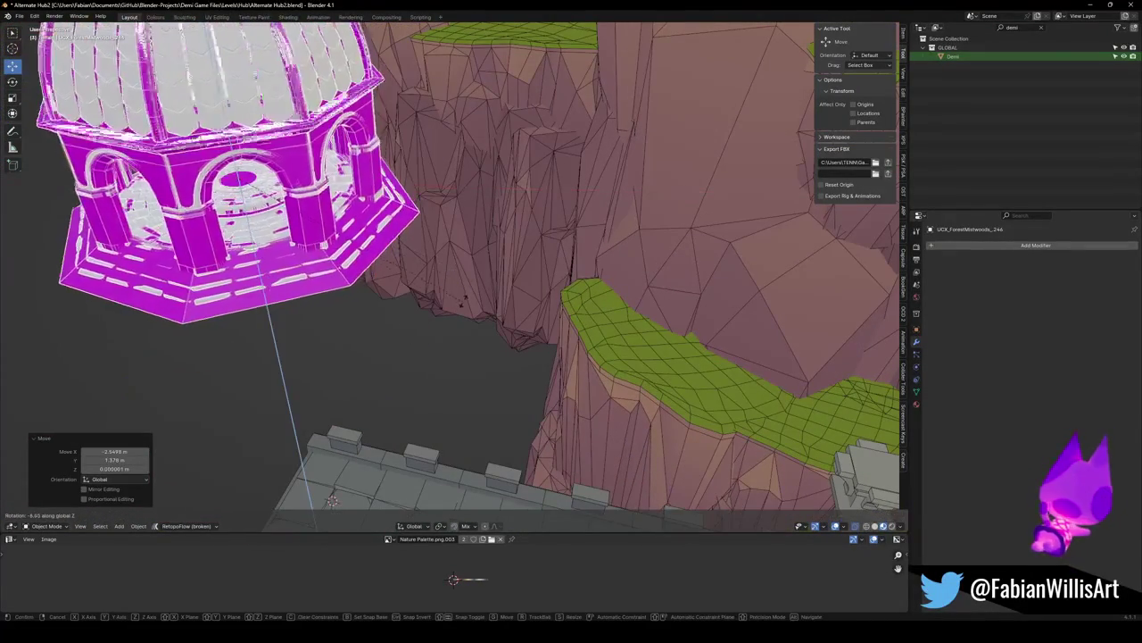
{"action": "left_click", "coordinate": [331, 319]}
{"action": "mouse_move", "coordinate": [331, 319]}
{"action": "middle_mouse_down"}
{"action": "mouse_move", "coordinate": [301, 301]}
{"action": "mouse_move", "coordinate": [373, 297]}
{"action": "mouse_move", "coordinate": [479, 322]}
{"action": "mouse_move", "coordinate": [460, 261]}
{"action": "mouse_move", "coordinate": [423, 372]}
{"action": "mouse_move", "coordinate": [522, 304]}
{"action": "mouse_move", "coordinate": [492, 339]}
{"action": "mouse_move", "coordinate": [461, 324]}
{"action": "mouse_move", "coordinate": [561, 347]}
{"action": "mouse_move", "coordinate": [482, 448]}
{"action": "mouse_move", "coordinate": [497, 357]}
{"action": "mouse_move", "coordinate": [485, 331]}
{"action": "mouse_move", "coordinate": [500, 357]}
{"action": "mouse_move", "coordinate": [468, 313]}
{"action": "middle_mouse_up"}
{"action": "left_click", "coordinate": [393, 293]}
Select the stone tower prop, then a rock pillar on the cliff
{"action": "left_click", "coordinate": [500, 357]}
{"action": "scroll", "coordinate": [505, 319], "scroll_direction": "down", "scroll_amount": 2}
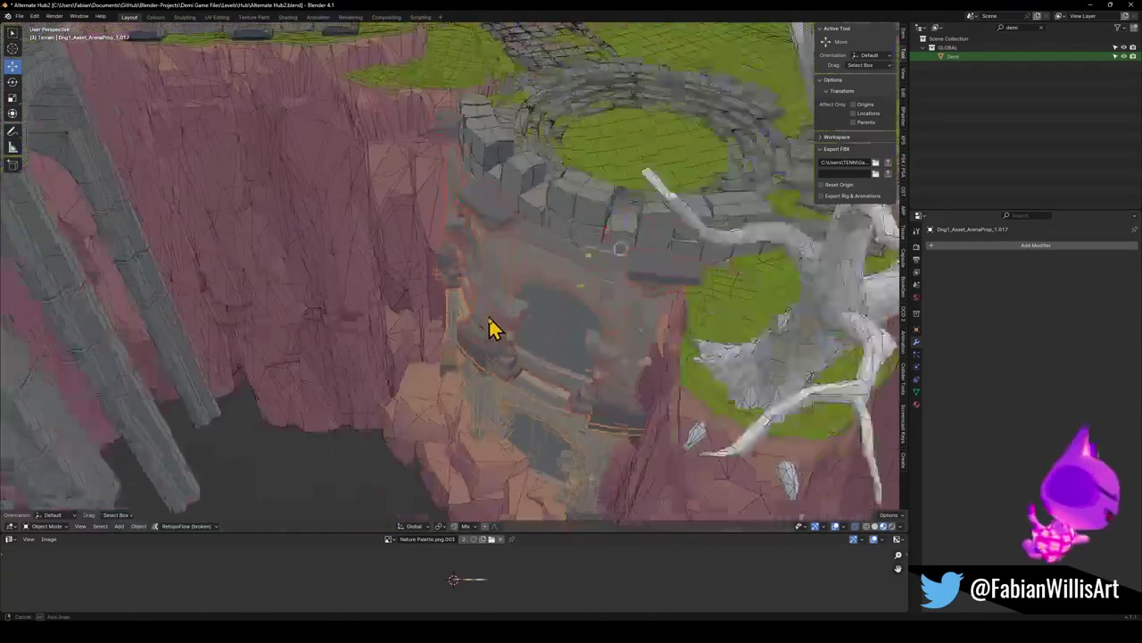
{"action": "scroll", "coordinate": [491, 326], "scroll_direction": "down", "scroll_amount": 4}
{"action": "scroll", "coordinate": [473, 312], "scroll_direction": "down", "scroll_amount": 2}
{"action": "left_click", "coordinate": [595, 377]}
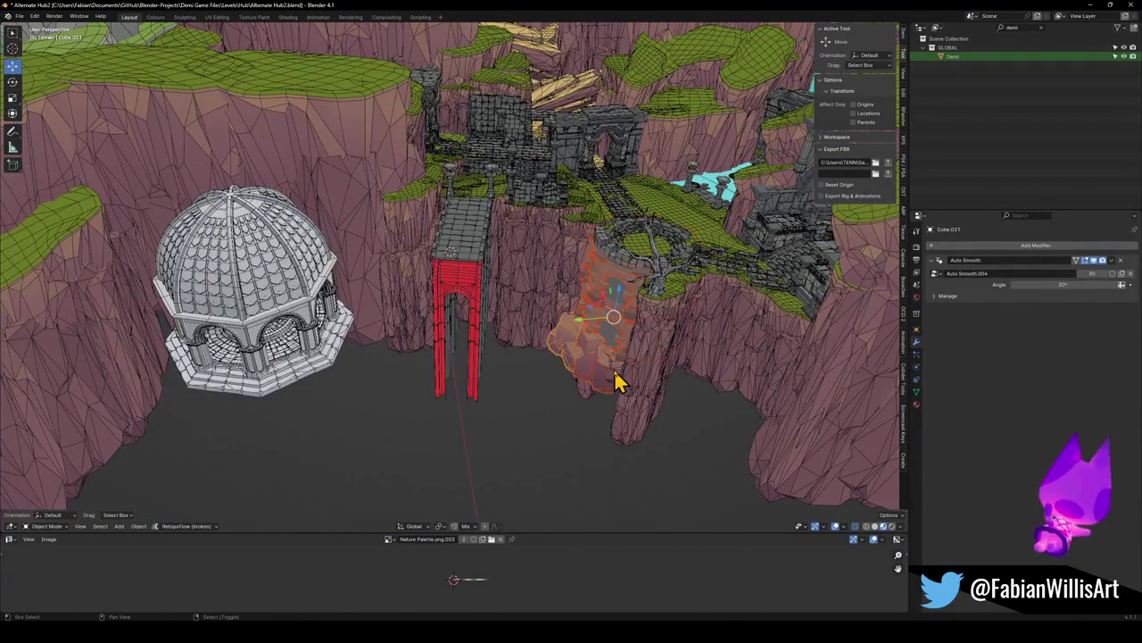
Duplicate the rock pillar and place the copy on the cliff under the dome
{"action": "key", "text": "shift+d"}
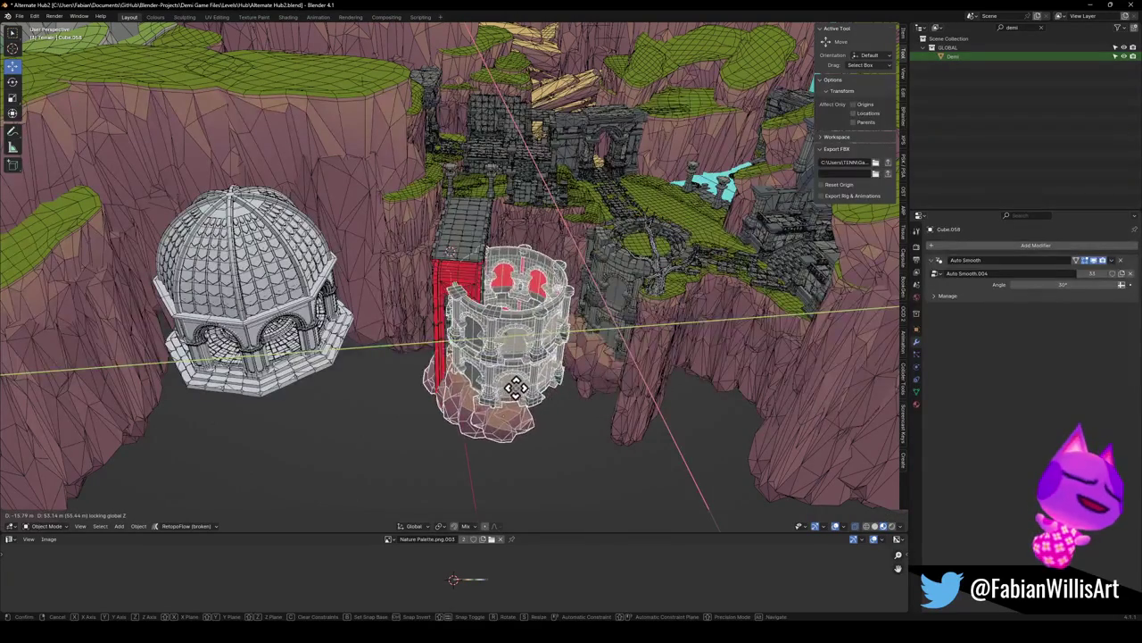
{"action": "right_click", "coordinate": [595, 332]}
{"action": "key", "text": "x"}
{"action": "left_click", "coordinate": [612, 268]}
{"action": "scroll", "coordinate": [581, 294], "scroll_direction": "up", "scroll_amount": 3}
{"action": "scroll", "coordinate": [549, 295], "scroll_direction": "up", "scroll_amount": 2}
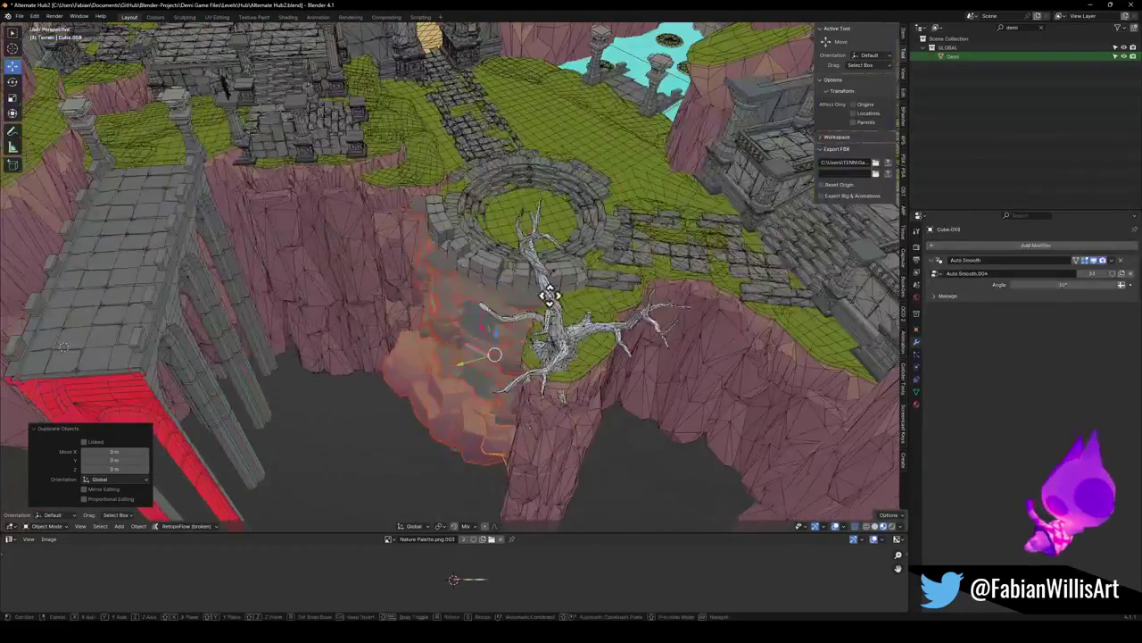
{"action": "scroll", "coordinate": [339, 357], "scroll_direction": "down", "scroll_amount": 5}
{"action": "scroll", "coordinate": [464, 304], "scroll_direction": "up", "scroll_amount": 5}
{"action": "left_click", "coordinate": [522, 284]}
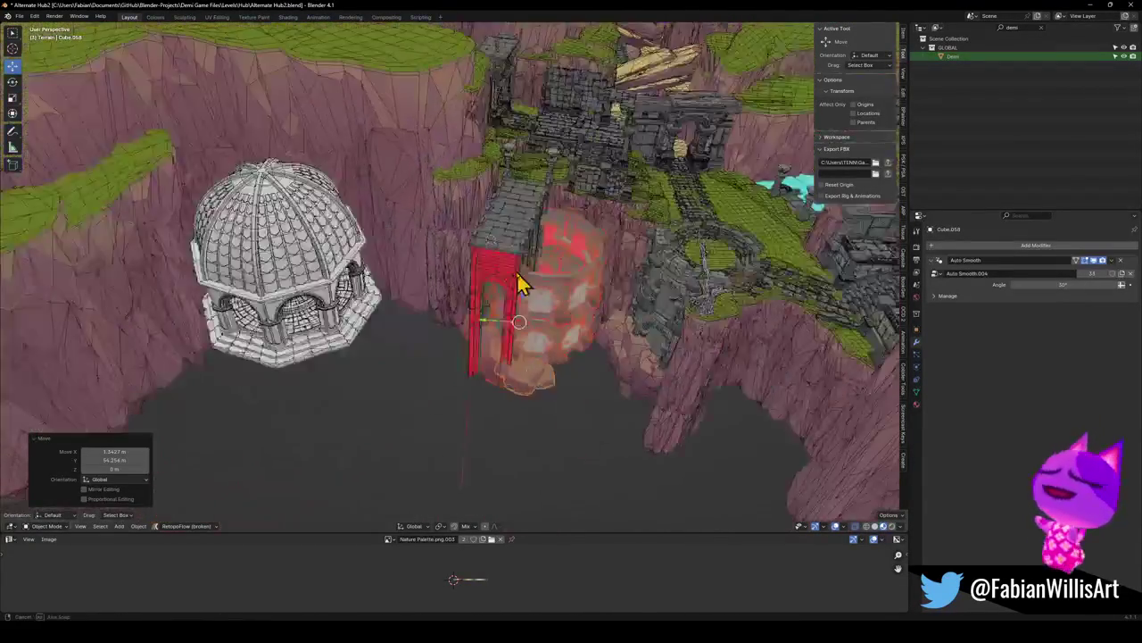
Move the tower piece under the dome and delete the lower tower piece
{"action": "middle_click_drag", "start_coordinate": [521, 282], "coordinate": [527, 329]}
{"action": "left_click_drag", "start_coordinate": [568, 302], "coordinate": [339, 331]}
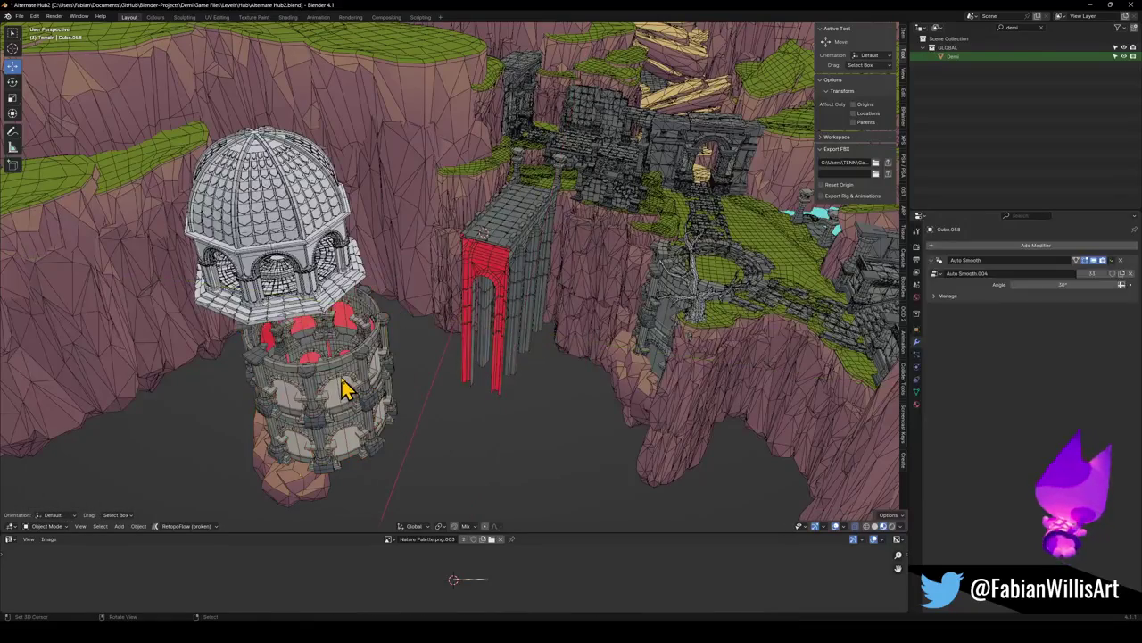
{"action": "left_click", "coordinate": [355, 410]}
{"action": "key", "text": "Delete"}
Snap the dome's base ring to the 3D cursor and scale it up by about 1.155
{"action": "left_click", "coordinate": [330, 287]}
{"action": "key", "text": "shift+s"}
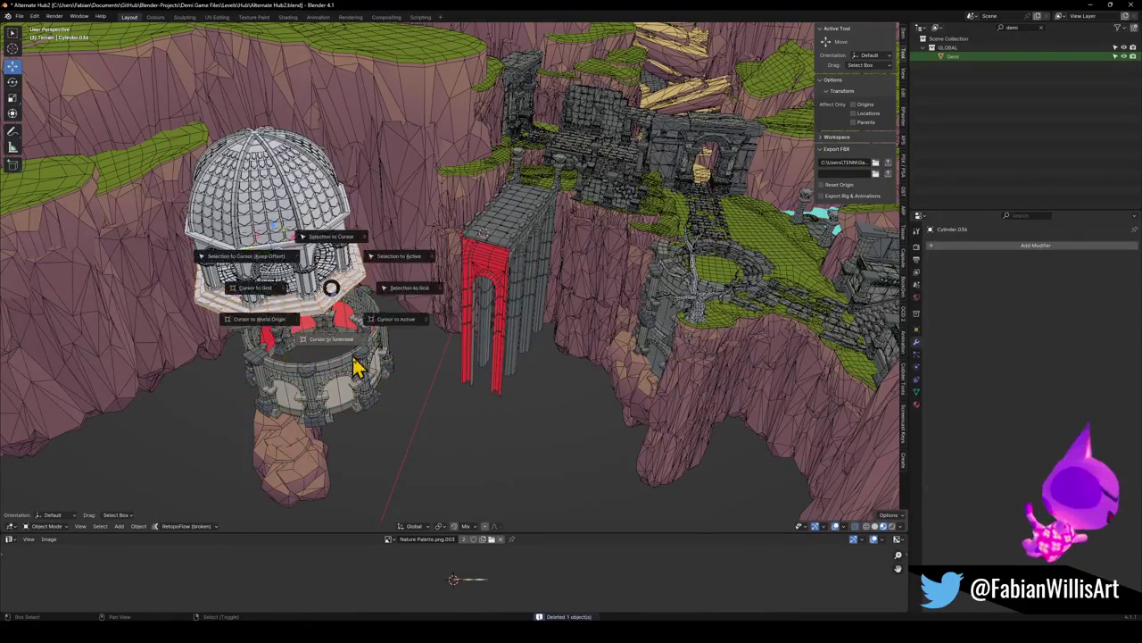
{"action": "key", "text": "shift+s"}
{"action": "left_click", "coordinate": [357, 339]}
{"action": "scroll", "coordinate": [416, 309], "scroll_direction": "up", "scroll_amount": 3}
{"action": "middle_click_drag", "start_coordinate": [416, 309], "coordinate": [479, 301]}
{"action": "key", "text": "s"}
{"action": "left_click", "coordinate": [523, 304]}
Lower the ring vertically, enlarge it to scale 1.12, then nudge it down slightly
{"action": "key", "text": "g"}
{"action": "key", "text": "z"}
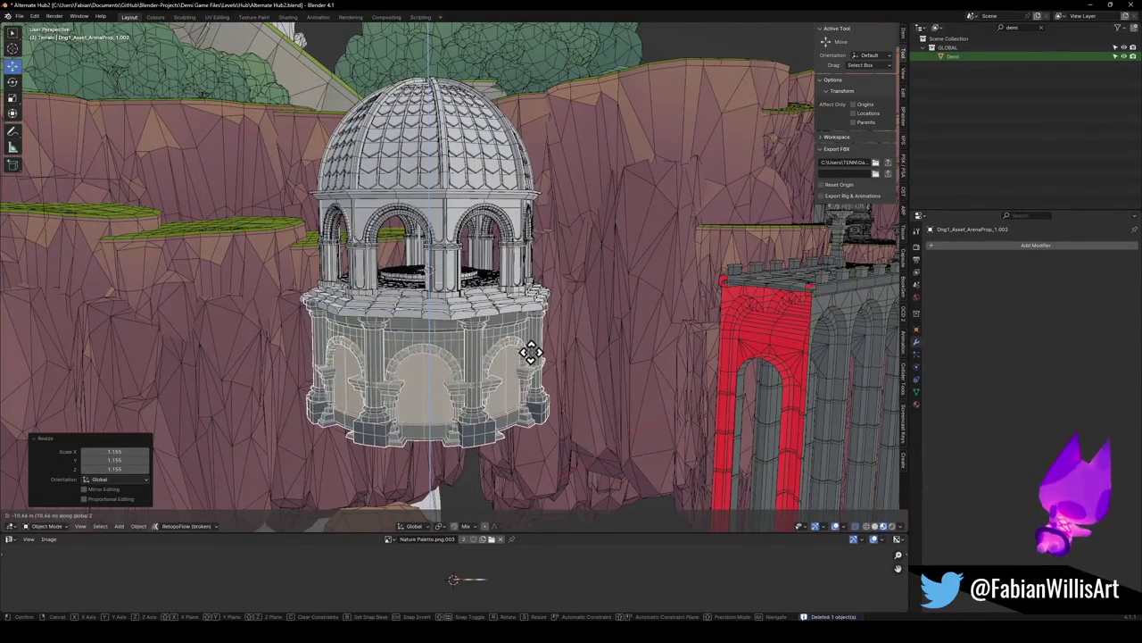
{"action": "left_click", "coordinate": [531, 349]}
{"action": "key", "text": "s"}
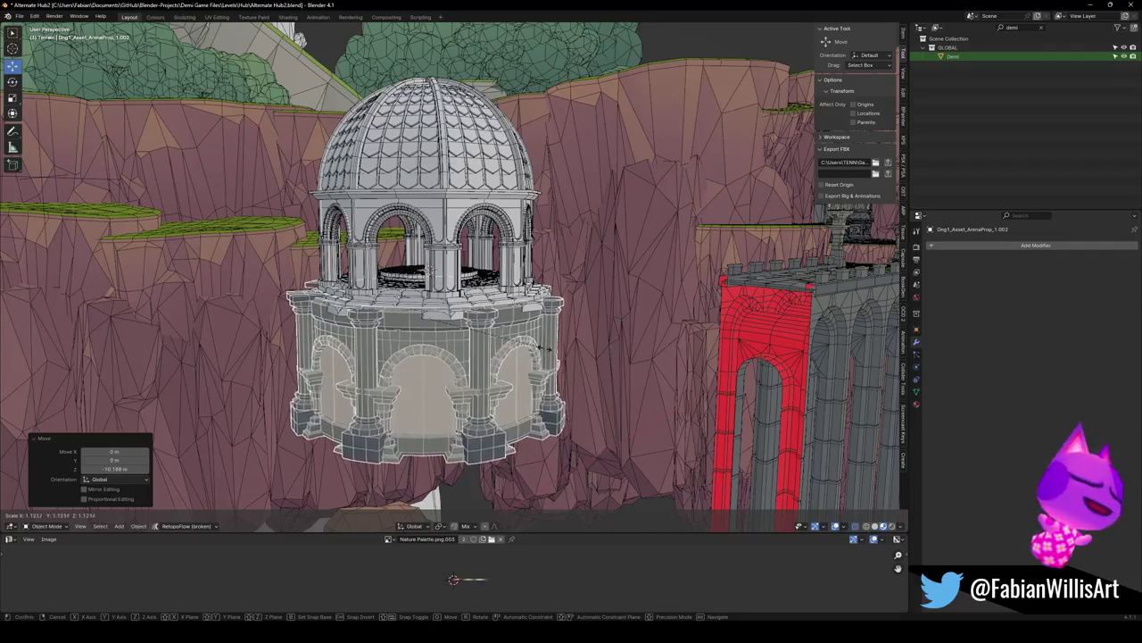
{"action": "left_click", "coordinate": [525, 332]}
{"action": "middle_click_drag", "start_coordinate": [523, 332], "coordinate": [518, 340]}
{"action": "key", "text": "g"}
{"action": "key", "text": "z"}
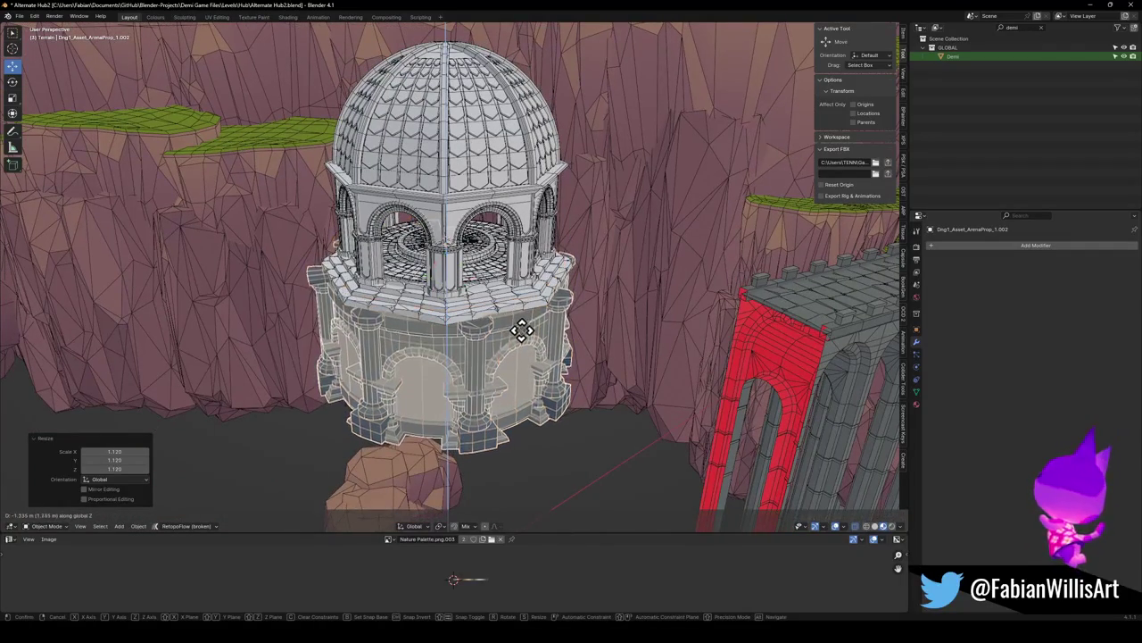
{"action": "left_click", "coordinate": [510, 329]}
{"action": "scroll", "coordinate": [482, 354], "scroll_direction": "up", "scroll_amount": 3}
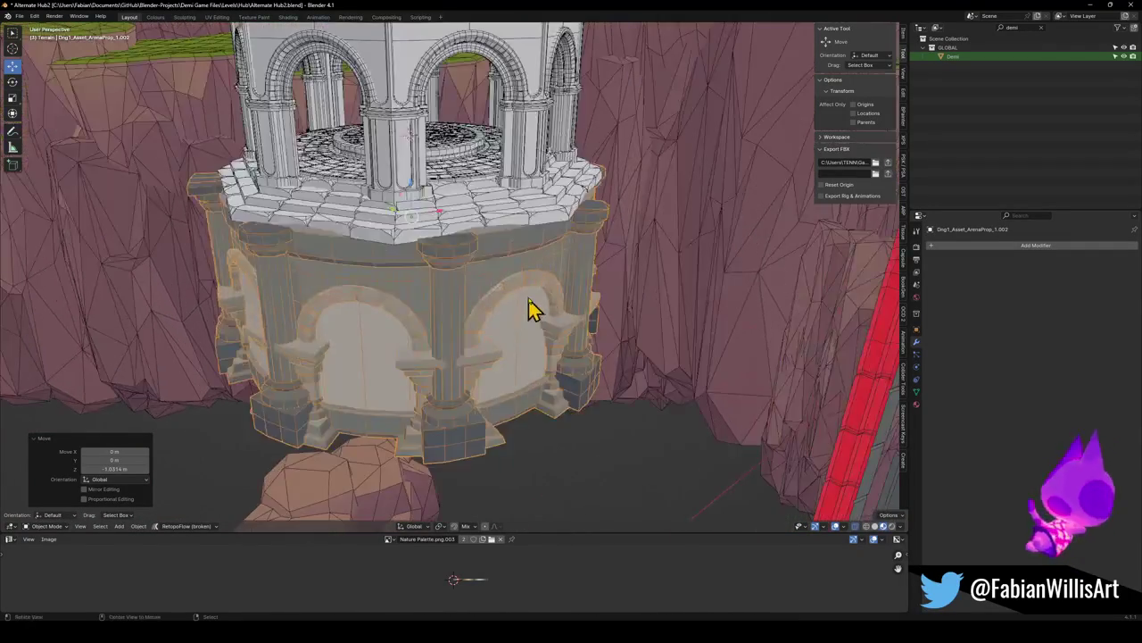
{"action": "middle_click_drag", "start_coordinate": [528, 308], "coordinate": [469, 326]}
Inspect the ring in Edit Mode, then delete the stone base beneath the dome
{"action": "key", "text": "Tab"}
{"action": "scroll", "coordinate": [544, 316], "scroll_direction": "up", "scroll_amount": 2}
{"action": "scroll", "coordinate": [500, 322], "scroll_direction": "down", "scroll_amount": 5}
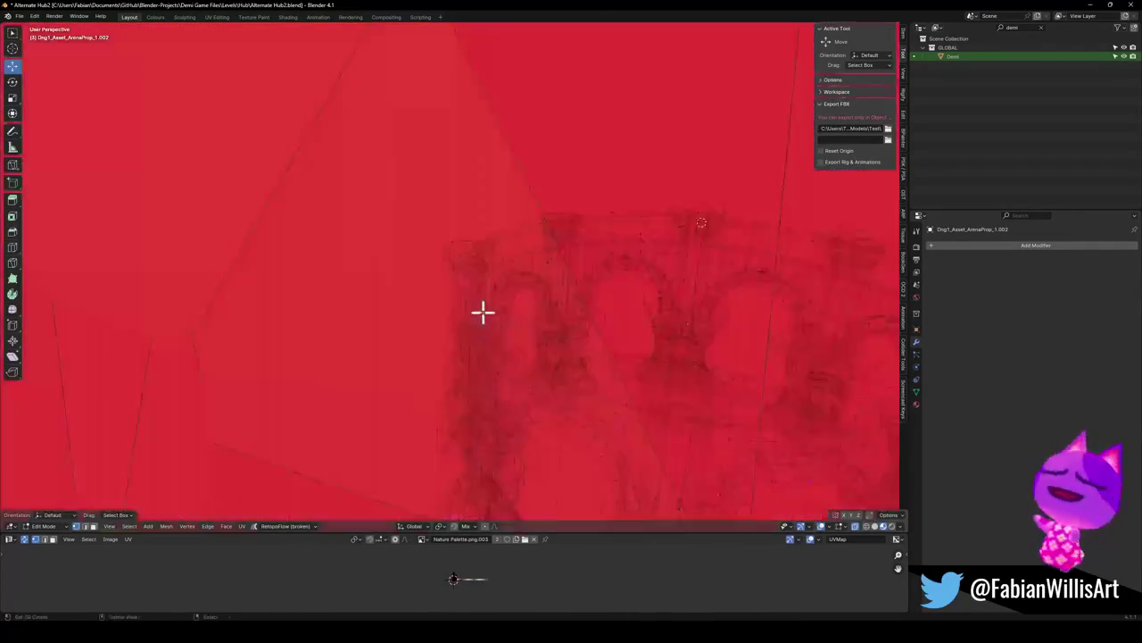
{"action": "scroll", "coordinate": [442, 306], "scroll_direction": "down", "scroll_amount": 4}
{"action": "key", "text": "Tab"}
{"action": "scroll", "coordinate": [526, 321], "scroll_direction": "up", "scroll_amount": 2}
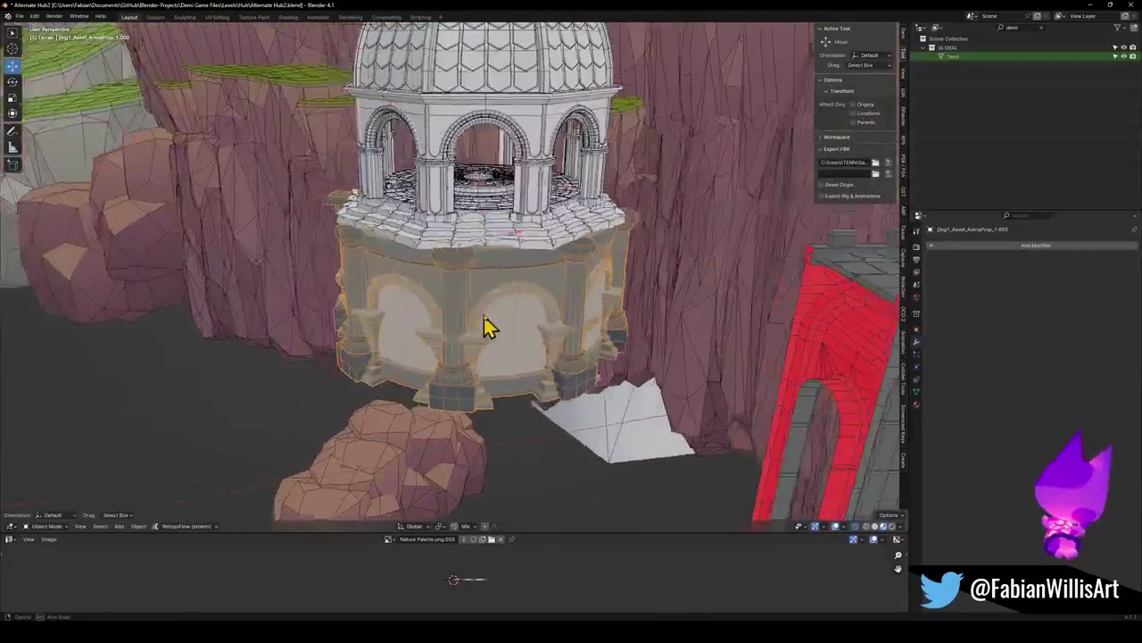
{"action": "scroll", "coordinate": [455, 317], "scroll_direction": "up", "scroll_amount": 2}
{"action": "mouse_move", "coordinate": [429, 309]}
{"action": "middle_mouse_down"}
{"action": "mouse_move", "coordinate": [505, 322]}
{"action": "mouse_move", "coordinate": [503, 332]}
{"action": "mouse_move", "coordinate": [376, 326]}
{"action": "middle_mouse_up"}
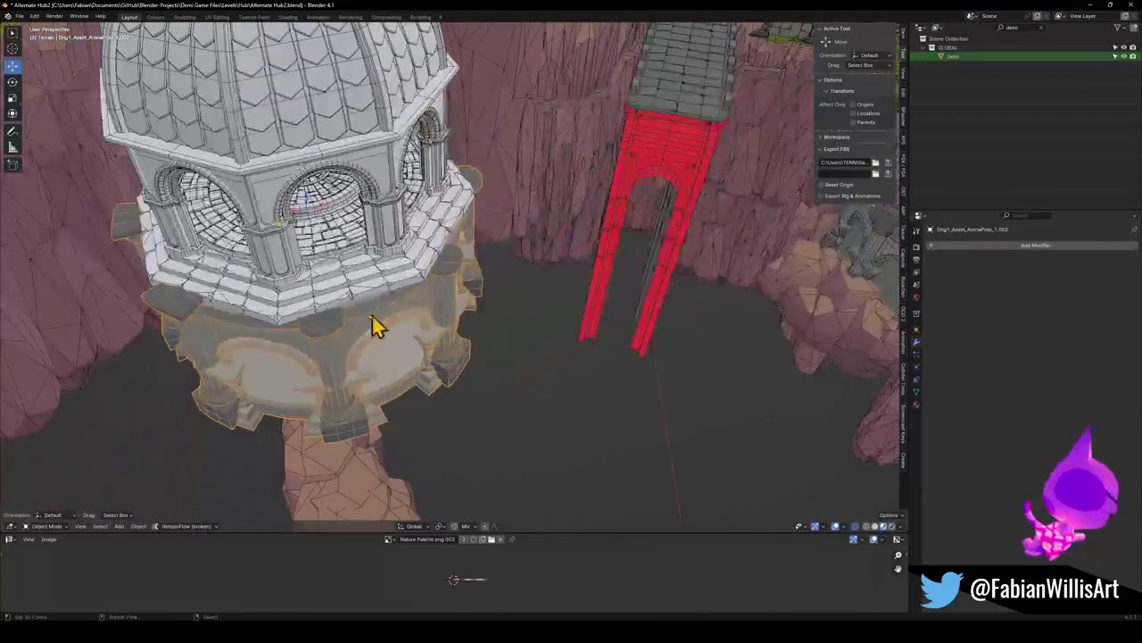
{"action": "key", "text": "Delete"}
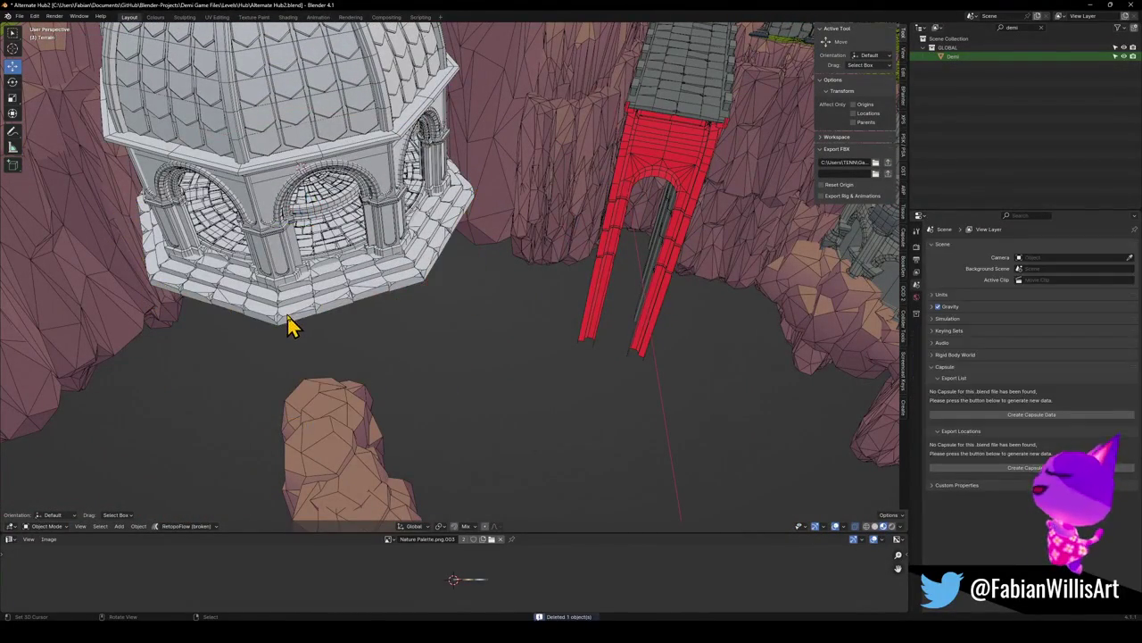
{"action": "mouse_move", "coordinate": [464, 288]}
{"action": "middle_mouse_down"}
{"action": "mouse_move", "coordinate": [477, 275]}
{"action": "mouse_move", "coordinate": [284, 306]}
{"action": "middle_mouse_up"}
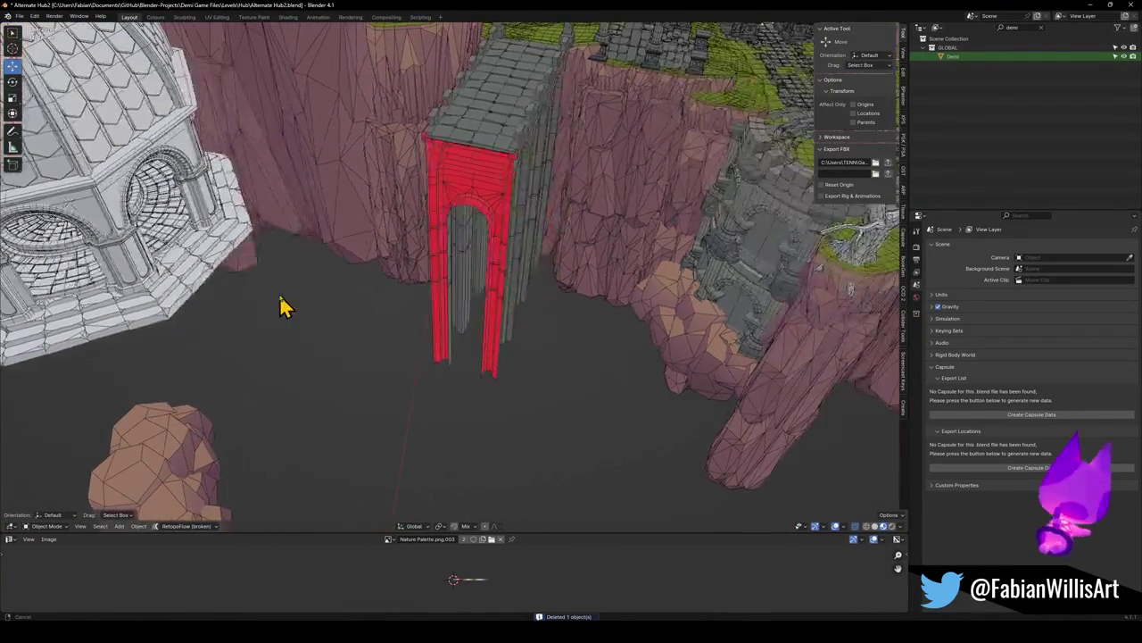
{"action": "middle_click_drag", "start_coordinate": [207, 308], "coordinate": [717, 279]}
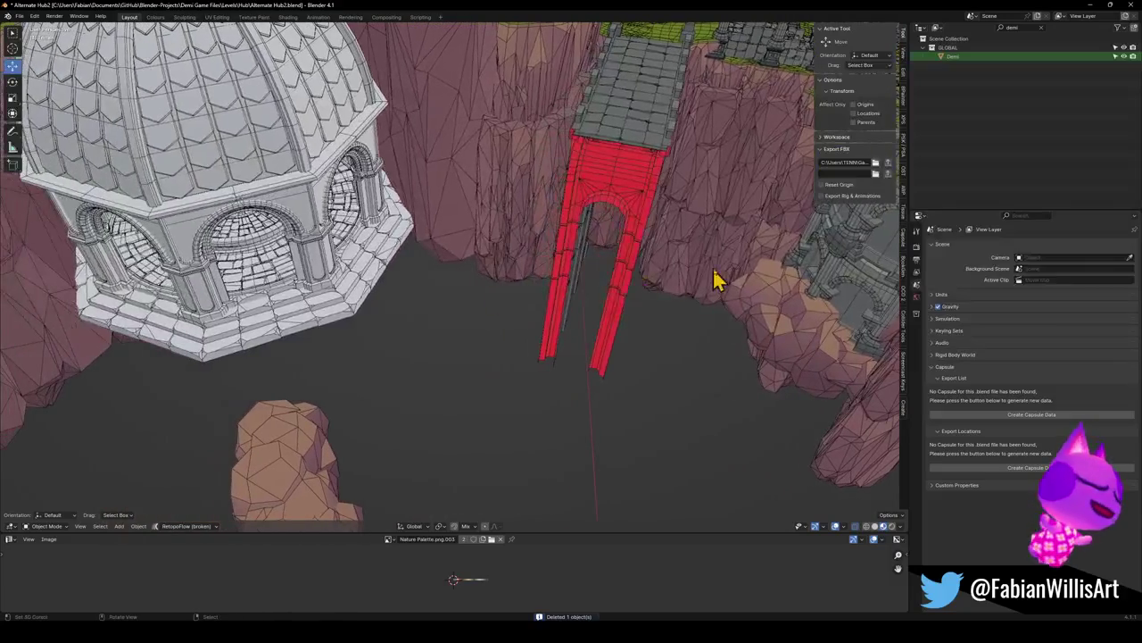